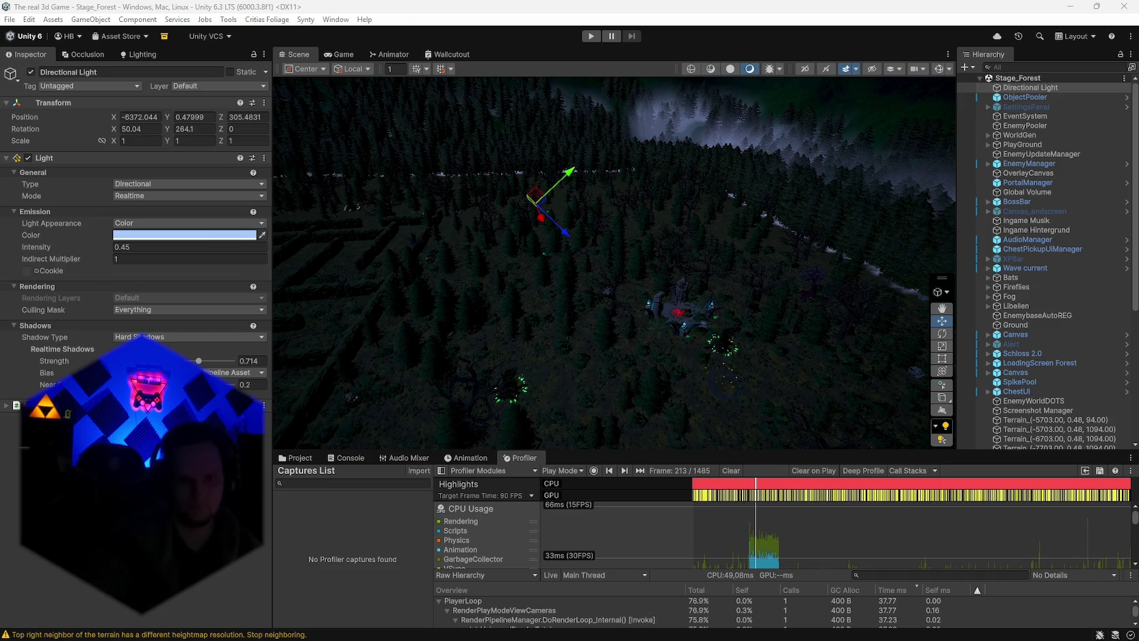
Frame GENERATED_World in the Scene view and orbit around the clearing beside the maze.
left_click_drag(642, 240, 466, 218)
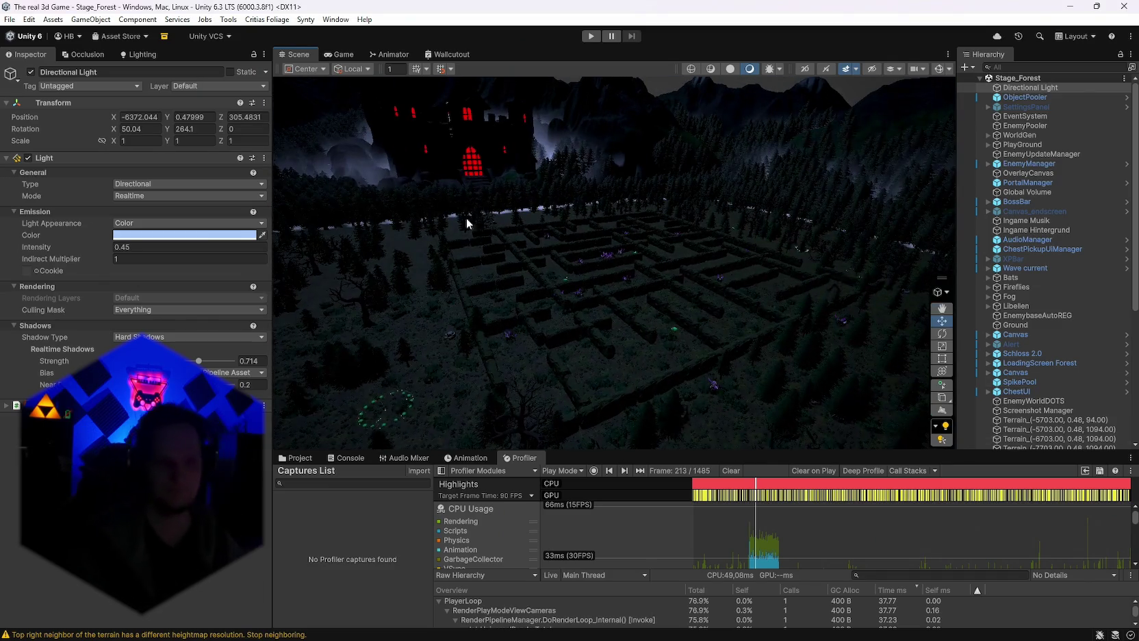
scroll(1015, 295, "down", 3)
scroll(1014, 296, "down", 4)
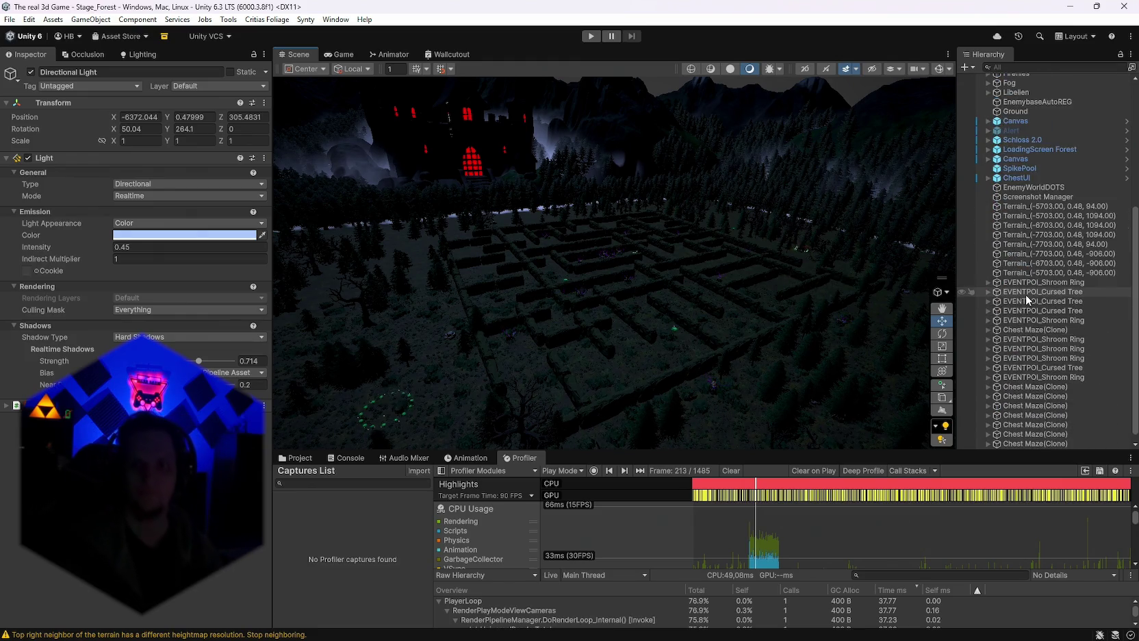
left_click(1018, 443)
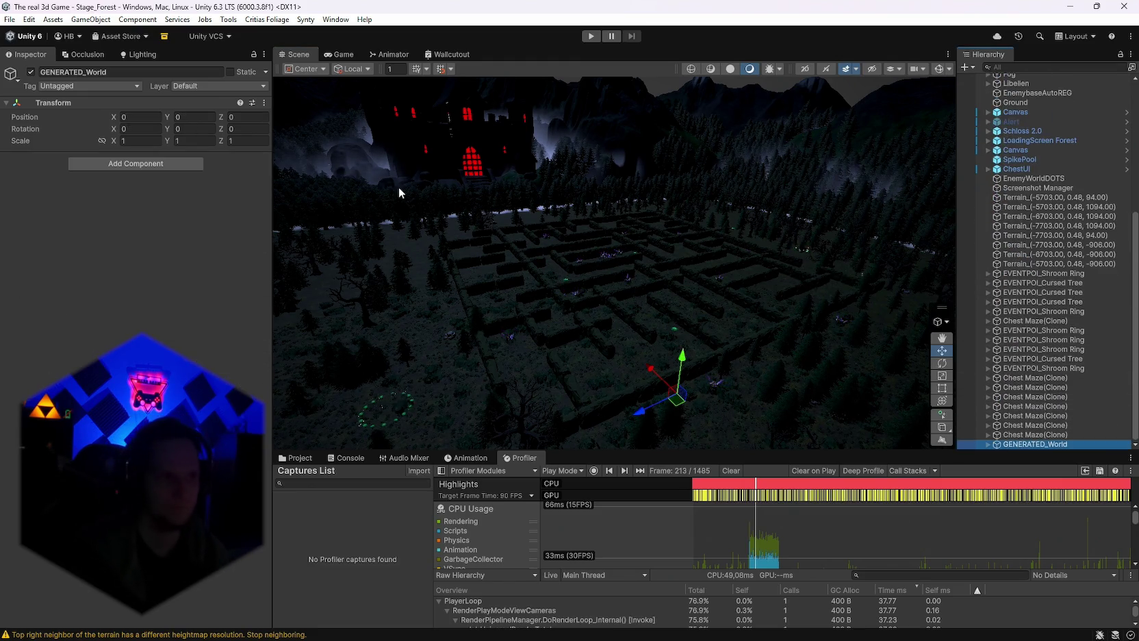
key("f")
mouse_move(660, 274)
left_mouse_down()
mouse_move(1066, 246)
mouse_move(296, 333)
mouse_move(346, 356)
mouse_move(473, 288)
mouse_move(510, 245)
mouse_move(859, 214)
mouse_move(834, 257)
mouse_move(798, 249)
mouse_move(784, 282)
mouse_move(827, 201)
mouse_move(796, 209)
mouse_move(836, 212)
mouse_move(917, 354)
mouse_move(931, 206)
mouse_move(928, 322)
mouse_move(956, 226)
left_mouse_up()
Clear the Profiler frames and orbit the maximized Scene view toward the mountains.
mouse_move(1053, 234)
left_mouse_down()
mouse_move(1075, 222)
mouse_move(769, 458)
left_mouse_up()
left_click(737, 470)
mouse_move(746, 383)
left_mouse_down()
mouse_move(758, 325)
mouse_move(997, 376)
mouse_move(982, 344)
mouse_move(1008, 371)
mouse_move(712, 199)
left_mouse_up()
double_click(304, 60)
mouse_move(621, 234)
left_mouse_down()
mouse_move(605, 303)
mouse_move(822, 298)
mouse_move(581, 279)
mouse_move(957, 227)
mouse_move(234, 295)
mouse_move(349, 275)
mouse_move(163, 239)
mouse_move(865, 330)
mouse_move(719, 348)
mouse_move(582, 325)
mouse_move(226, 74)
left_mouse_up()
double_click(26, 54)
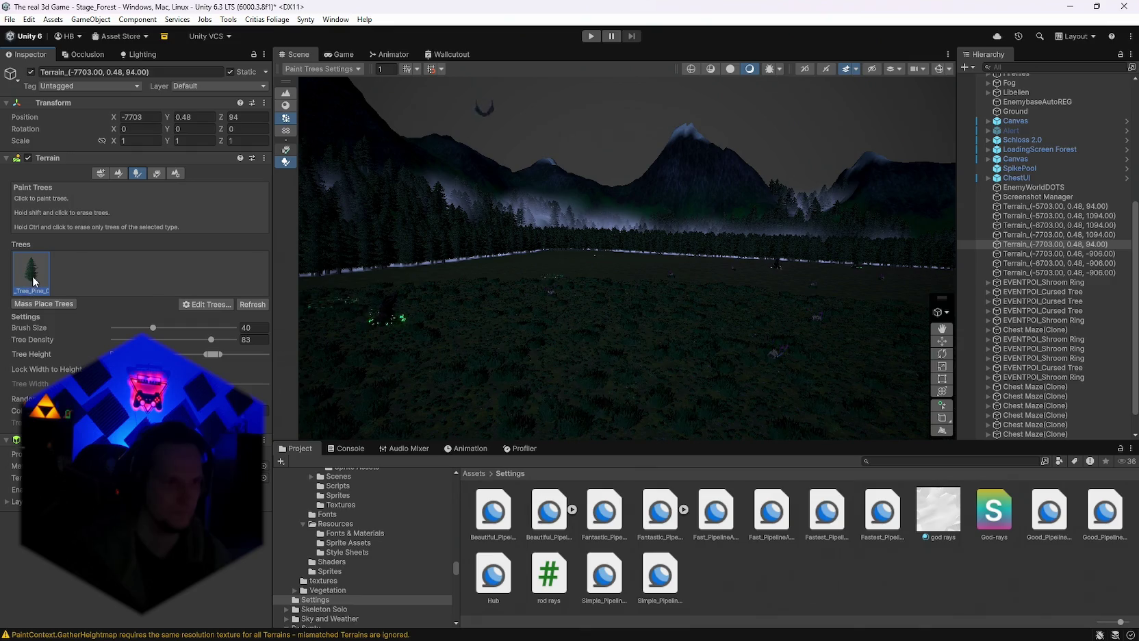
Set the terrain's pine tree NavMesh LOD Index to First and apply it.
left_click(205, 304)
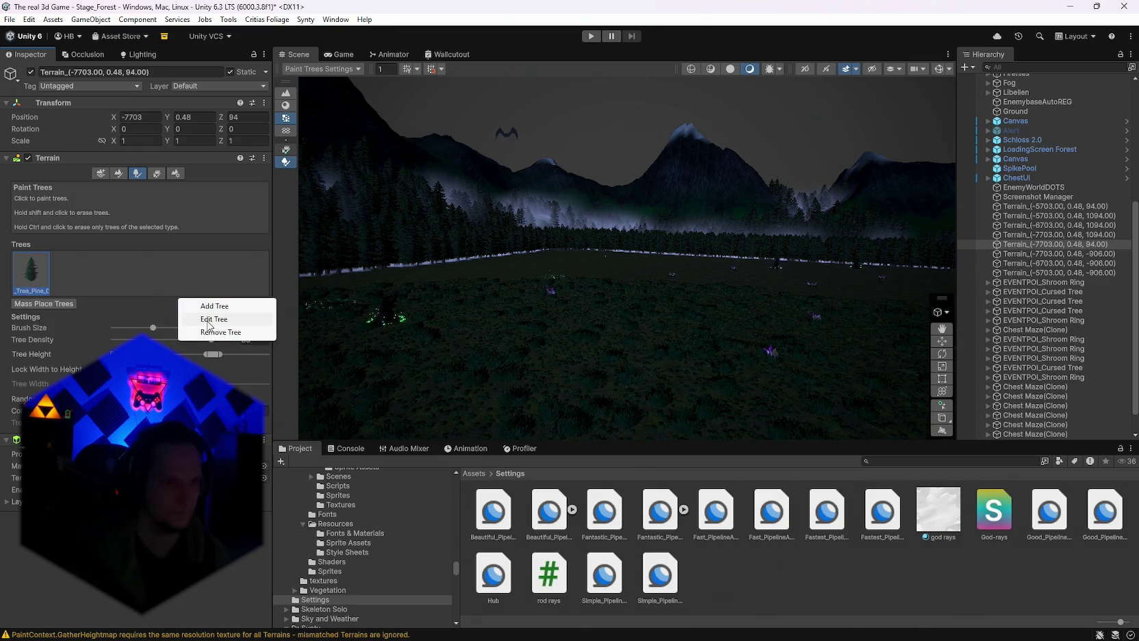
left_click(208, 320)
left_click(665, 74)
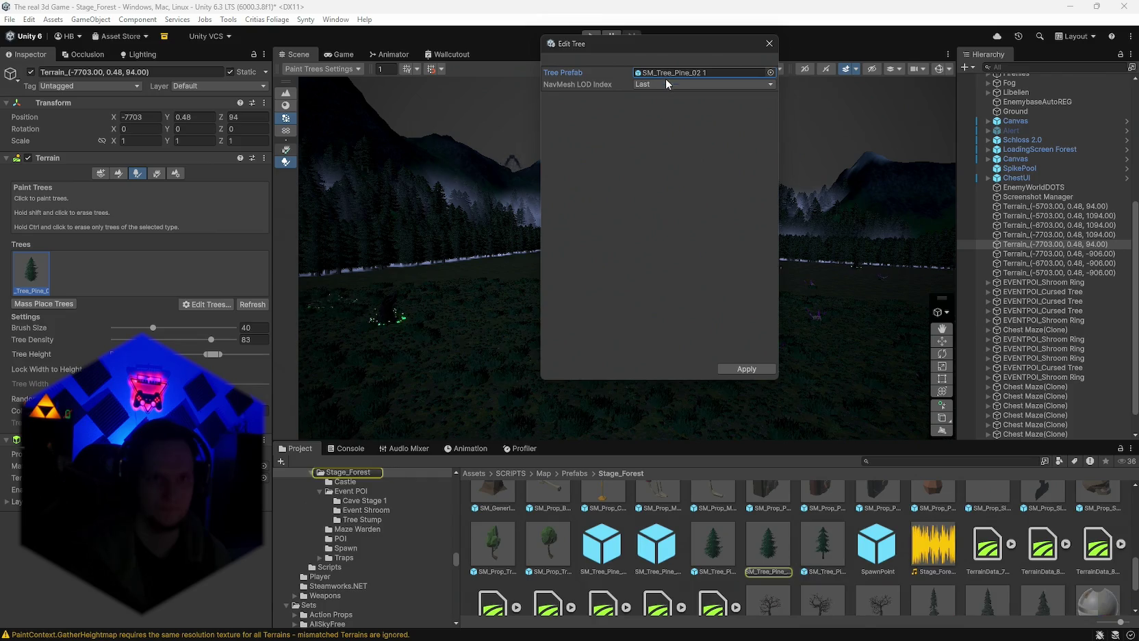
left_click(652, 85)
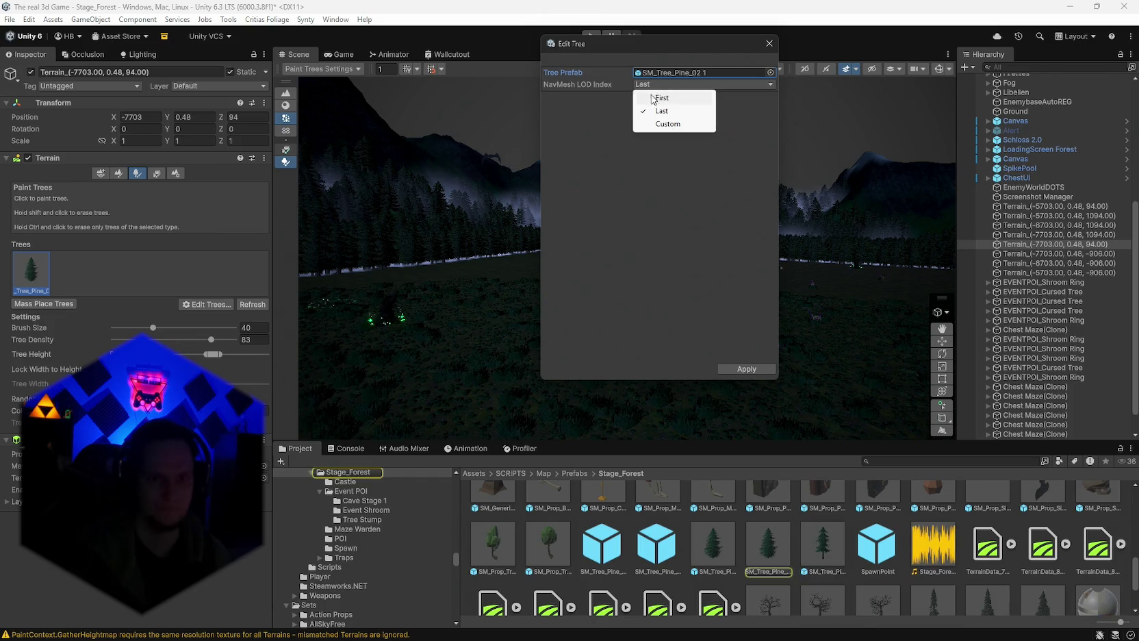
left_click(656, 98)
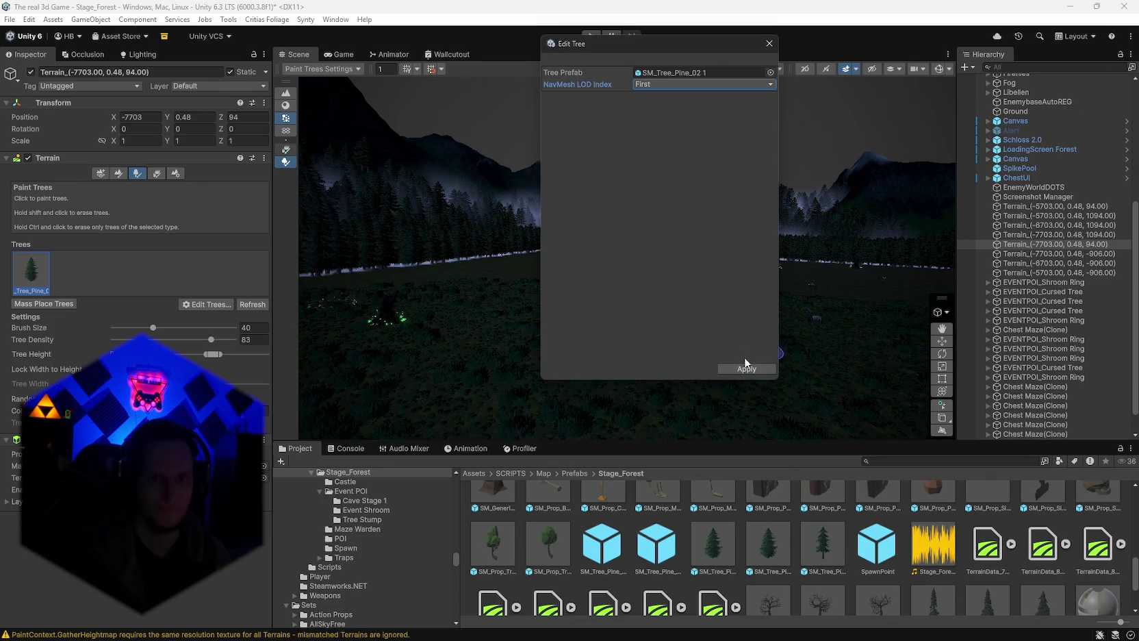
left_click(746, 367)
mouse_move(740, 371)
left_mouse_down()
mouse_move(575, 312)
mouse_move(546, 320)
mouse_move(773, 334)
mouse_move(537, 331)
mouse_move(506, 322)
mouse_move(469, 282)
mouse_move(620, 324)
mouse_move(466, 308)
mouse_move(605, 303)
mouse_move(423, 268)
left_mouse_up()
Revert the pine tree's NavMesh LOD Index to Last and apply it.
left_click(205, 304)
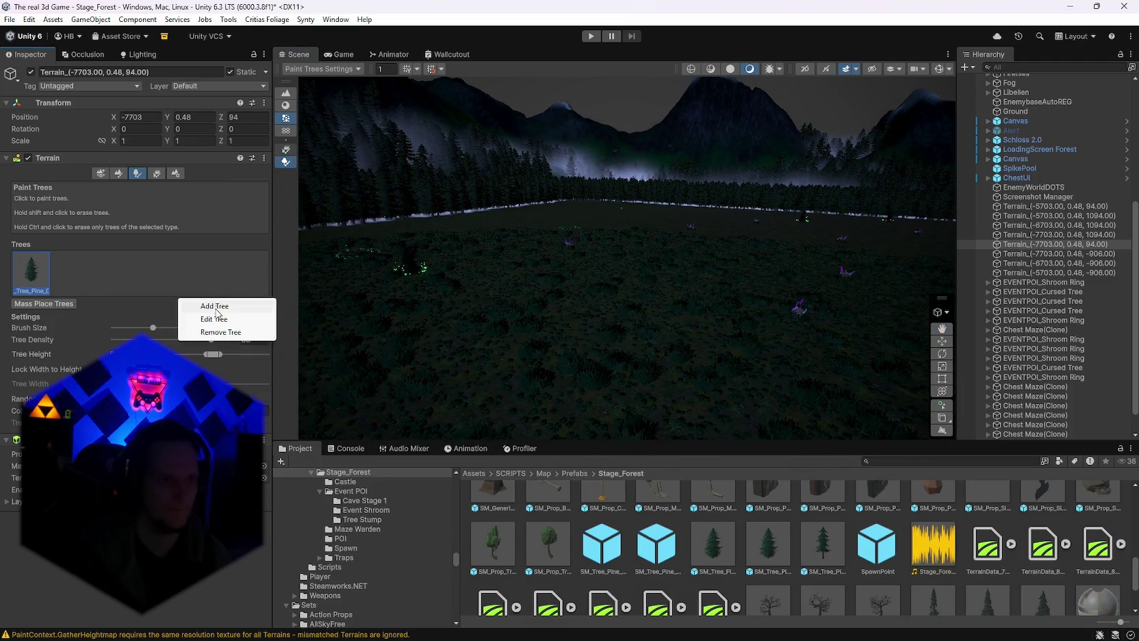
left_click(215, 318)
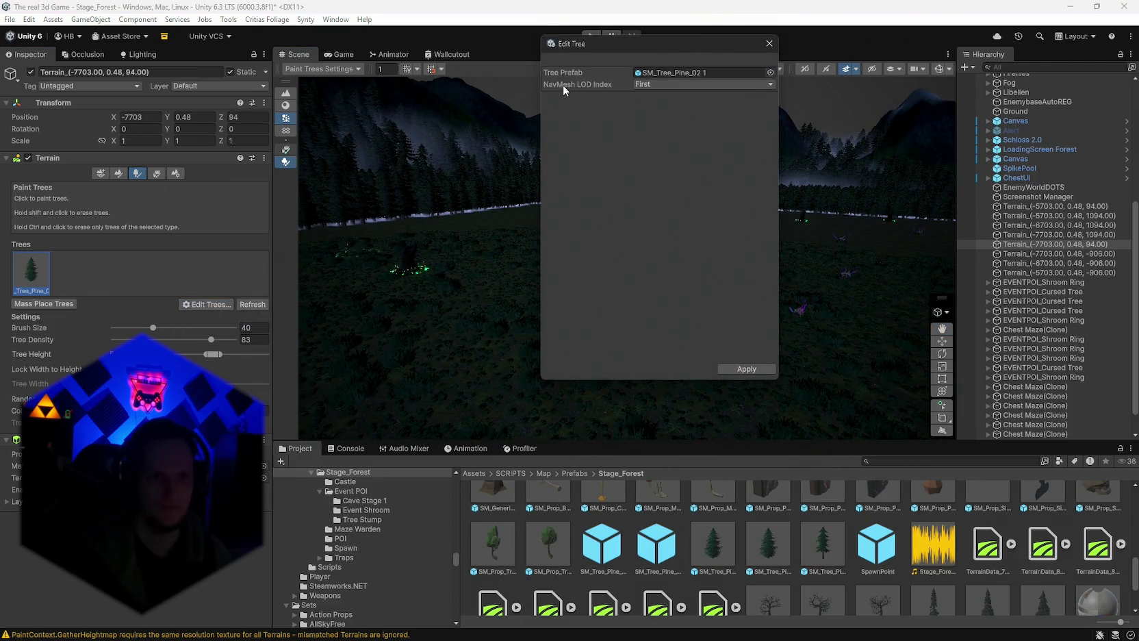
left_click(647, 85)
left_click(664, 108)
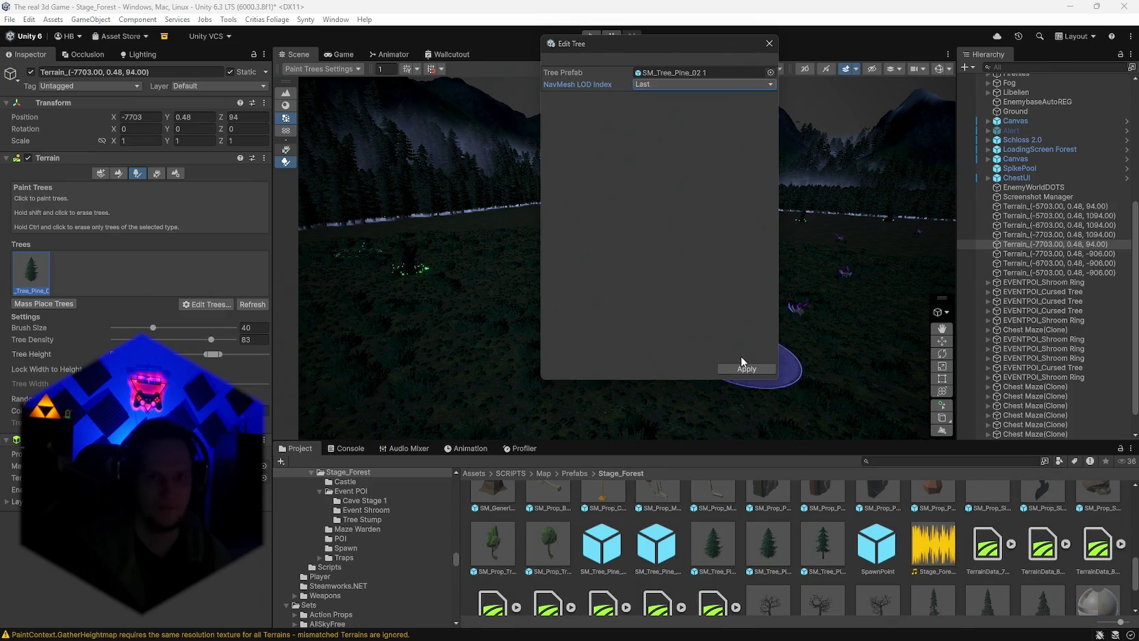
left_click(743, 366)
mouse_move(757, 247)
left_mouse_down()
mouse_move(819, 174)
mouse_move(814, 224)
mouse_move(653, 208)
mouse_move(654, 246)
mouse_move(856, 205)
mouse_move(737, 185)
mouse_move(694, 191)
mouse_move(738, 211)
mouse_move(694, 203)
left_mouse_up()
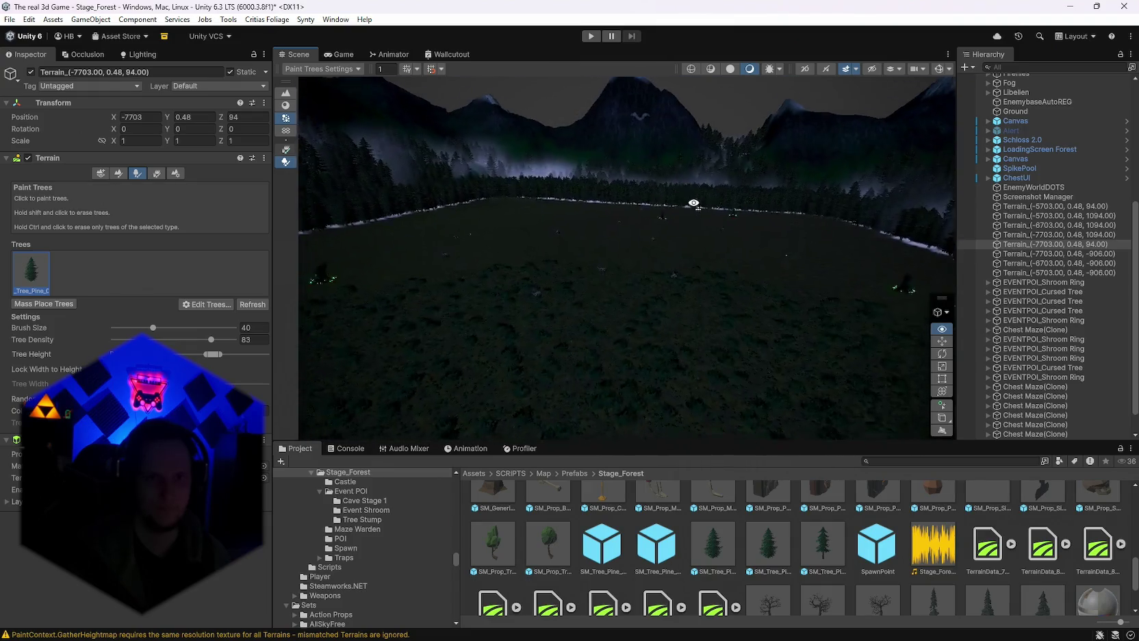
left_click(341, 54)
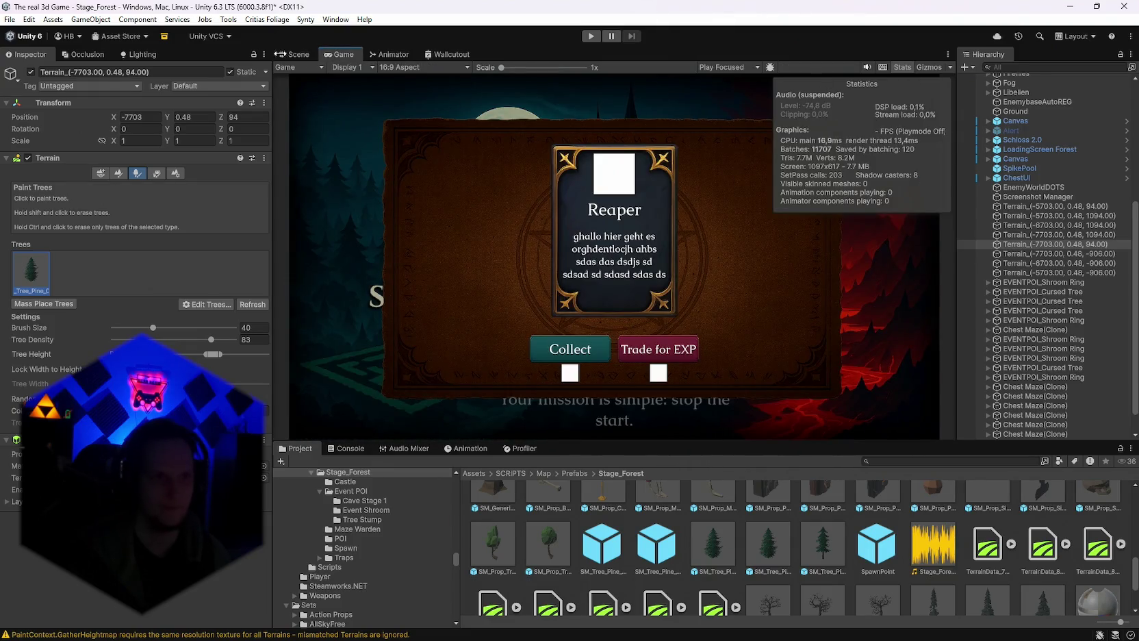
Return to the Scene view and enter Play mode to run the forest stage.
left_click(299, 54)
left_click(590, 36)
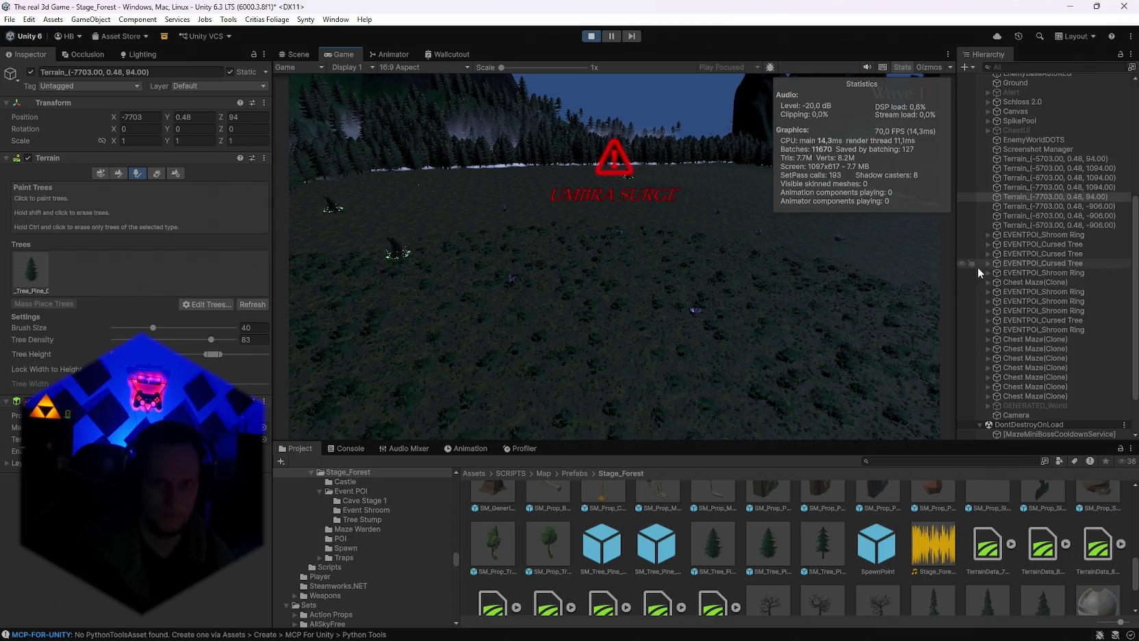
Toggle the Directional Light off and on twice while playing, leaving it enabled.
scroll(1023, 247, "up", 6)
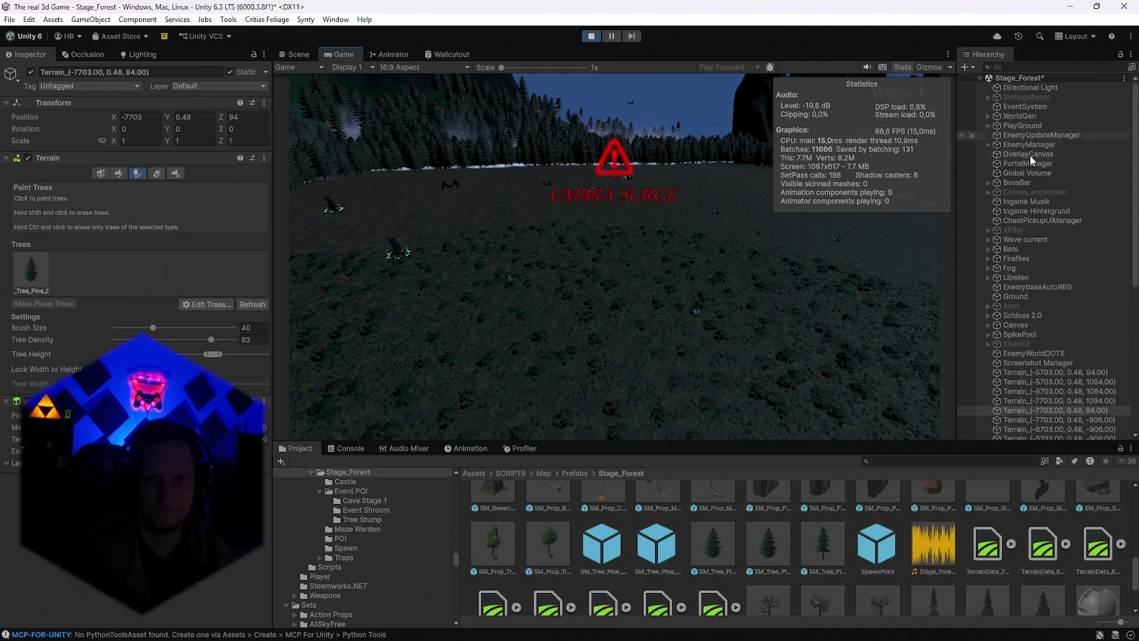
scroll(1032, 308, "down", 3)
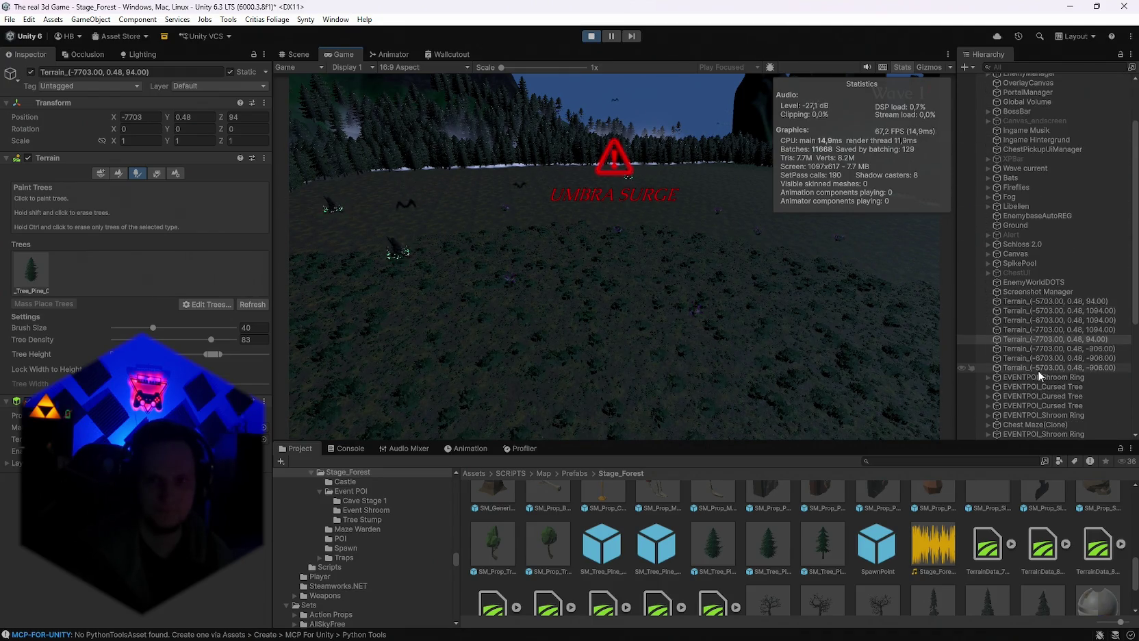
scroll(1047, 356, "down", 5)
scroll(1055, 356, "up", 10)
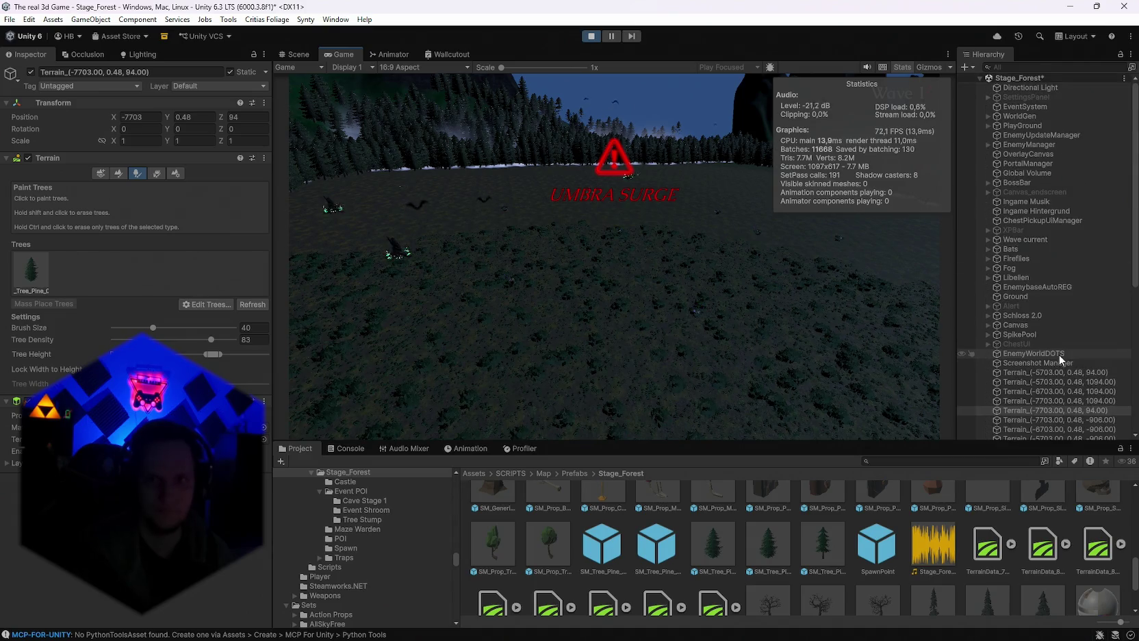
left_click(1030, 87)
left_click(31, 72)
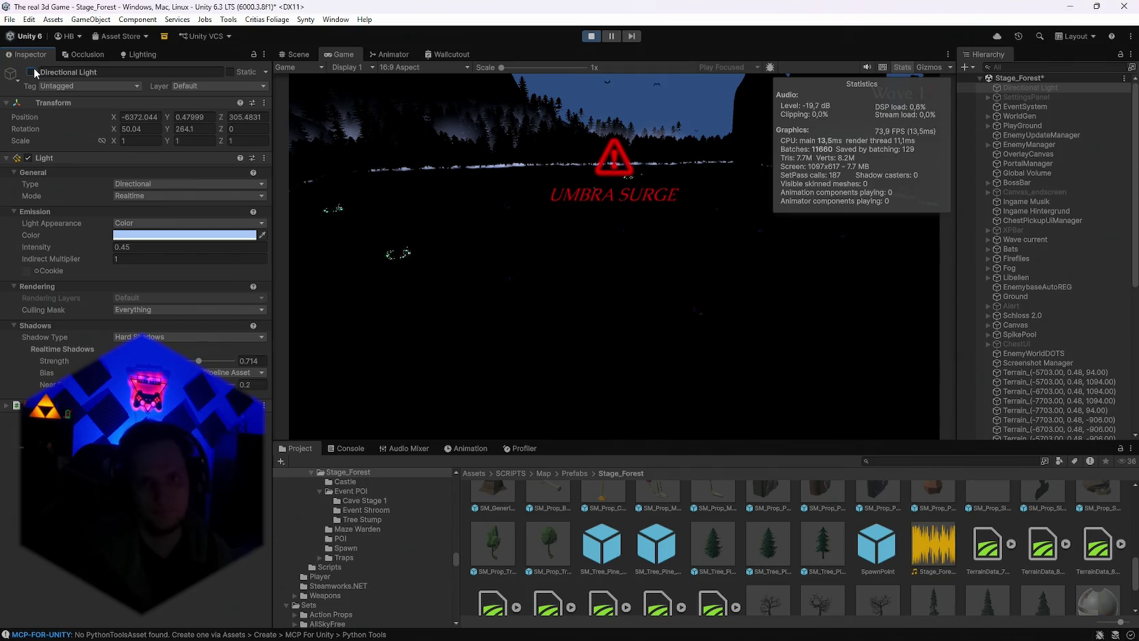
left_click(31, 72)
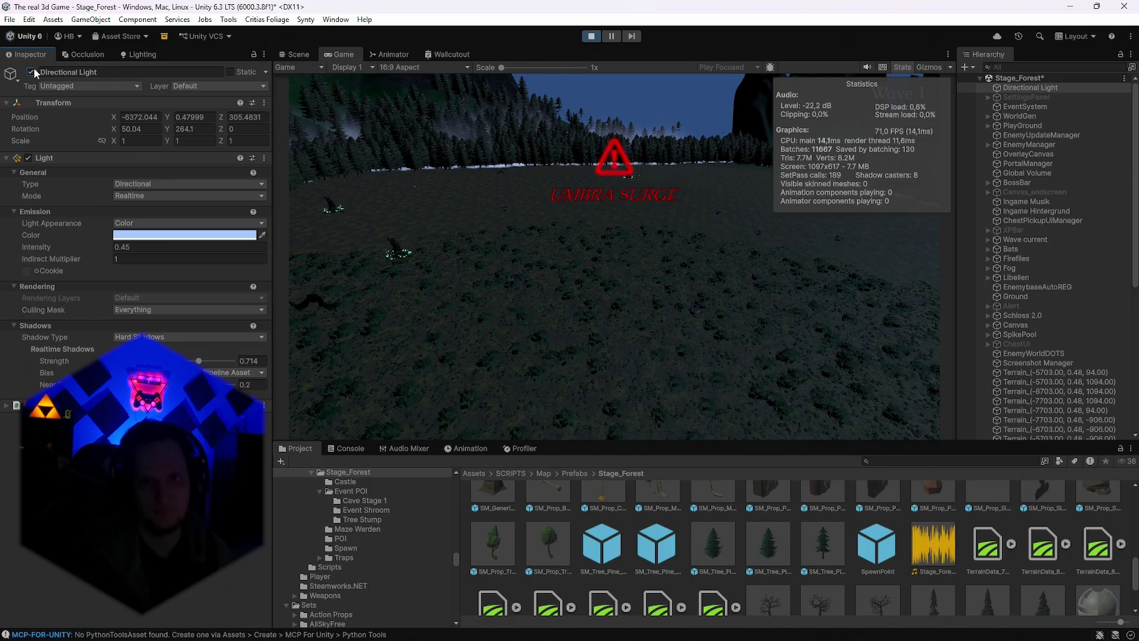
left_click(30, 72)
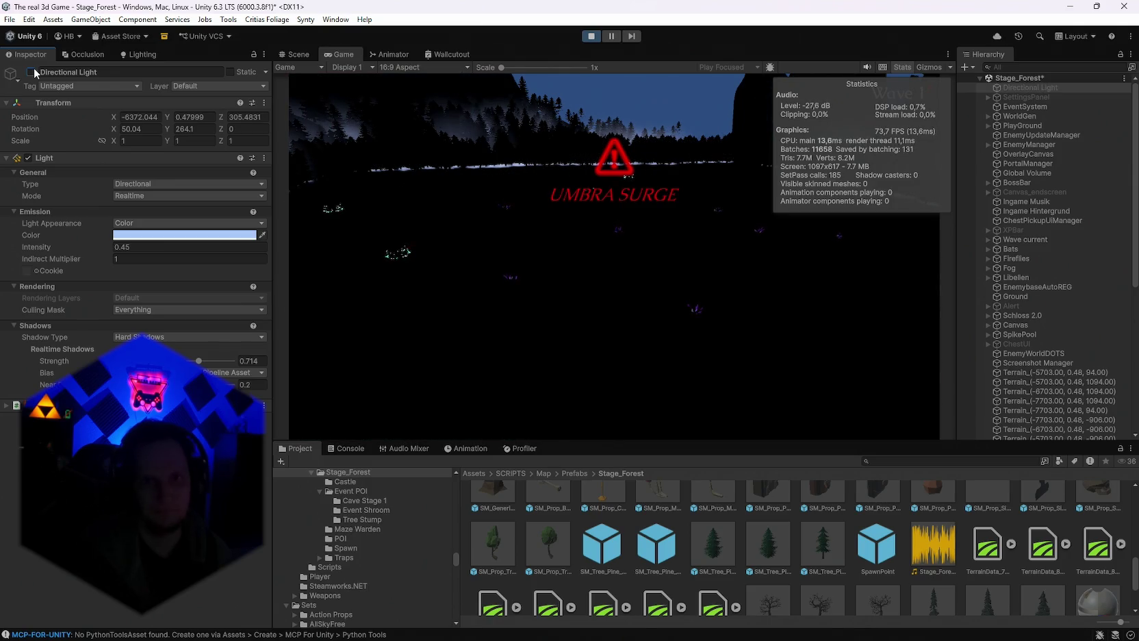
left_click(32, 71)
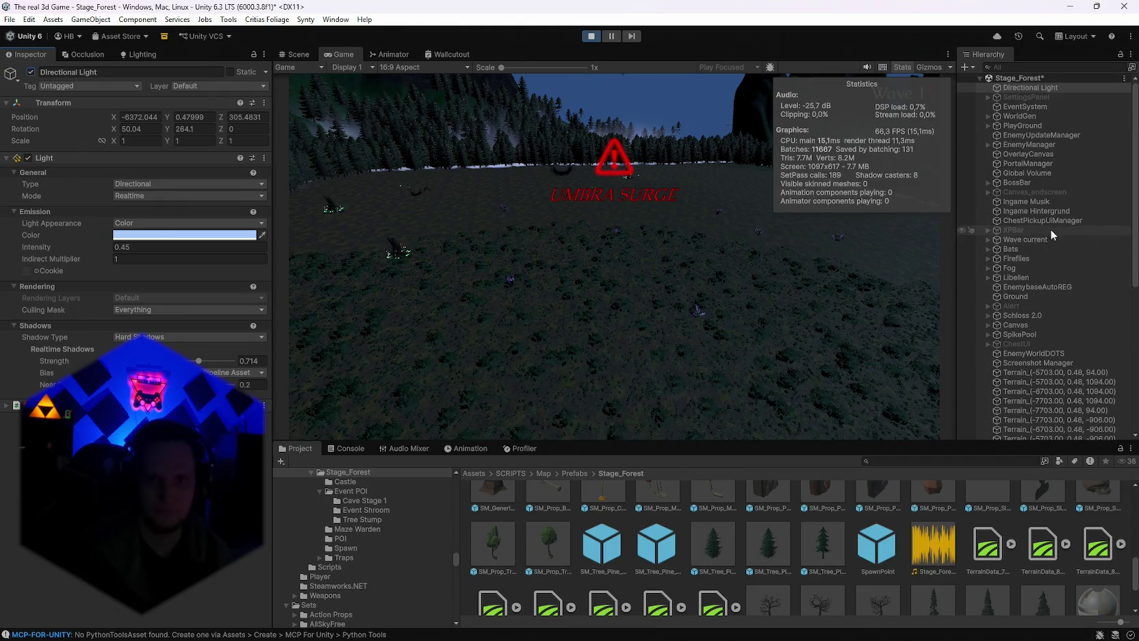
scroll(1050, 192, "down", 5)
On Terrain_(-7703.00, 0.48, 1094.00), set the pine tree's NavMesh LOD Index to First and apply.
left_click(1040, 294)
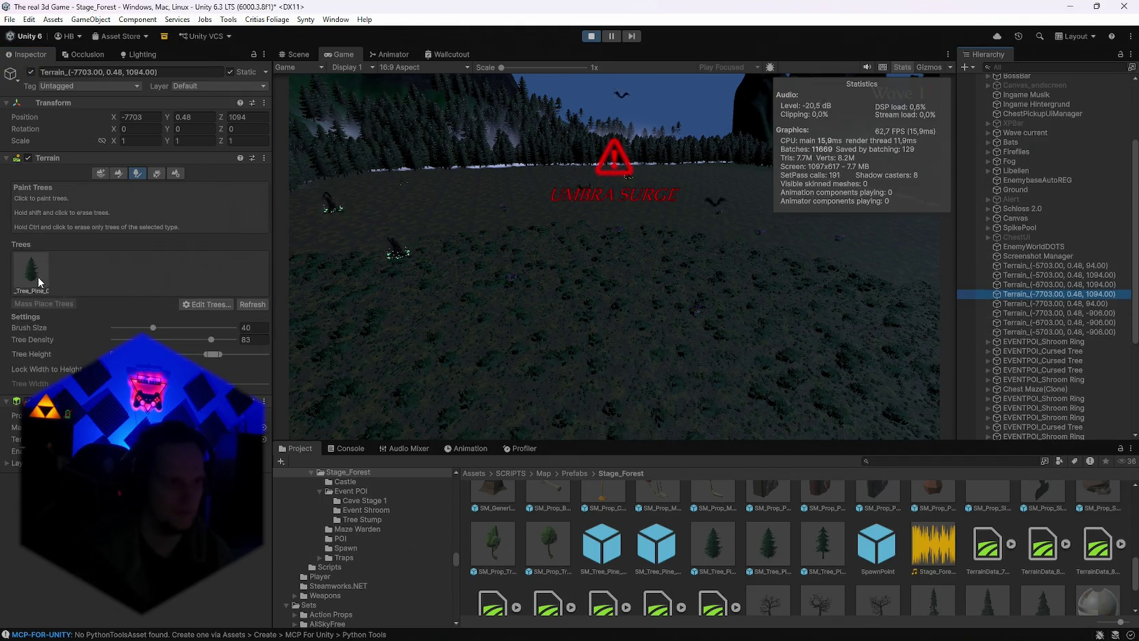
left_click(206, 304)
left_click(205, 318)
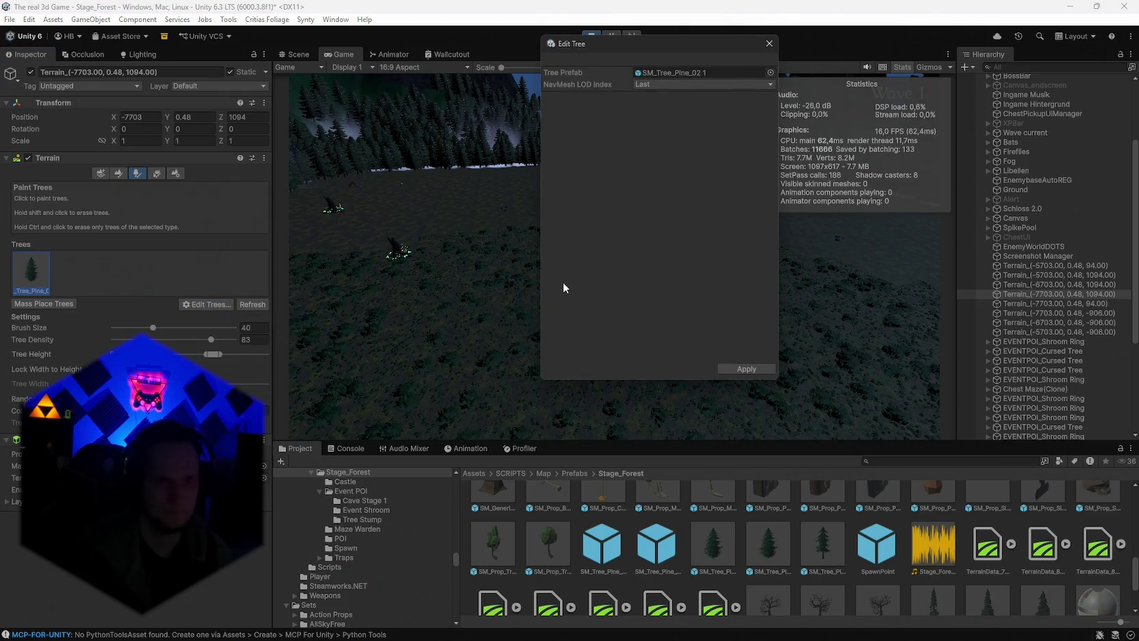
left_click_drag(629, 45, 442, 136)
left_click(474, 175)
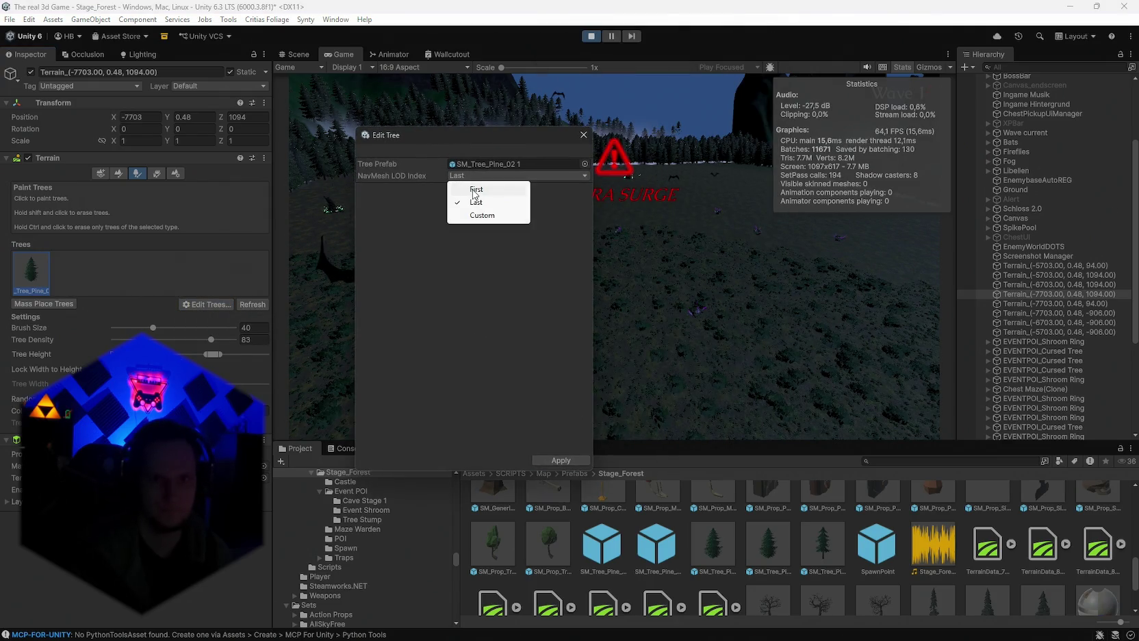
left_click(474, 190)
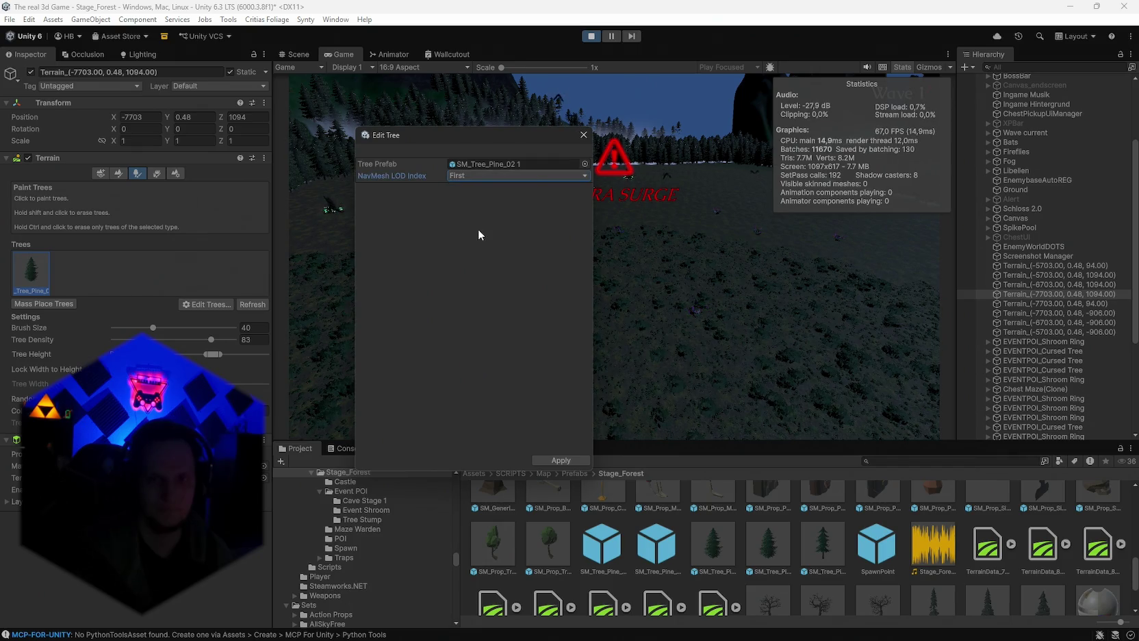
left_click(554, 460)
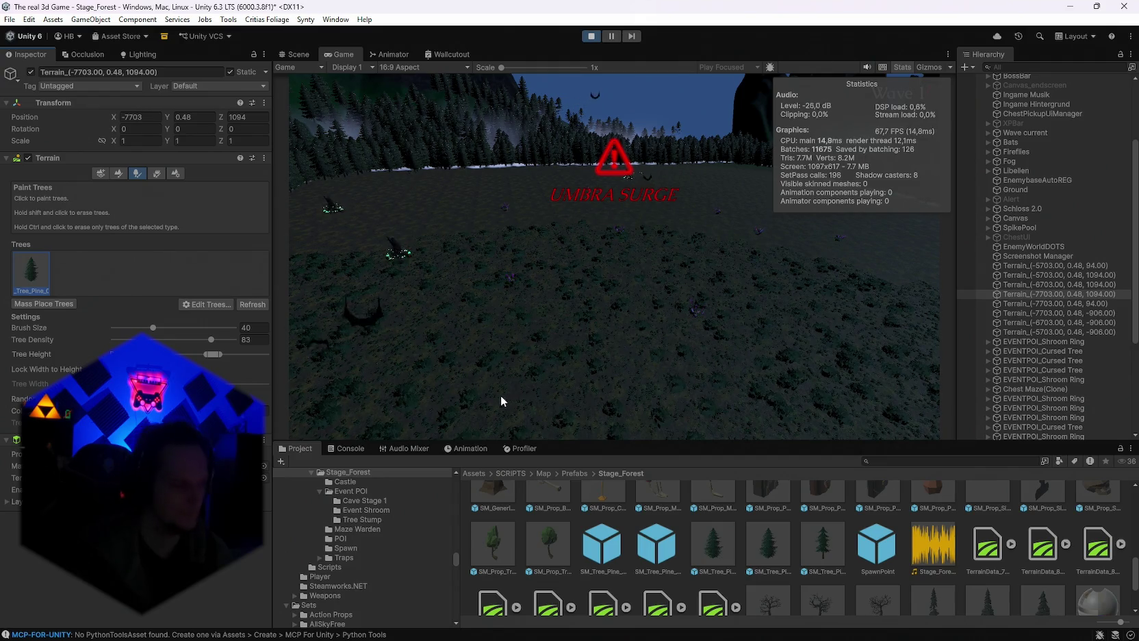
Change the pine tree's NavMesh LOD Index to Custom with value 1 and apply.
left_click(204, 304)
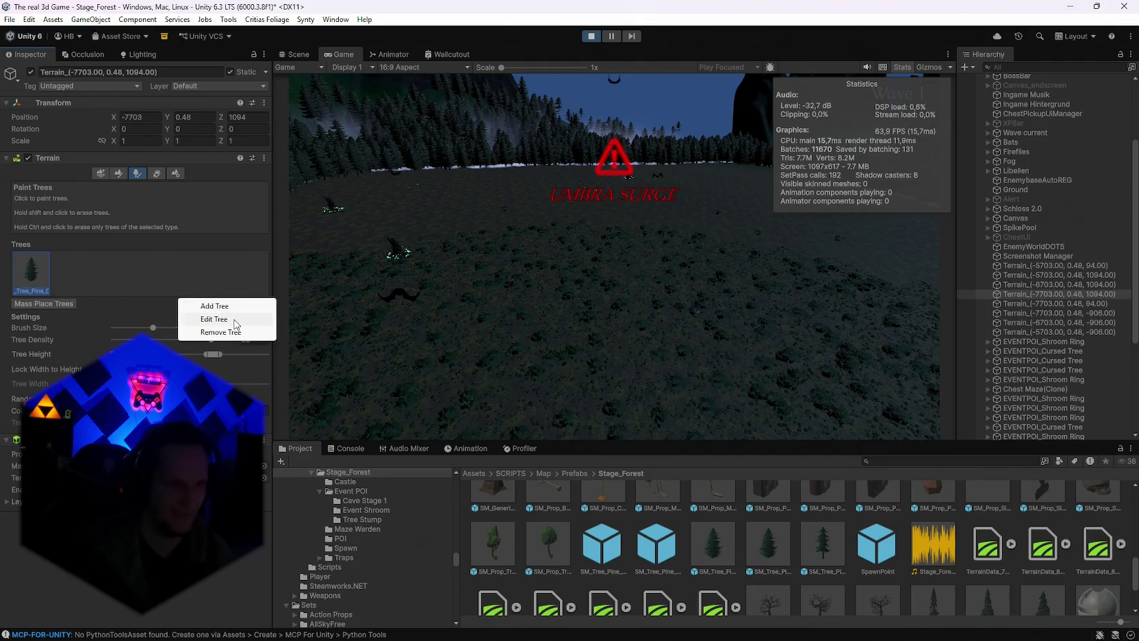
left_click(250, 320)
left_click(472, 177)
left_click(503, 216)
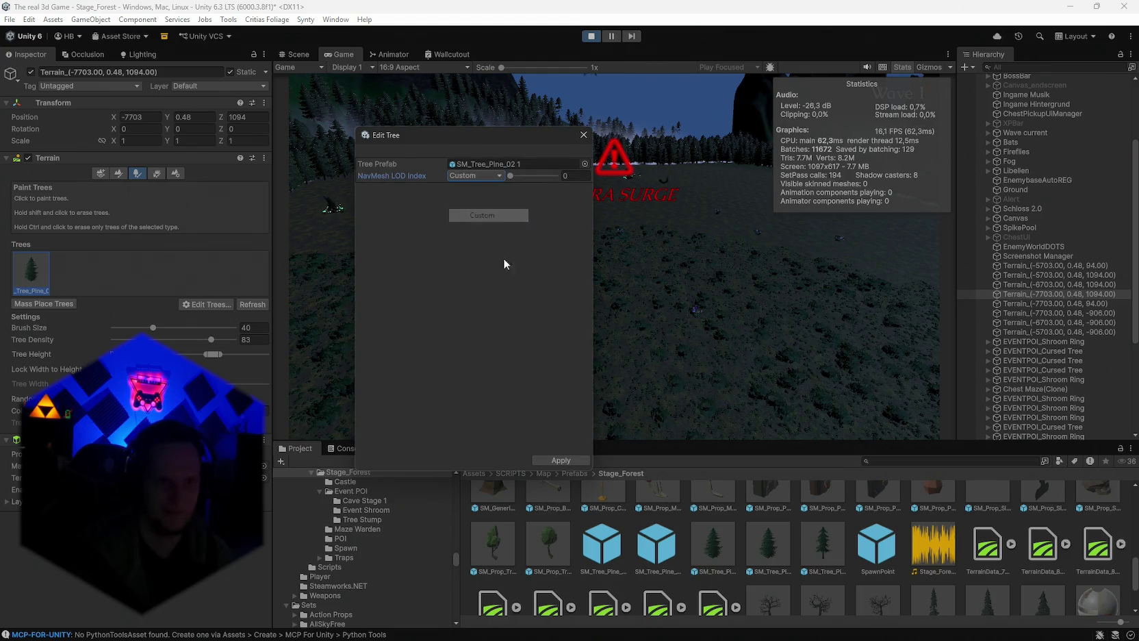
left_click_drag(514, 180, 549, 182)
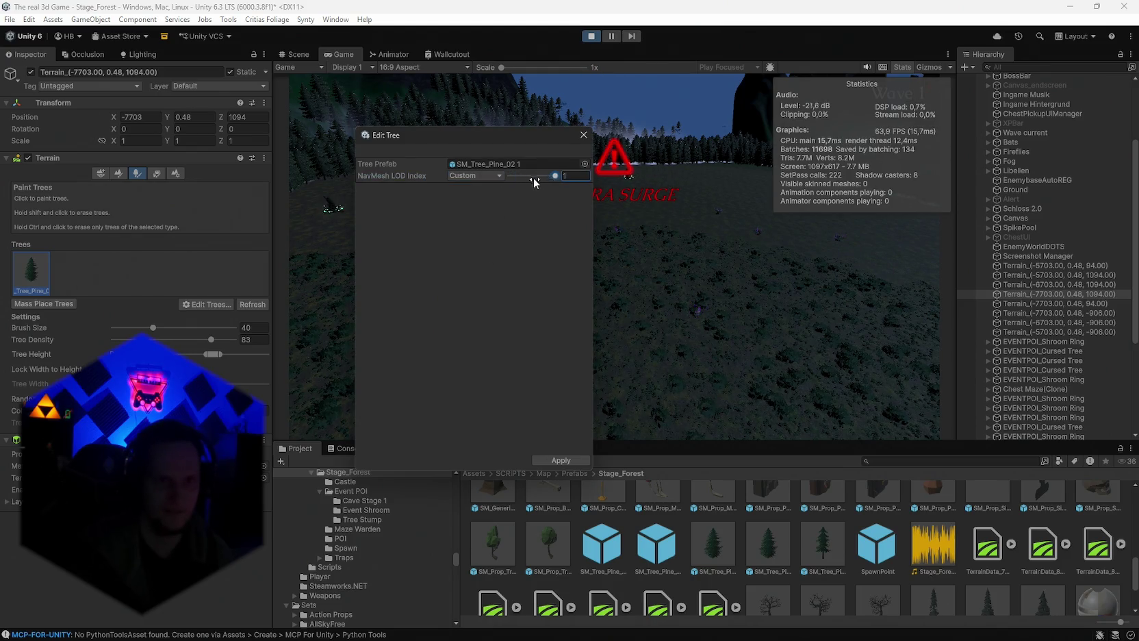
left_click(549, 456)
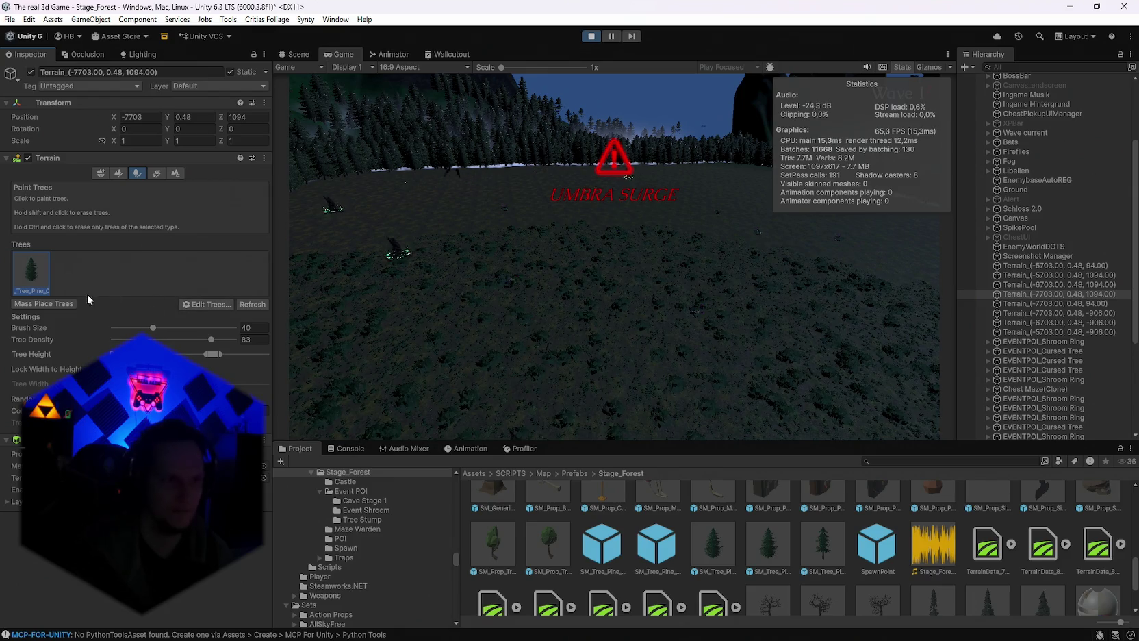
Set the pine tree's NavMesh LOD Index back to First and apply.
left_click(207, 304)
left_click(214, 319)
left_click(499, 177)
left_click(469, 193)
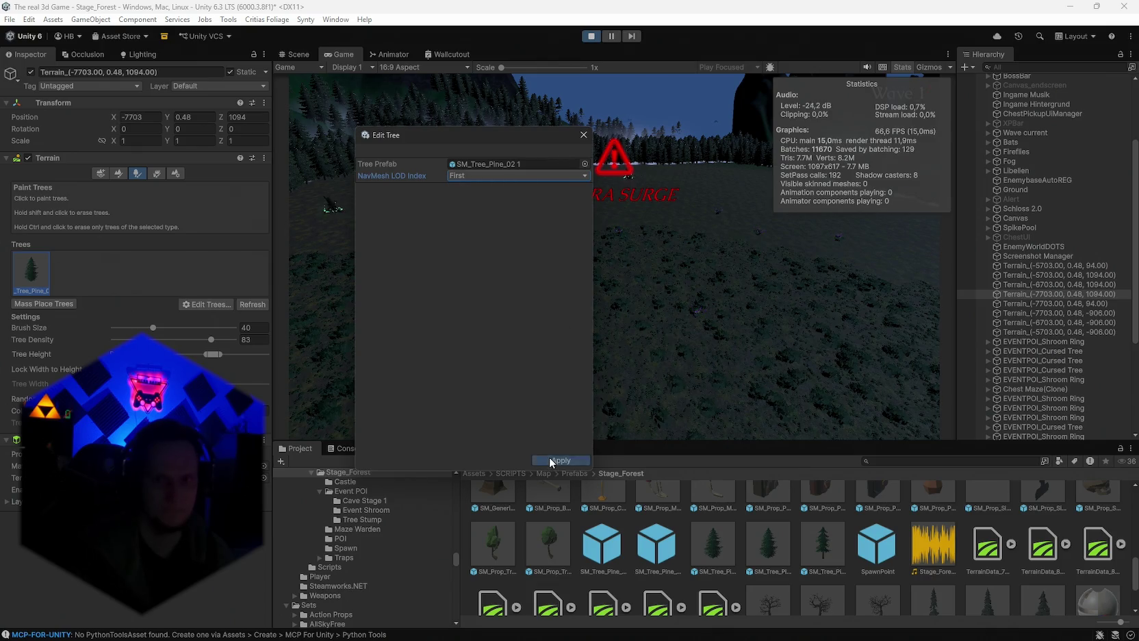
left_click(552, 460)
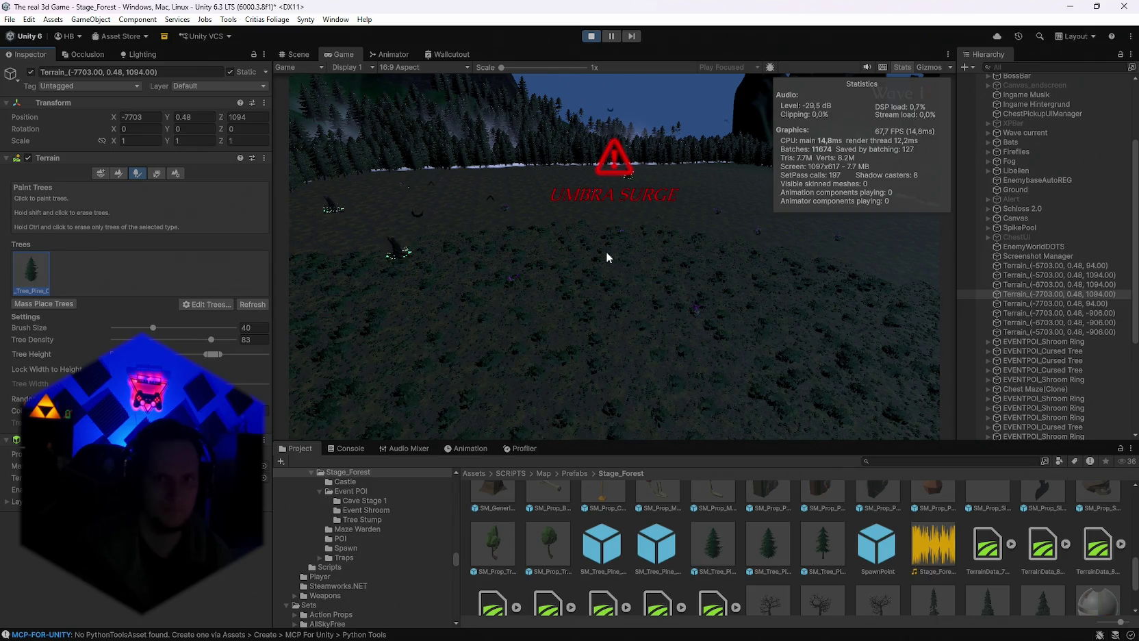
Locate the pine's Tree Prefab in the project and select SM_Tree_Pine_02 1.
double_click(39, 277)
left_click(583, 134)
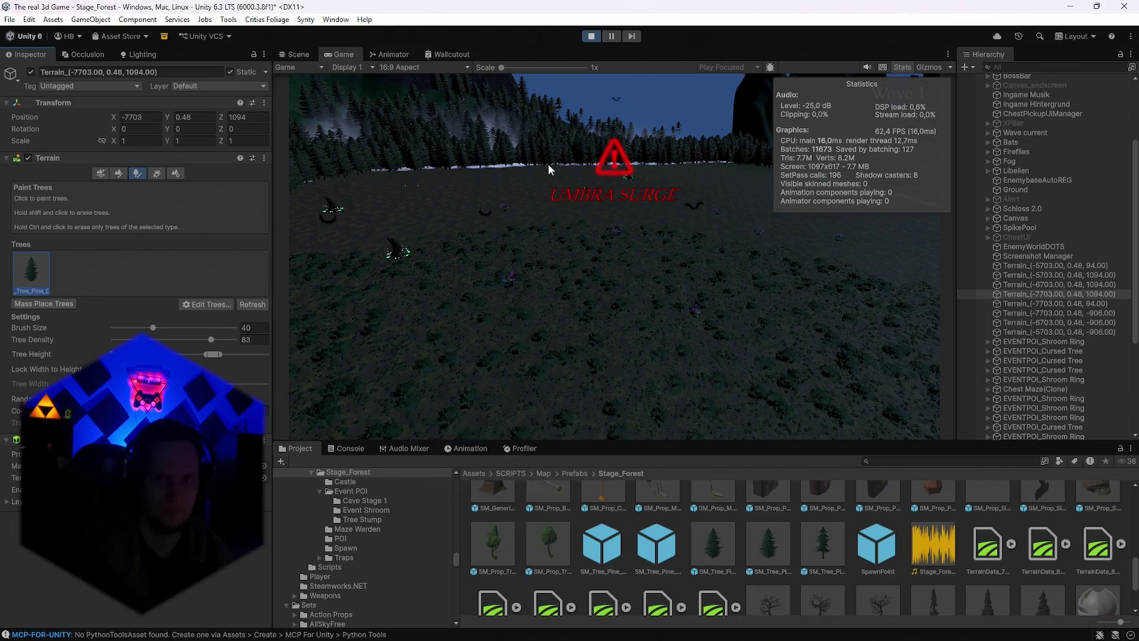
left_click(196, 304)
left_click(213, 330)
left_click(514, 164)
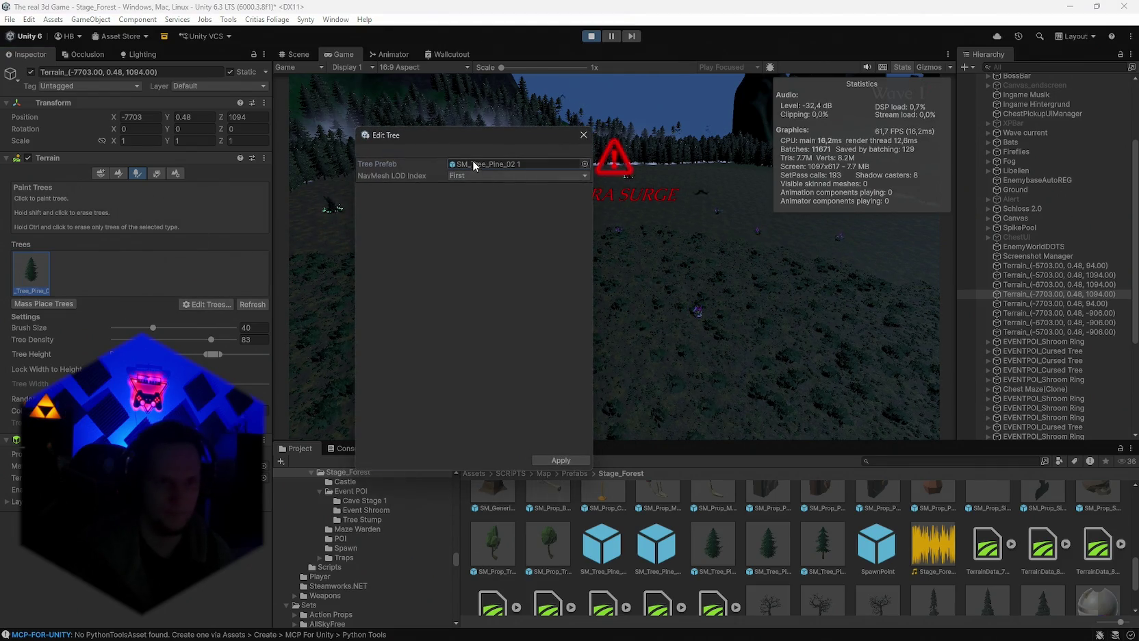
left_click(768, 548)
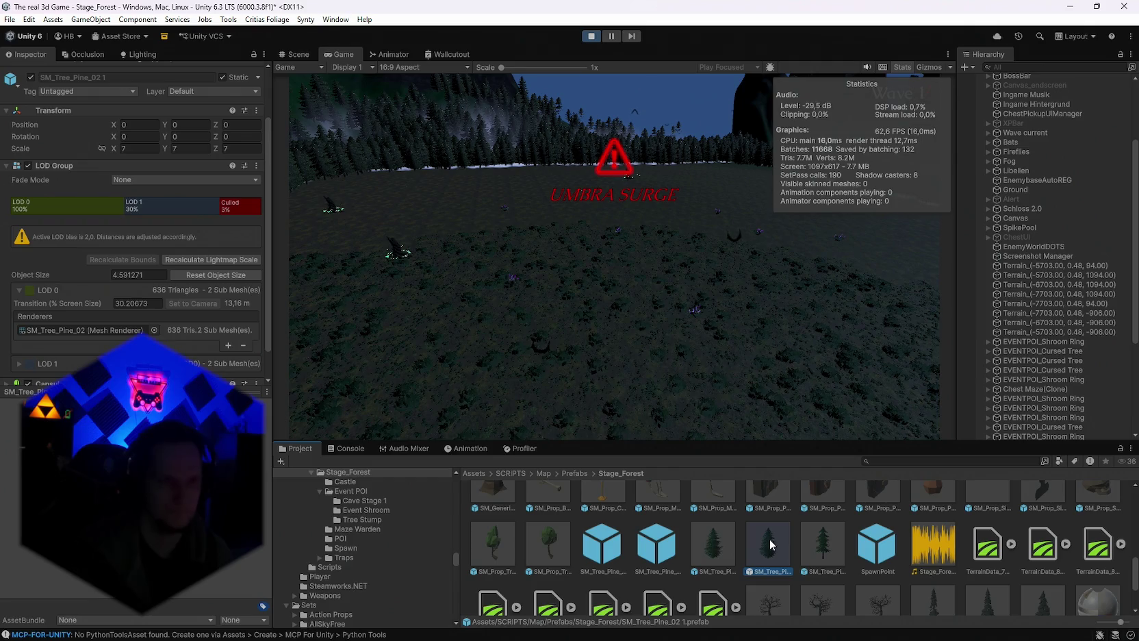
Extend the SM_Tree_Pine_02 1 prefab's LOD 0 transition from about 30% to 60%.
left_click(300, 54)
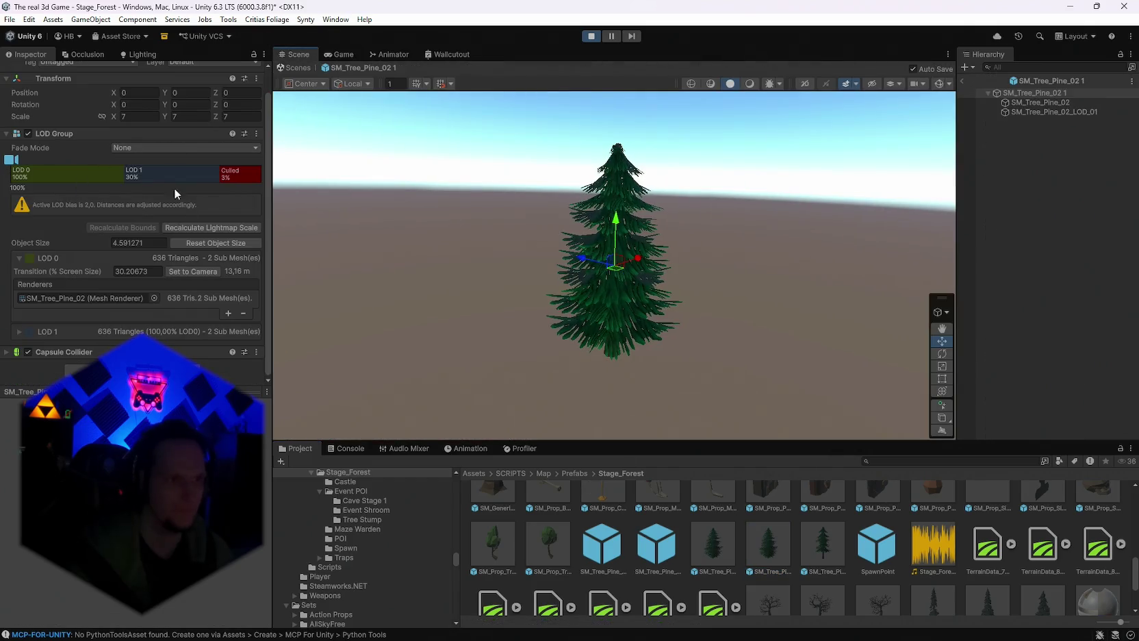
mouse_move(124, 172)
left_mouse_down()
mouse_move(69, 173)
mouse_move(95, 174)
left_mouse_up()
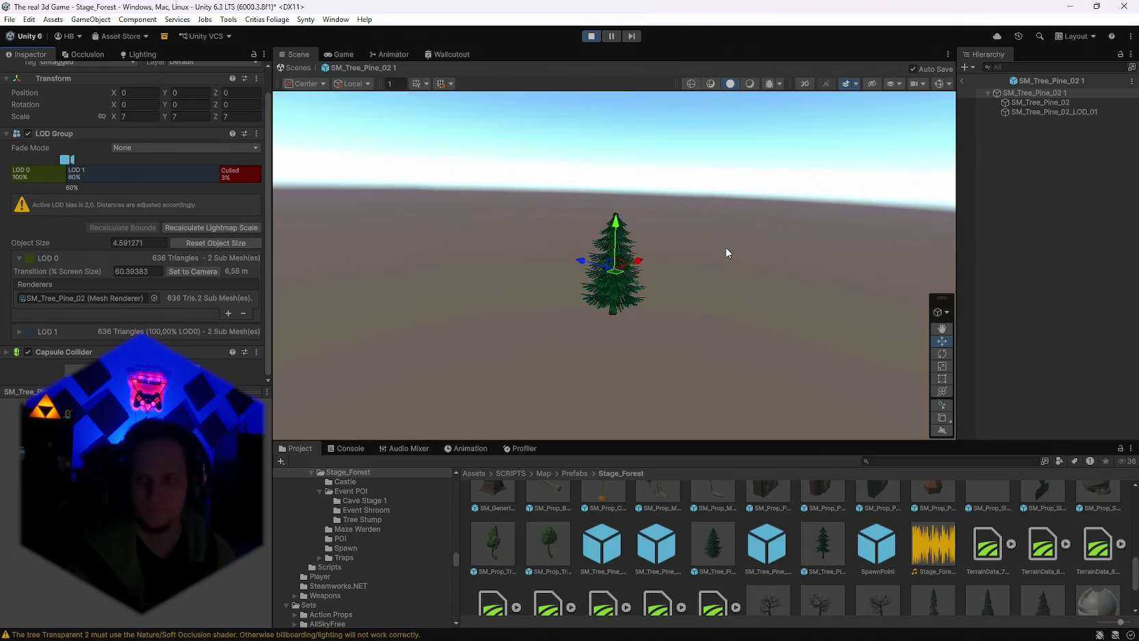
left_click(343, 51)
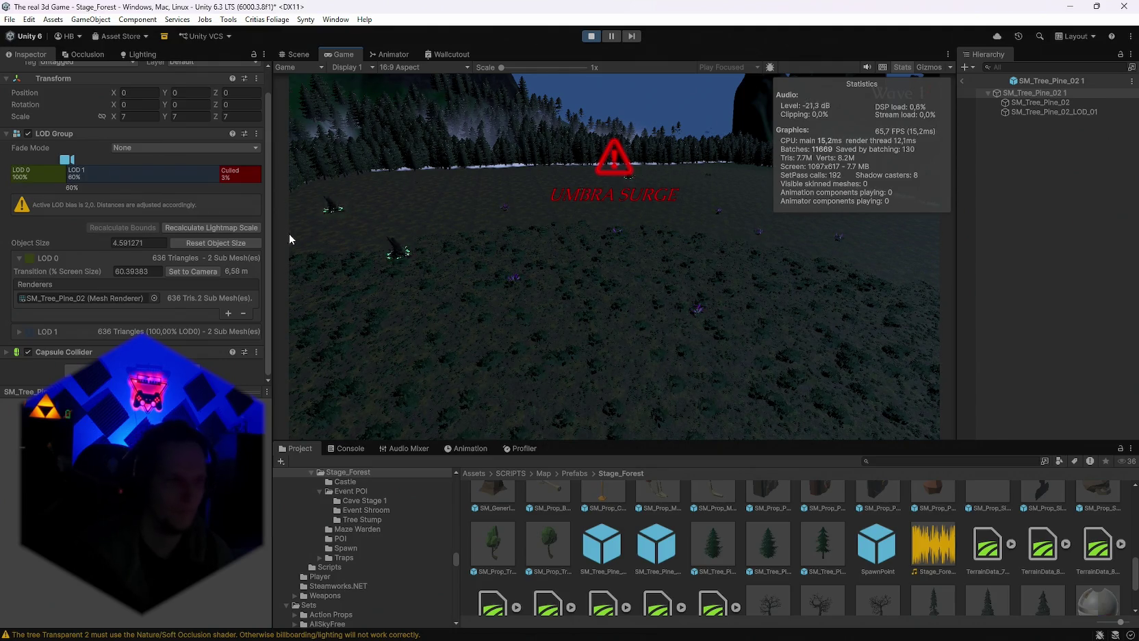
Disable the pine prefab's Capsule Collider and exit prefab mode back to the scene.
left_click(75, 172)
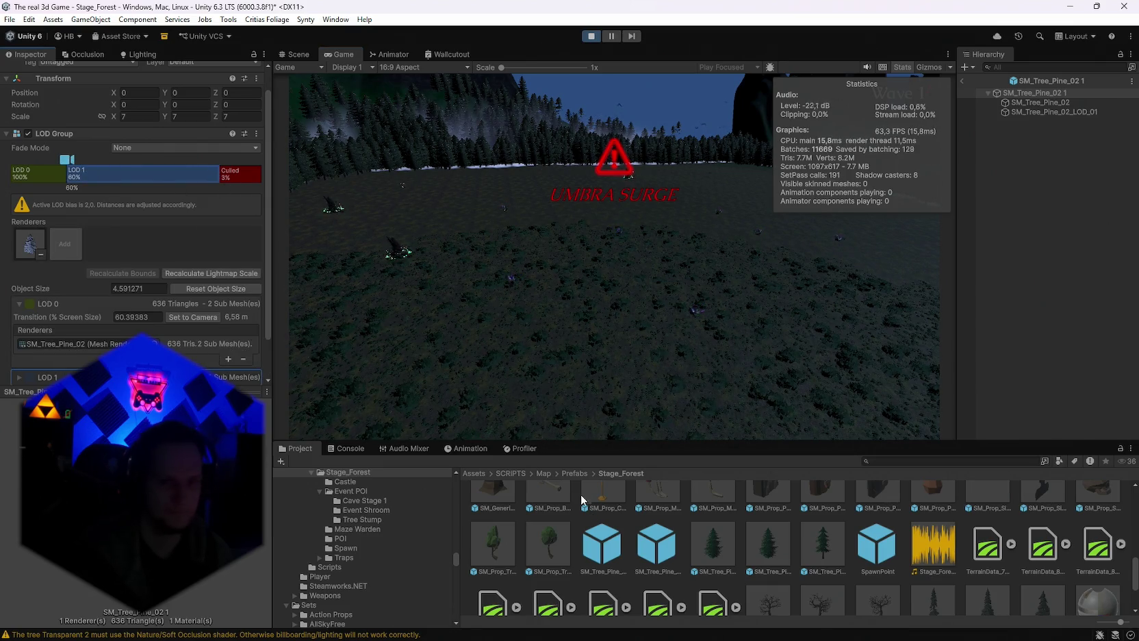
scroll(154, 247, "down", 2)
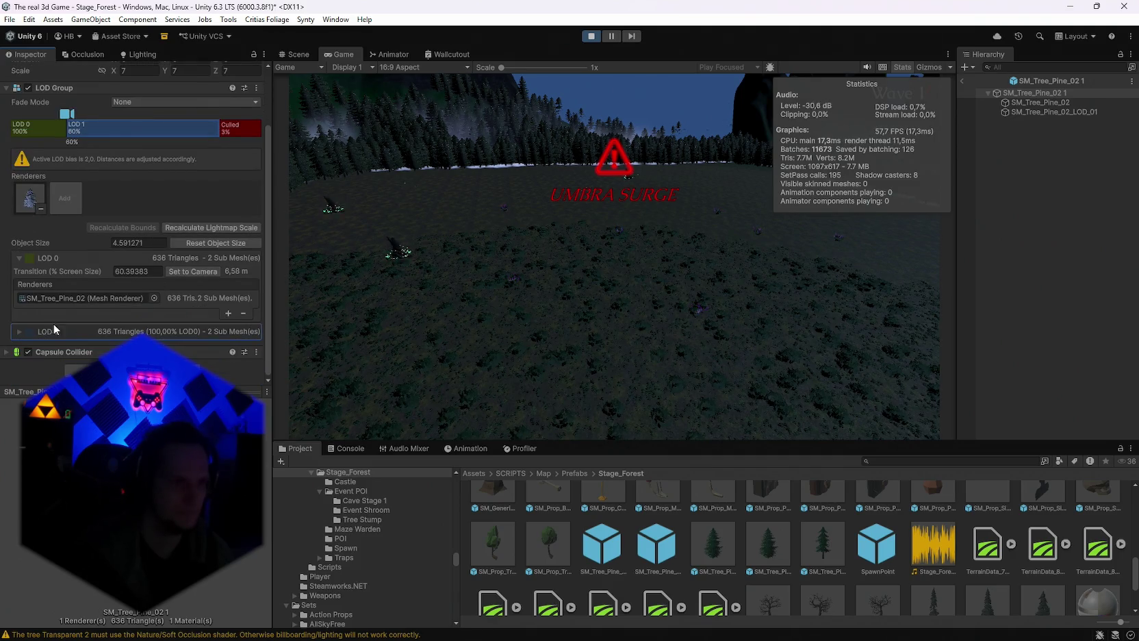
left_click(28, 351)
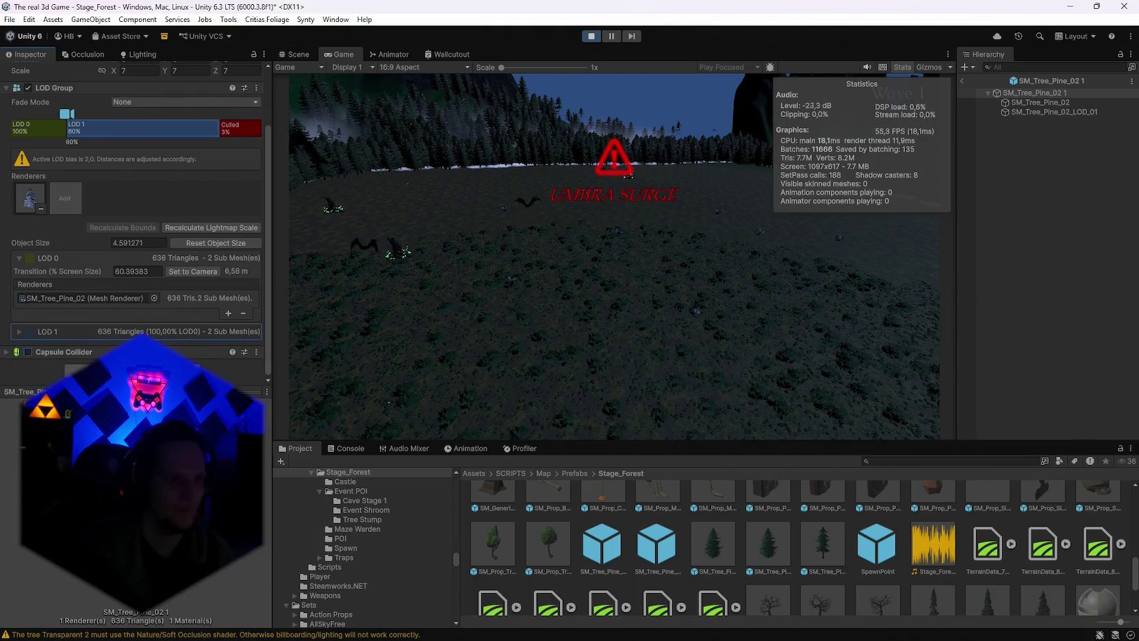
left_click(979, 84)
left_click(963, 83)
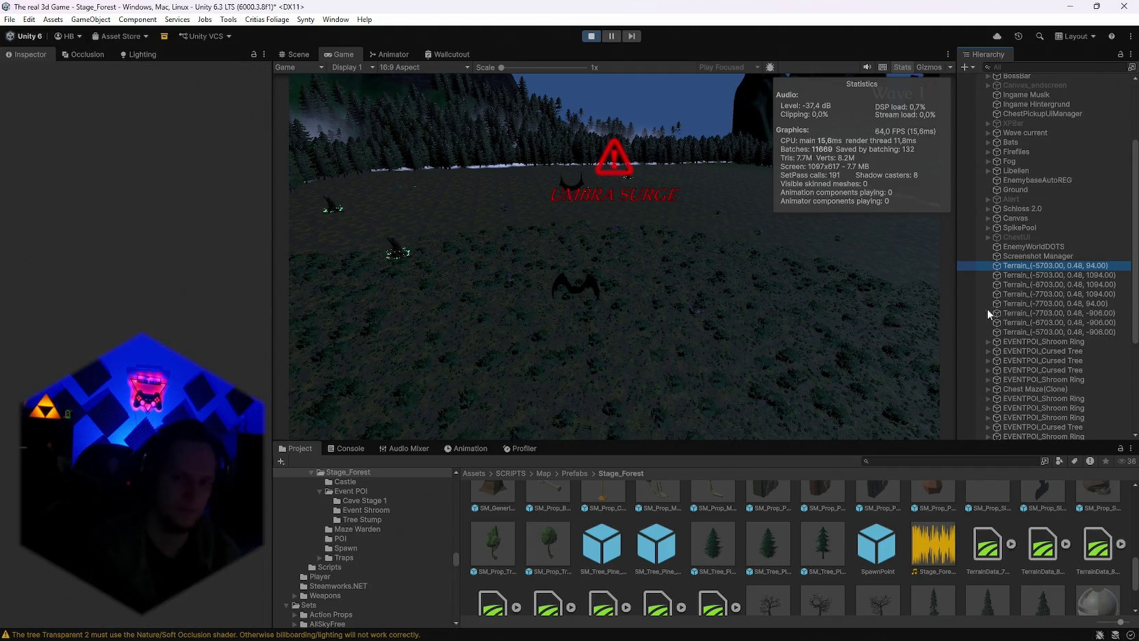
Swap Terrain_(-5703.00, 0.48, 94.00)'s tree prefab for SM_Env_Pine_03 and apply.
left_click(30, 271)
left_click(206, 304)
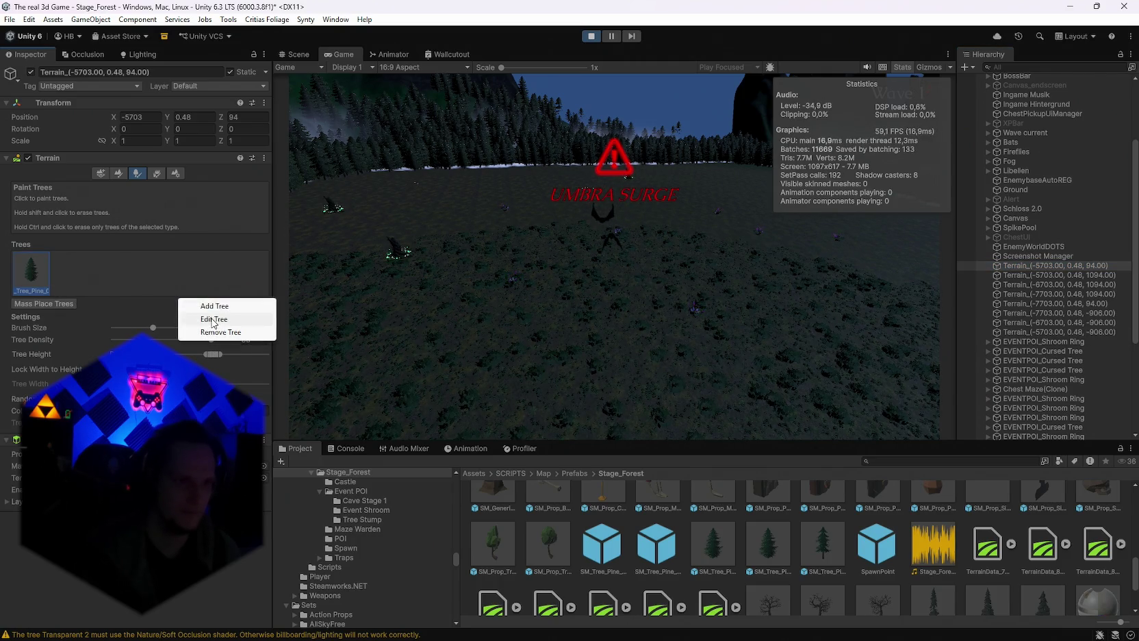
left_click(213, 320)
left_click(485, 164)
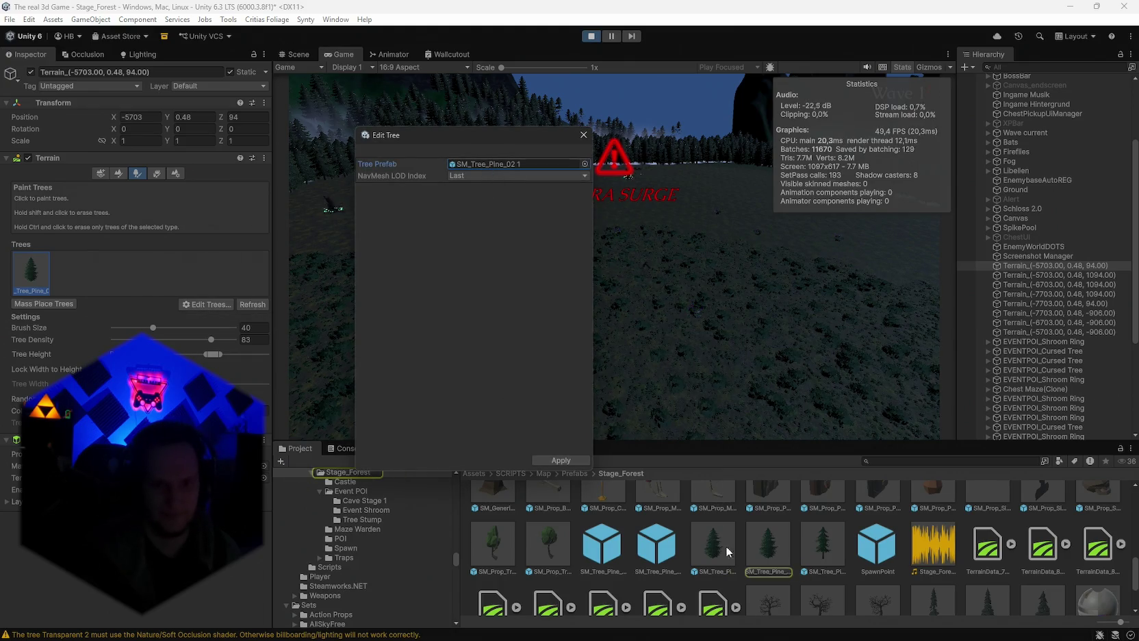
scroll(805, 580, "down", 3)
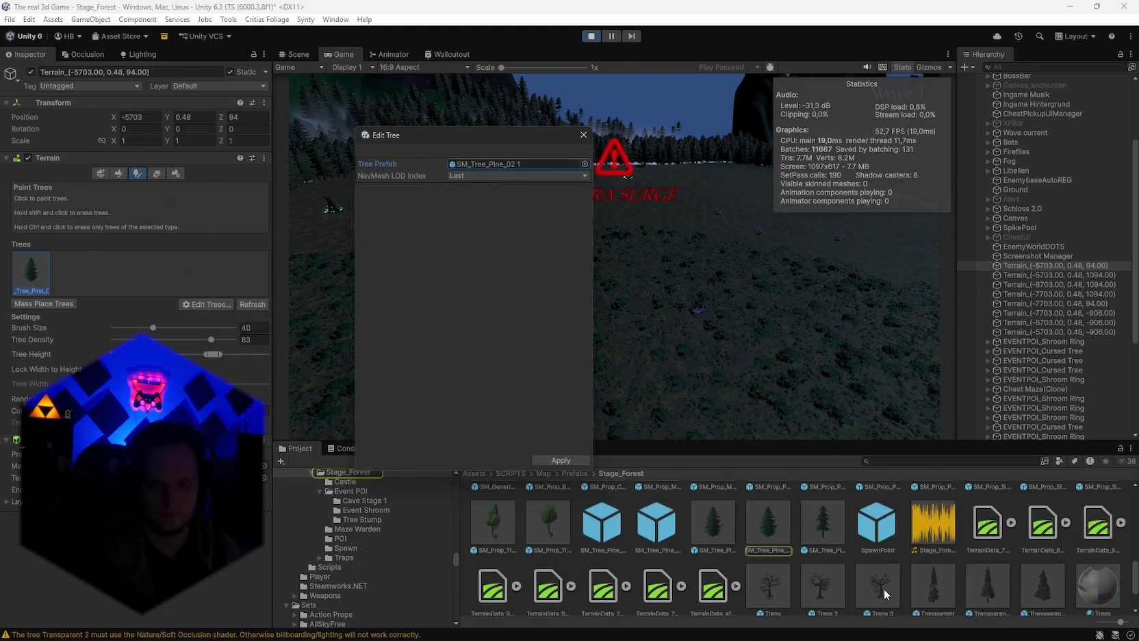
scroll(884, 590, "down", 10)
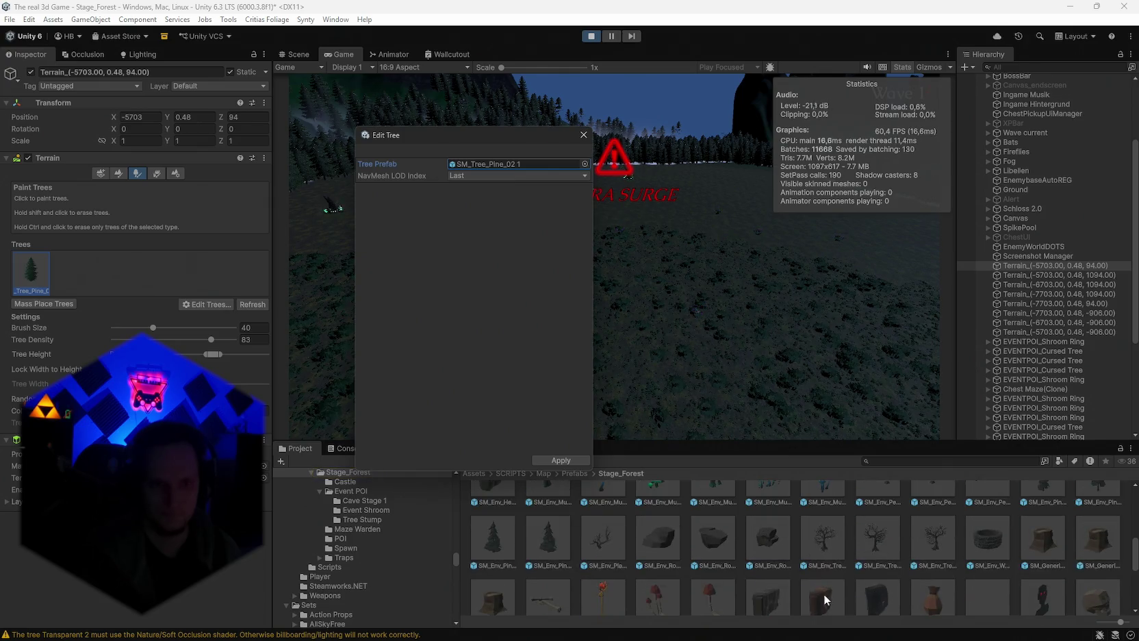
left_click_drag(474, 254, 471, 163)
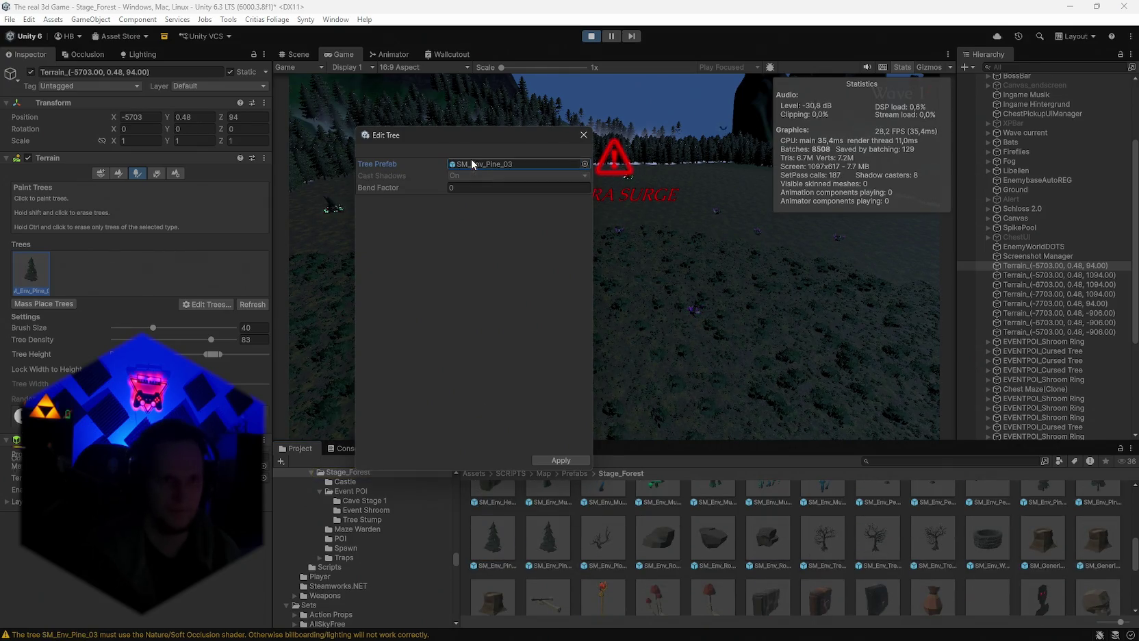
left_click(560, 460)
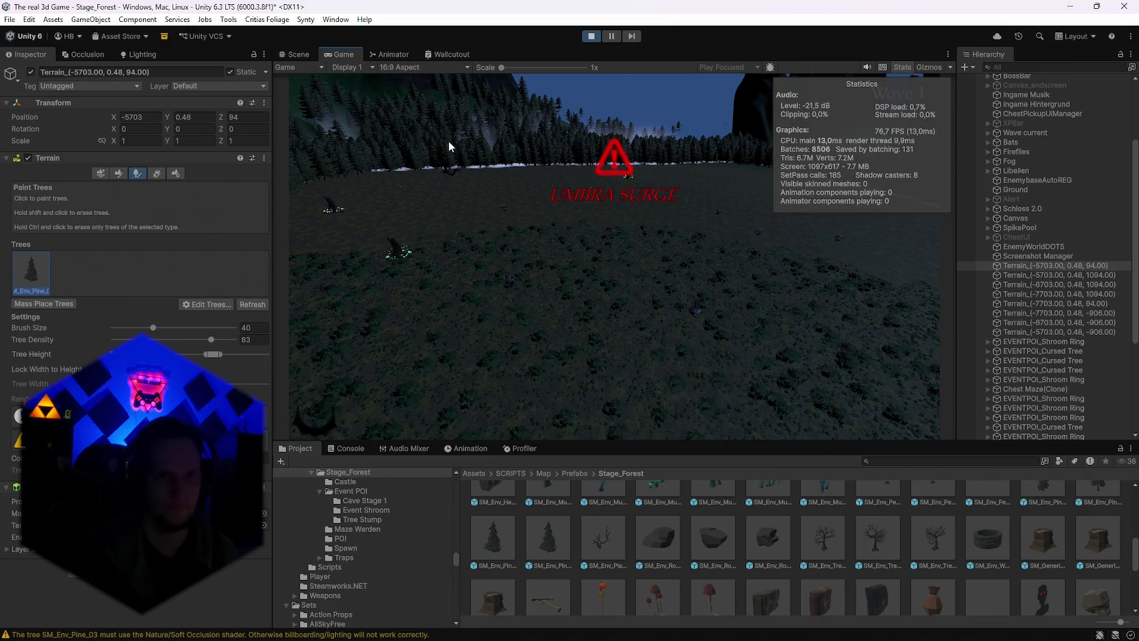
Fly the Scene view over the forest slope, then return to the running game.
left_click(294, 54)
mouse_move(532, 199)
left_mouse_down()
mouse_move(377, 193)
mouse_move(918, 217)
left_mouse_up()
left_click_drag(746, 186, 714, 187)
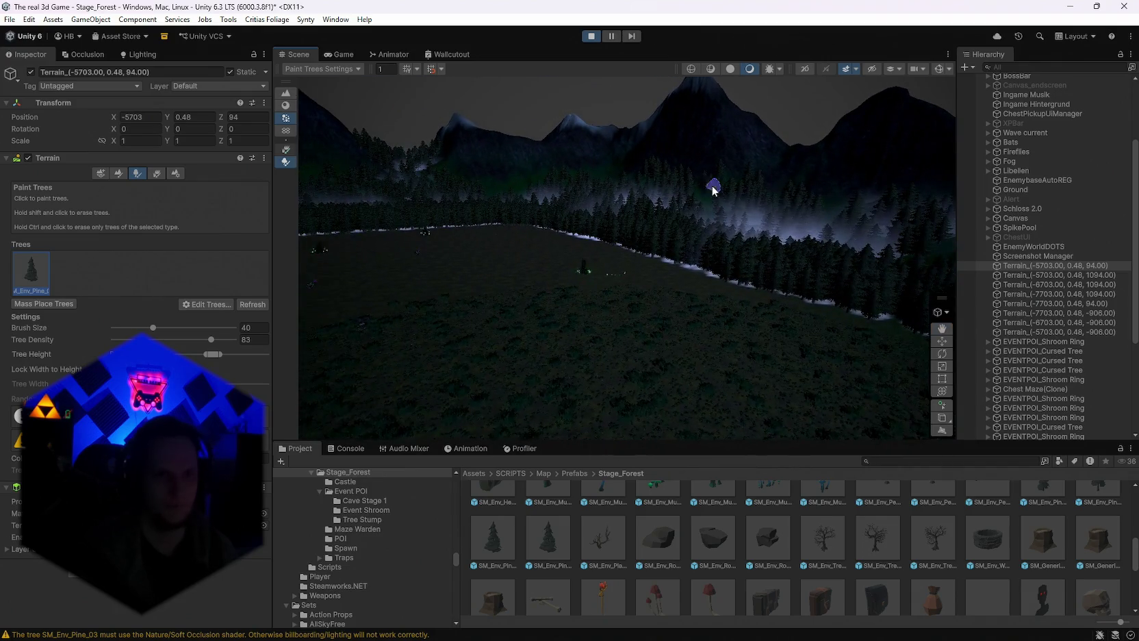
left_click(620, 135)
left_click(346, 54)
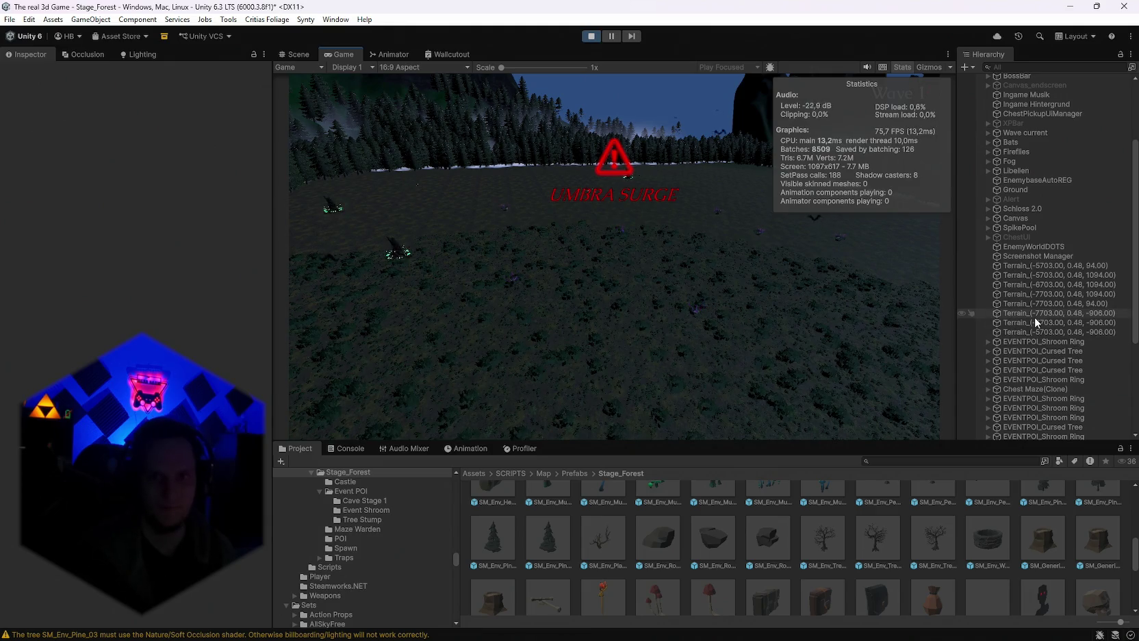
Select Terrain_(-7703.00, 0.48, 94.00) and its pine tree entry.
scroll(1038, 318, "down", 3)
left_click(1018, 234)
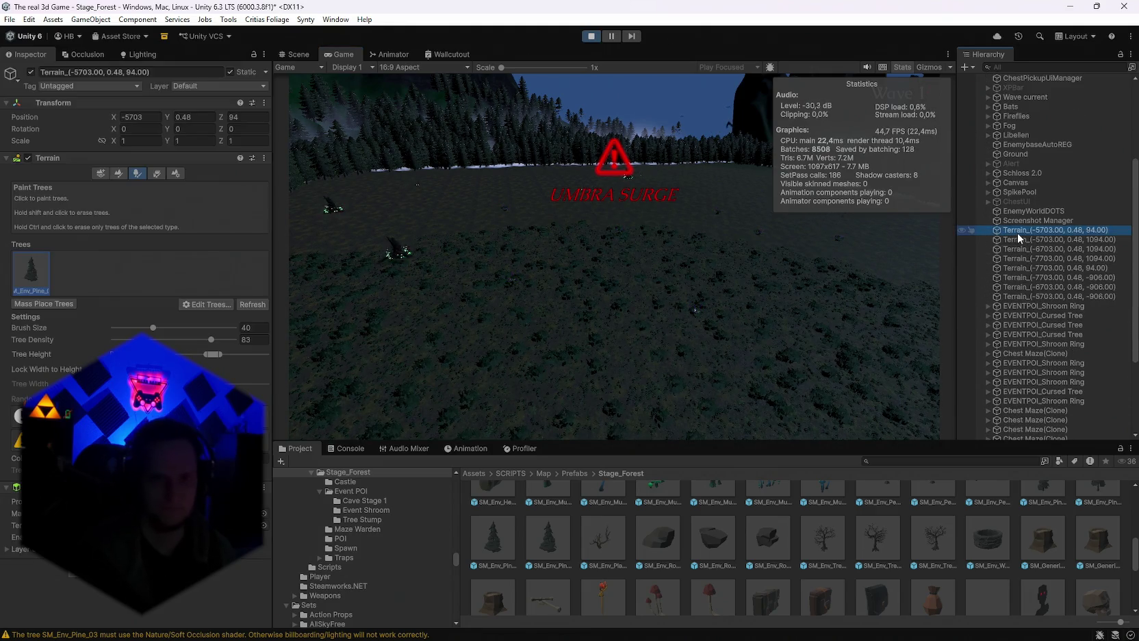
left_click(1019, 237)
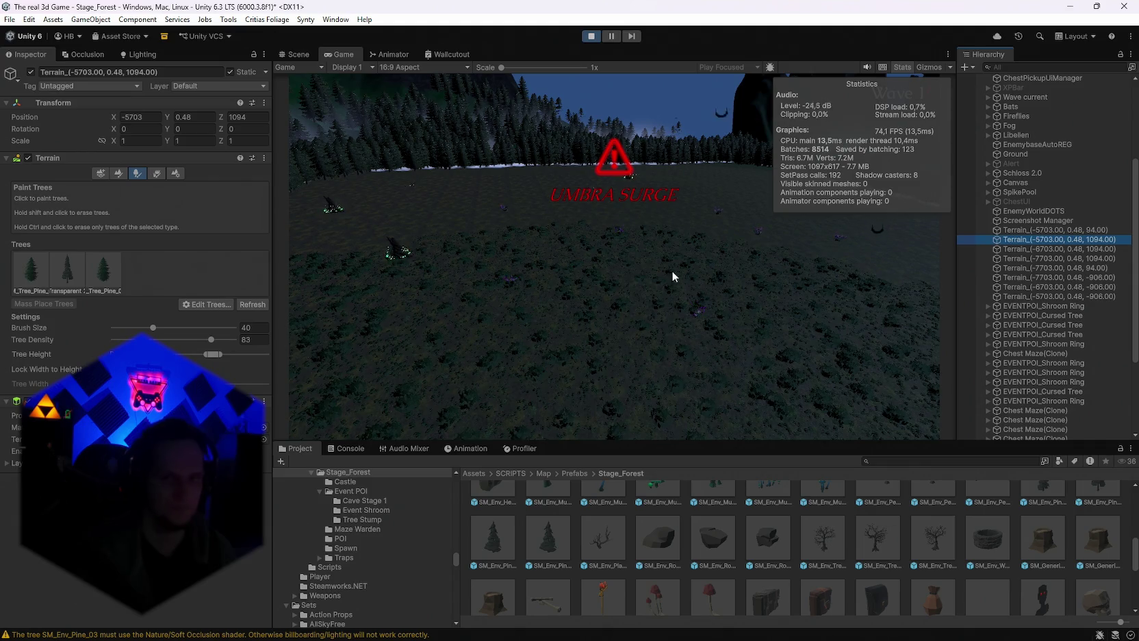
left_click(1027, 268)
left_click(31, 271)
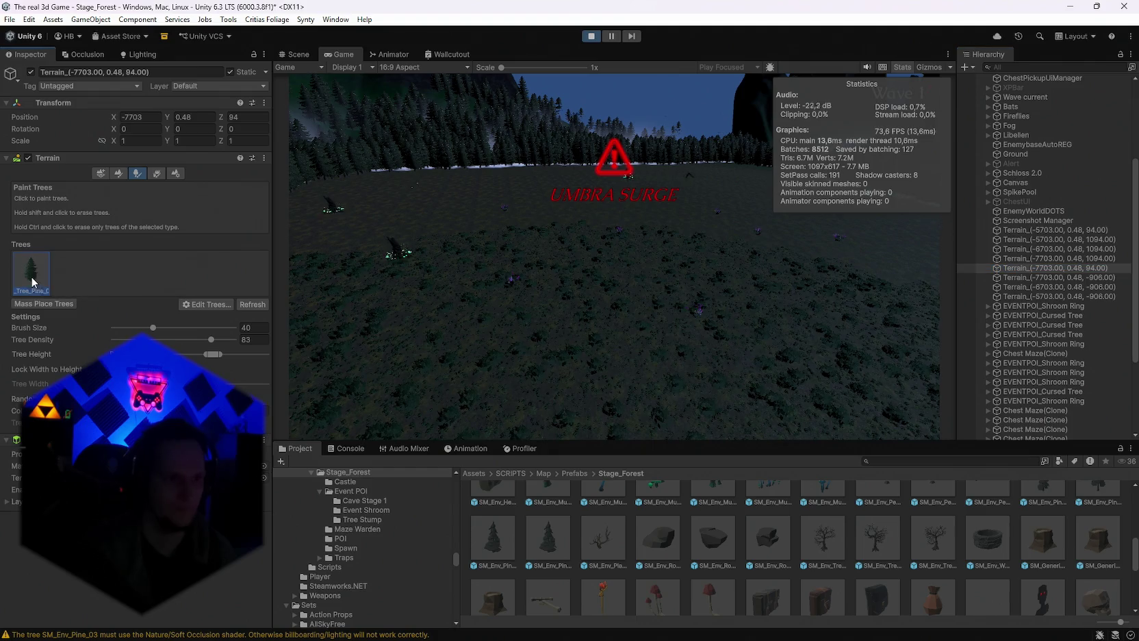
Replace this terrain's tree prefab with SM_Env_Pine_03 and apply.
left_click(207, 304)
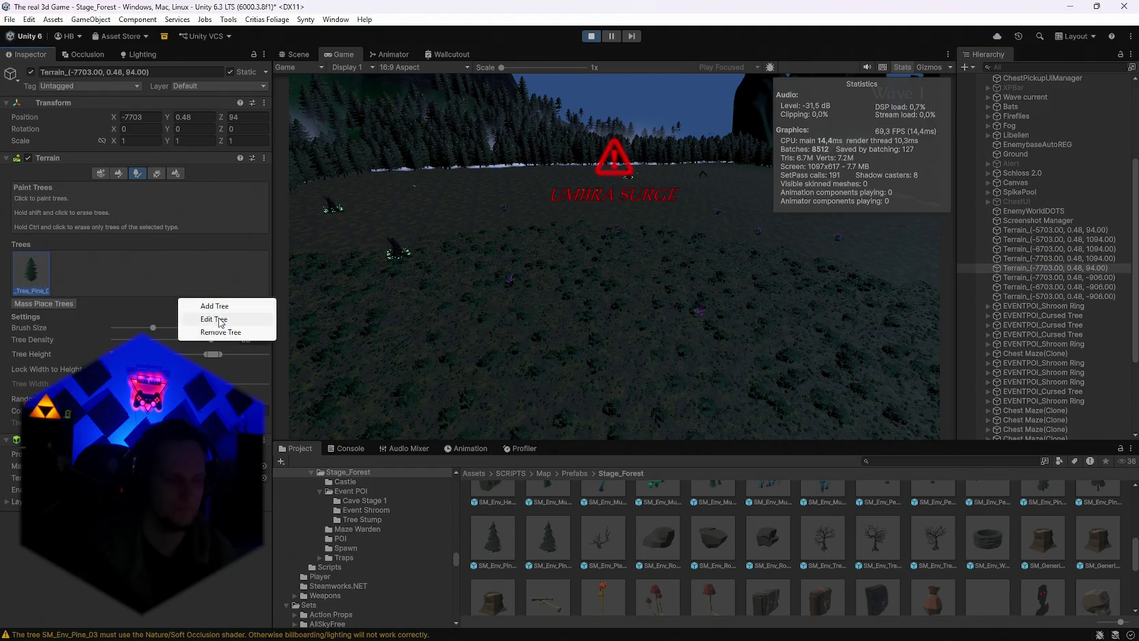
left_click(220, 320)
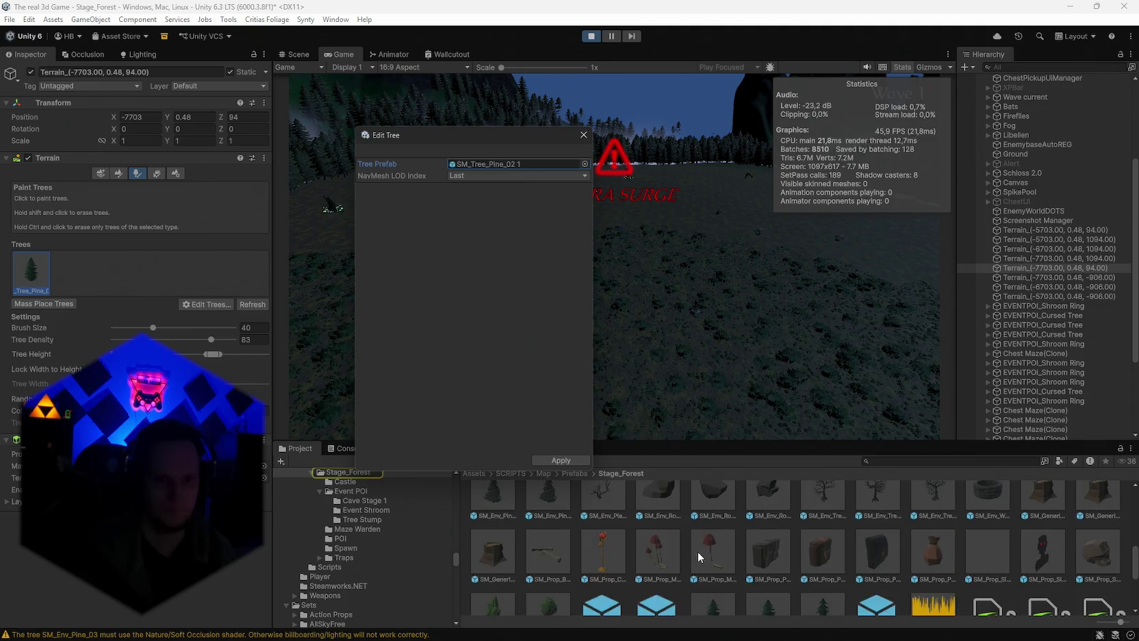
left_click_drag(552, 566, 476, 167)
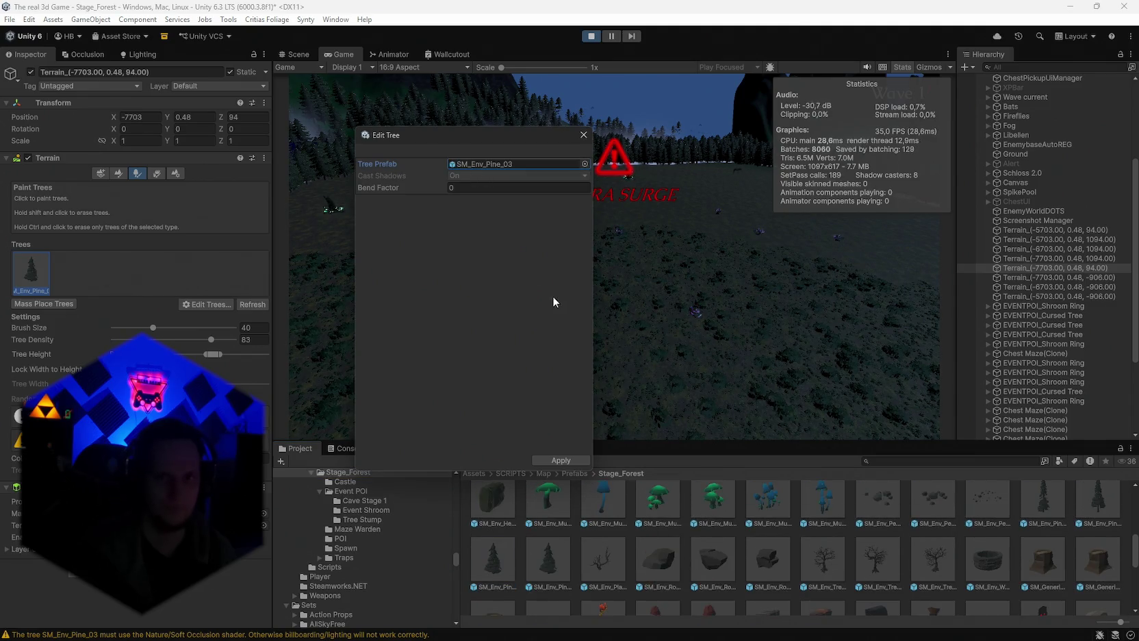
left_click(553, 460)
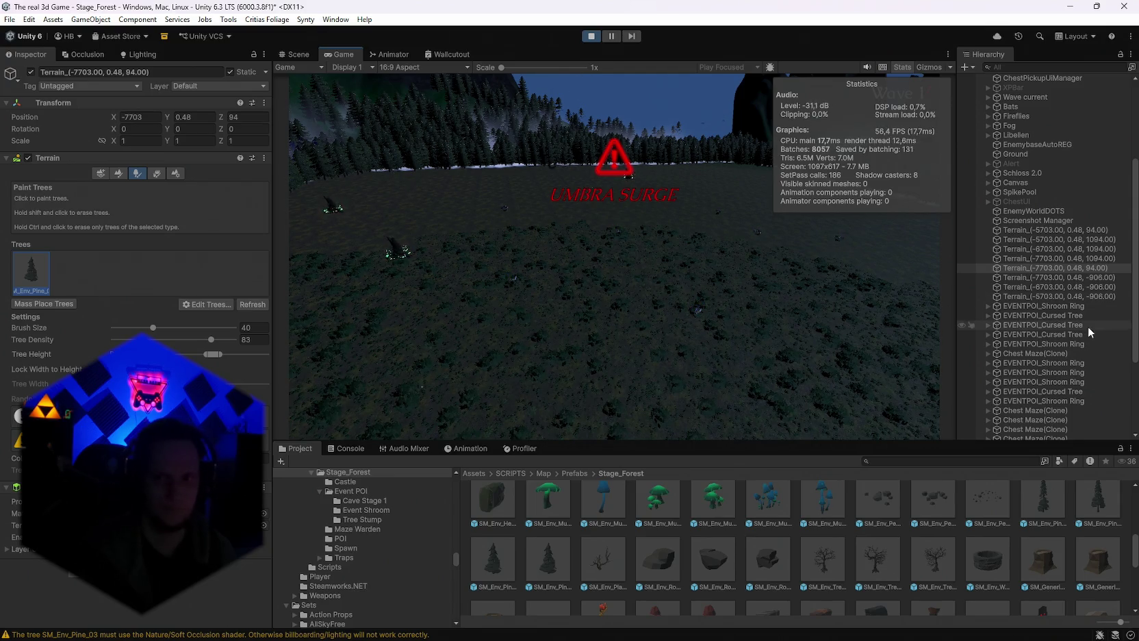
Swap Terrain_(-7703.00, 0.48, -906.00)'s tree prefab for the SM_Env pine and apply.
left_click(1025, 280)
left_click(195, 305)
left_click(215, 319)
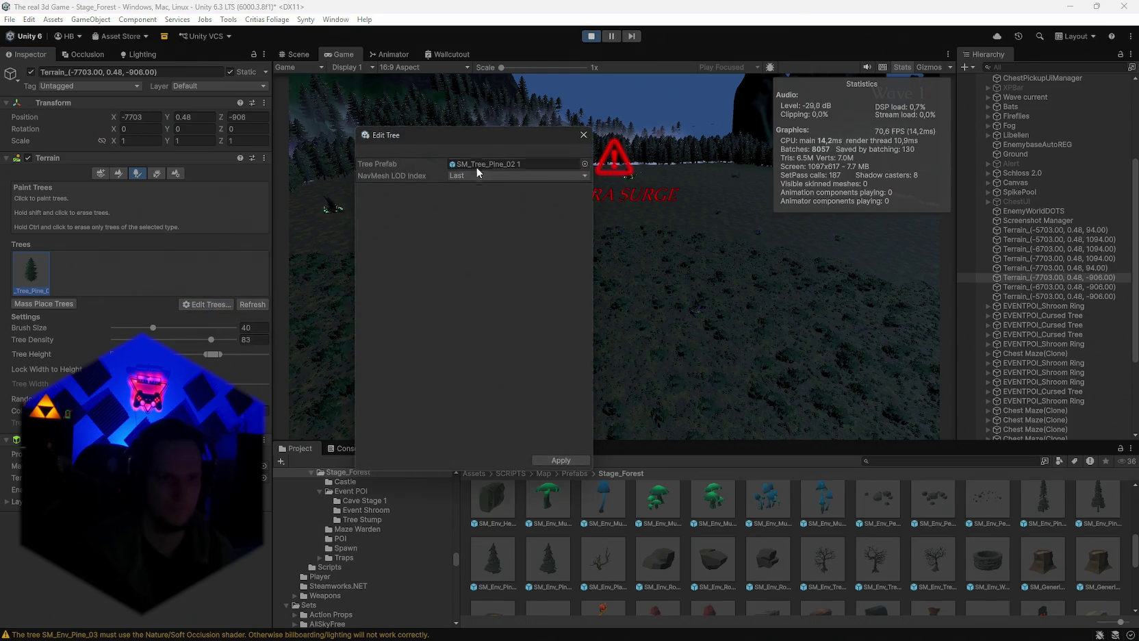
mouse_move(493, 554)
left_mouse_down()
mouse_move(453, 201)
mouse_move(507, 164)
left_mouse_up()
left_click(552, 458)
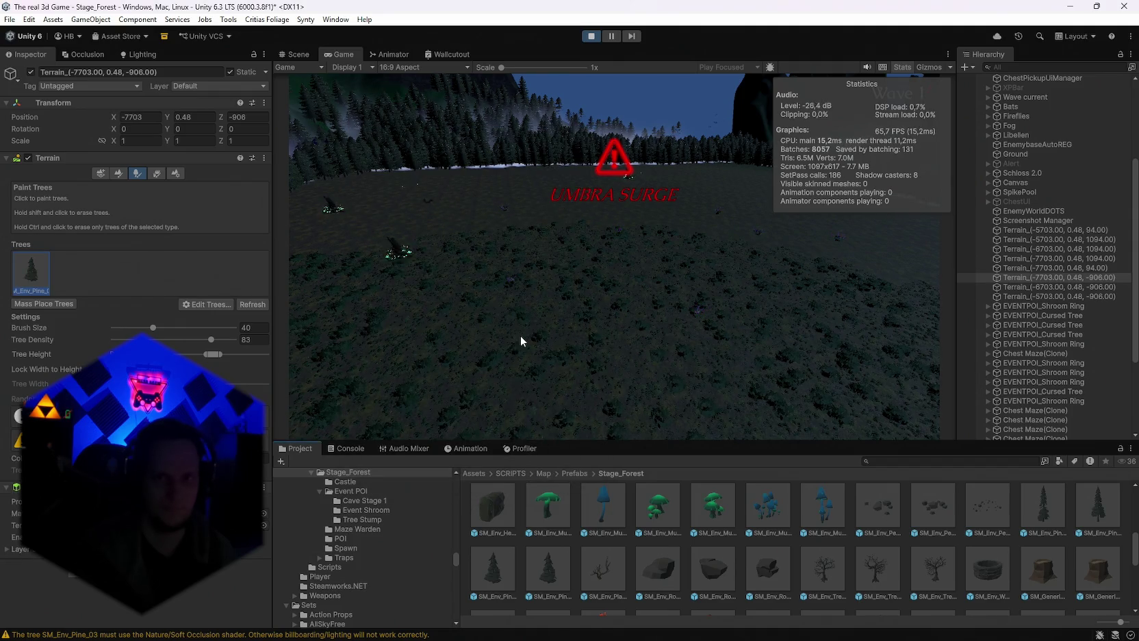
Swap Terrain_(-6703.00, 0.48, -906.00)'s tree prefab for the SM_Env pine and apply.
left_click(1016, 289)
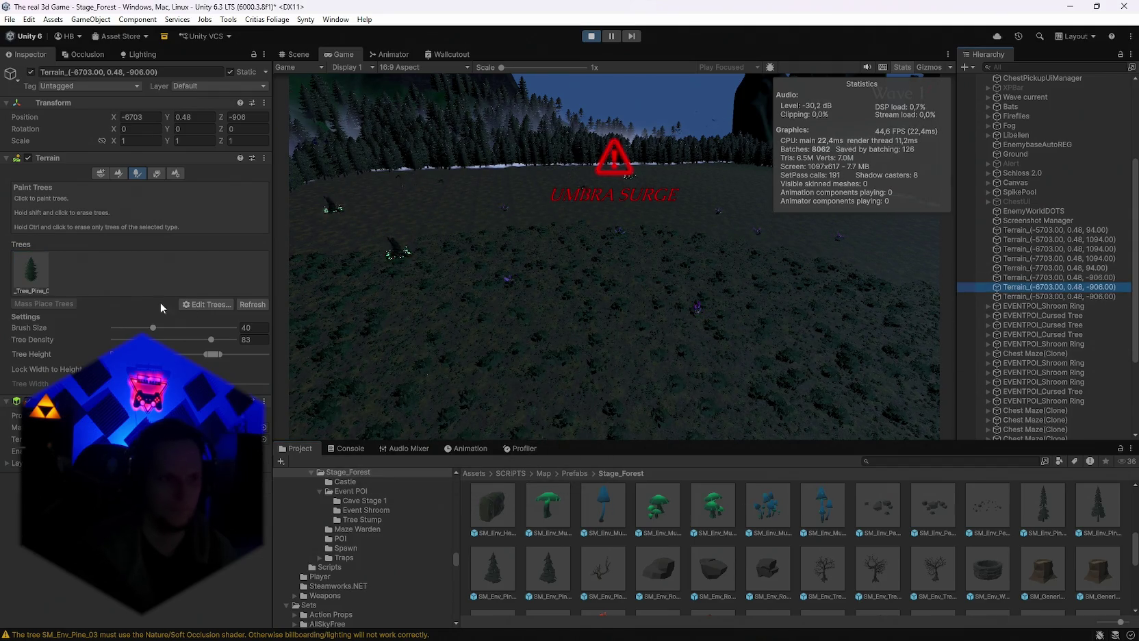
left_click(198, 305)
left_click(212, 319)
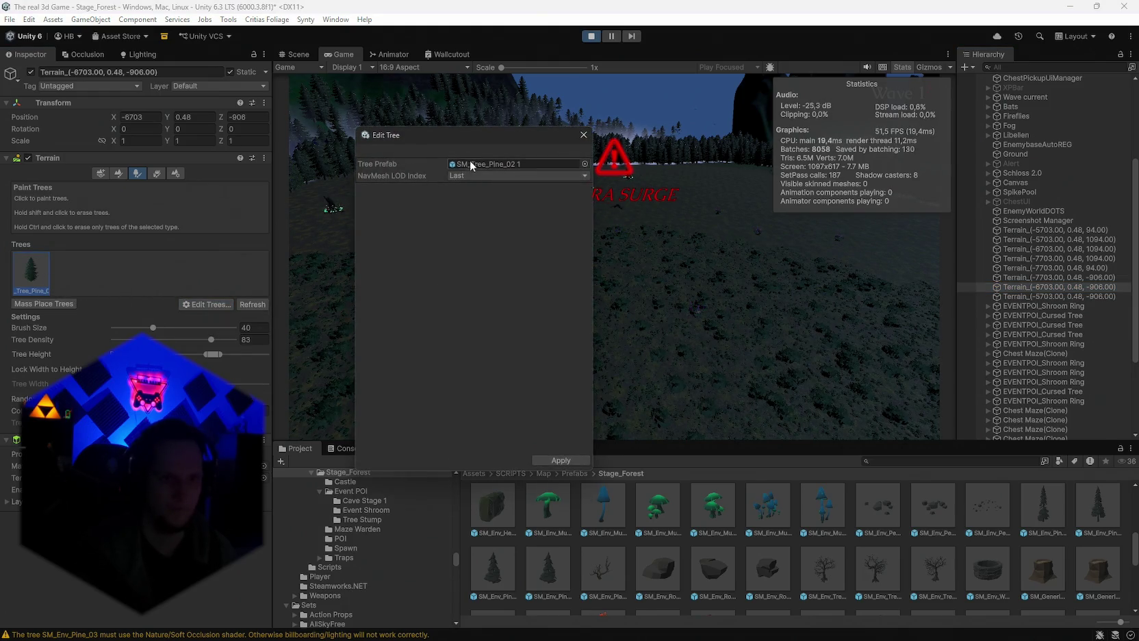
scroll(714, 504, "down", 3)
scroll(708, 552, "up", 3)
mouse_move(493, 560)
left_mouse_down()
mouse_move(509, 419)
mouse_move(474, 170)
left_mouse_up()
left_click(556, 460)
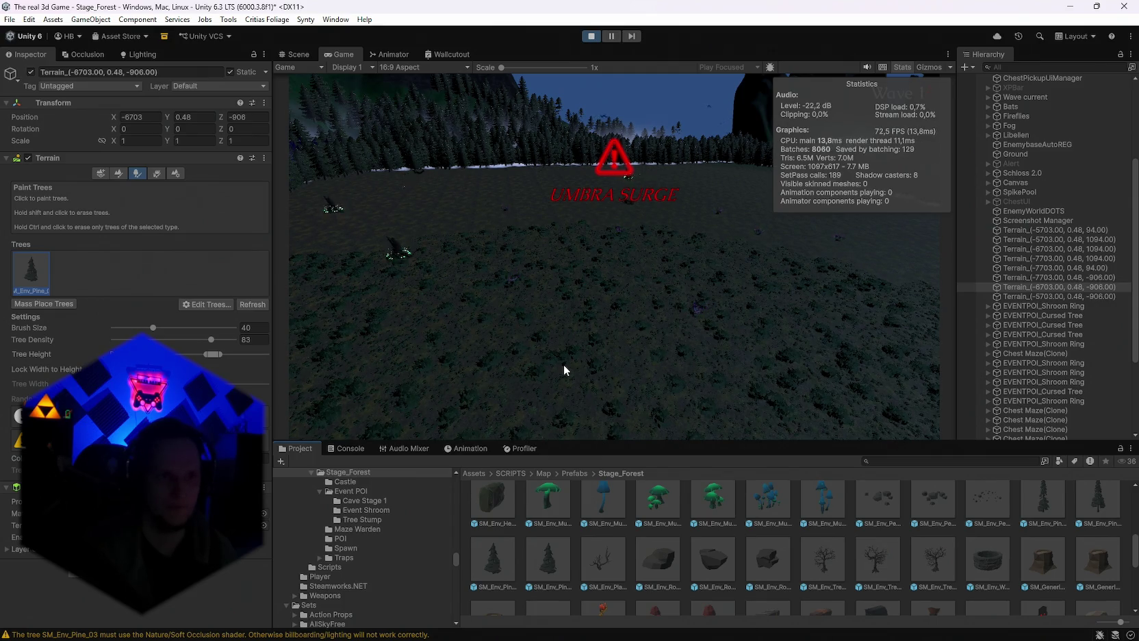
left_click(1058, 296)
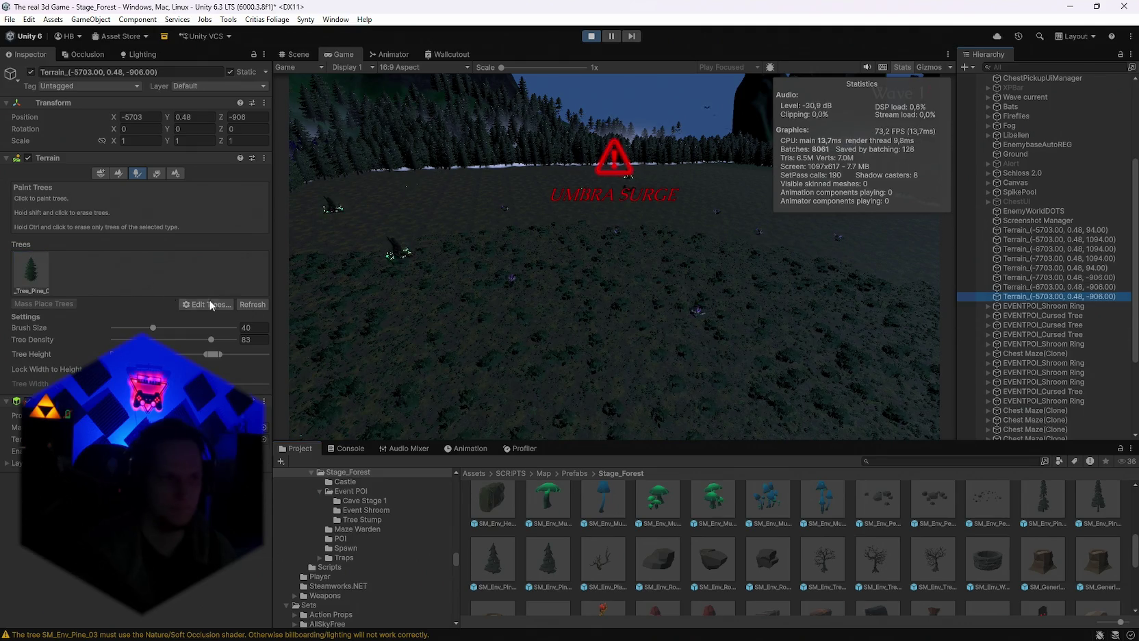
left_click(1055, 230, "shift")
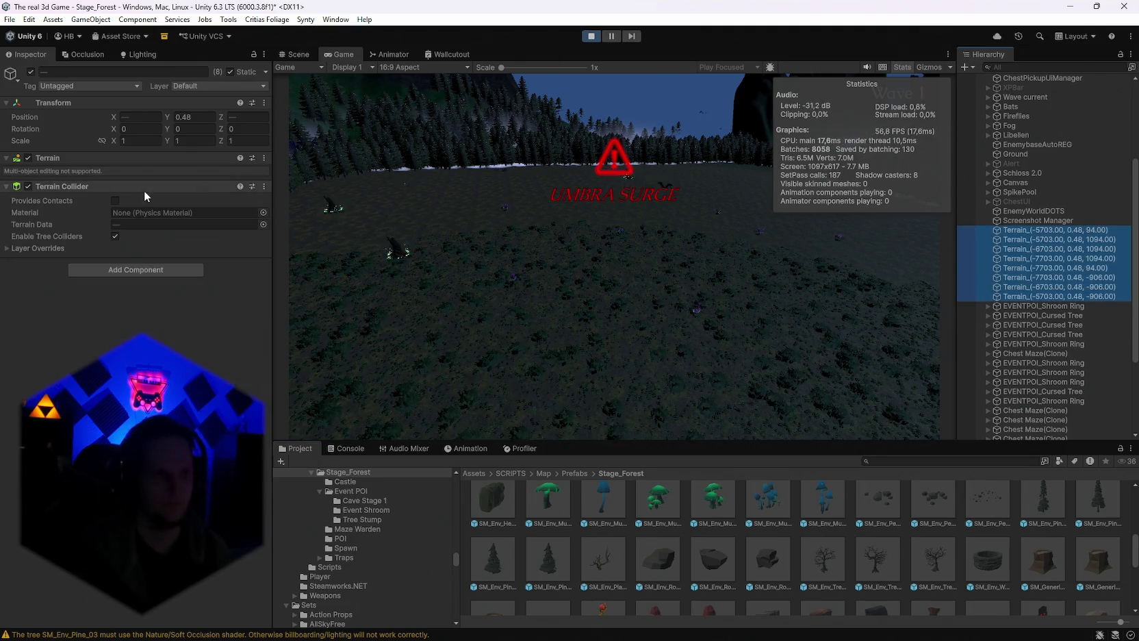
left_click(30, 71)
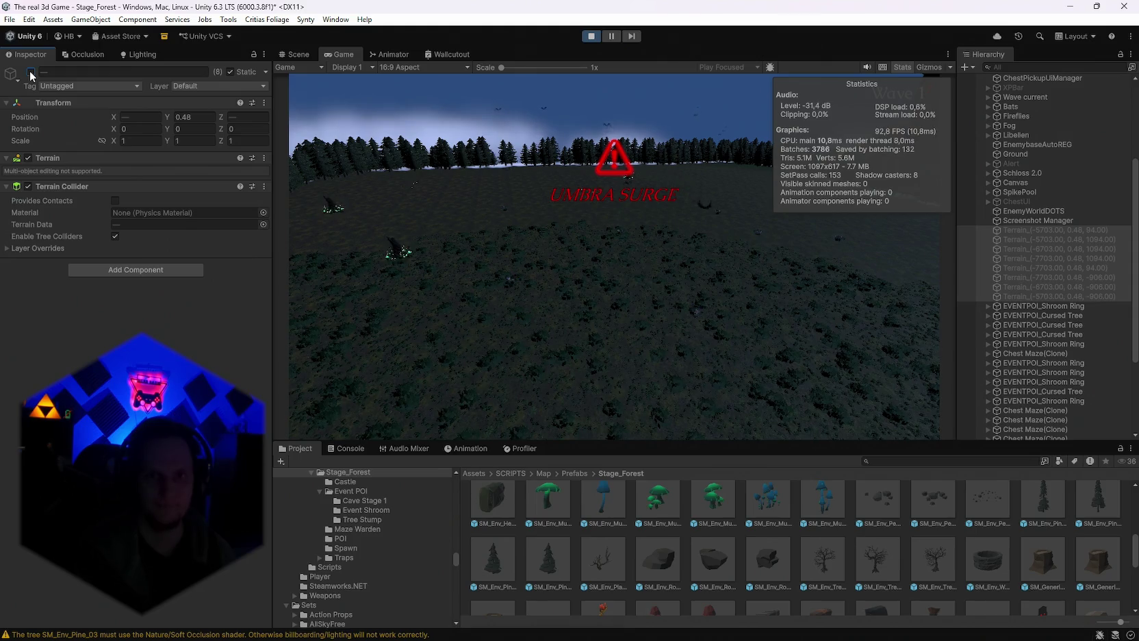
left_click(30, 71)
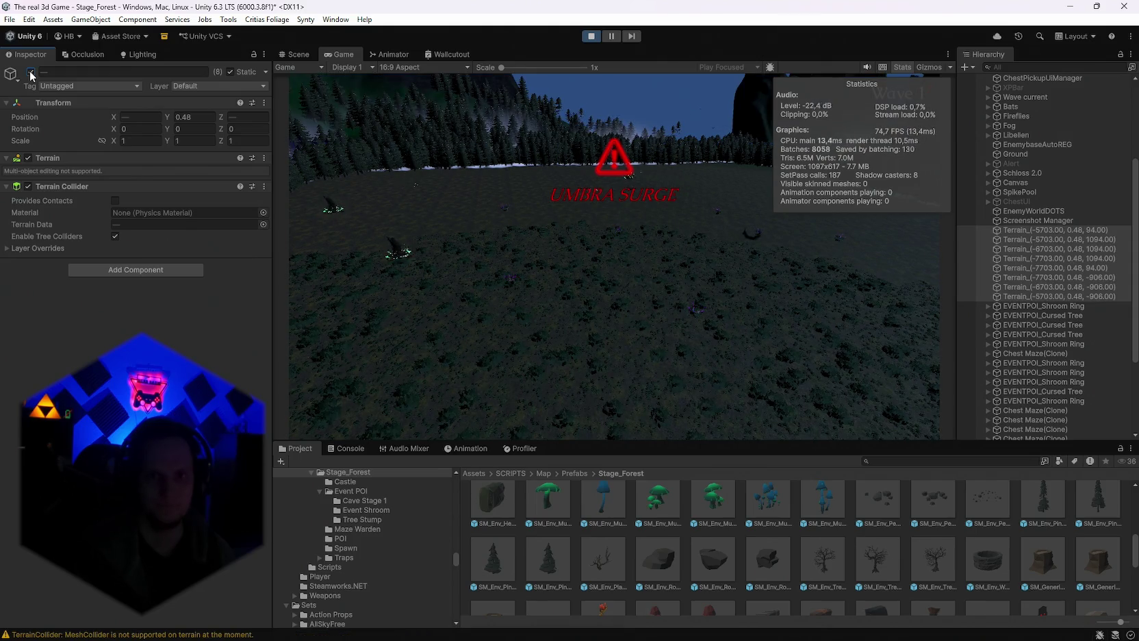
left_click(30, 71)
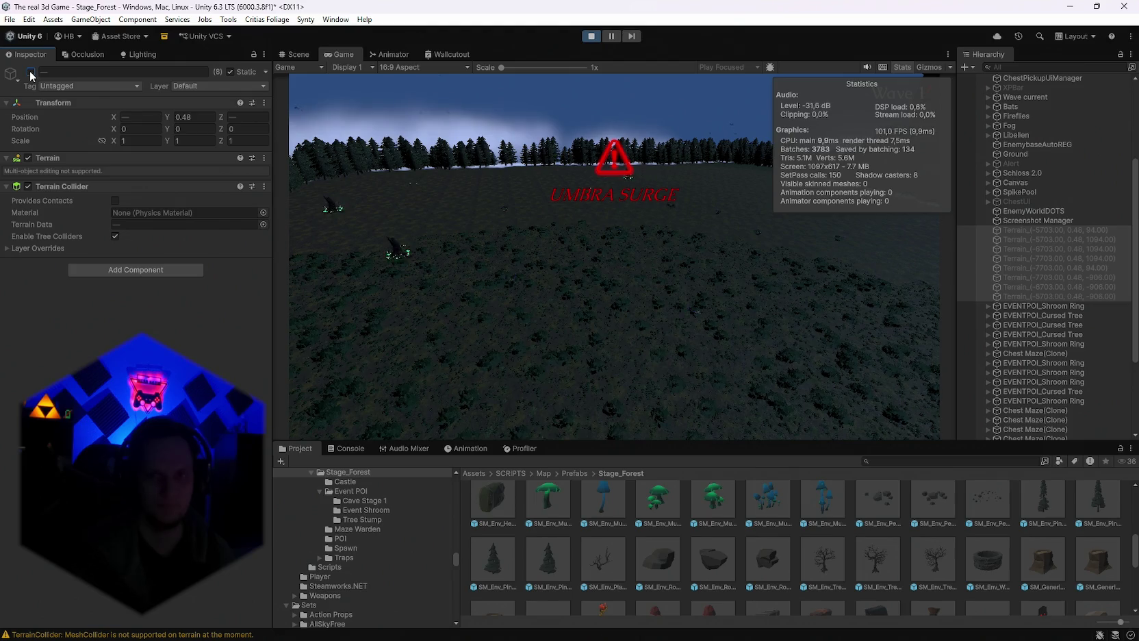
left_click(30, 71)
scroll(1065, 243, "up", 3)
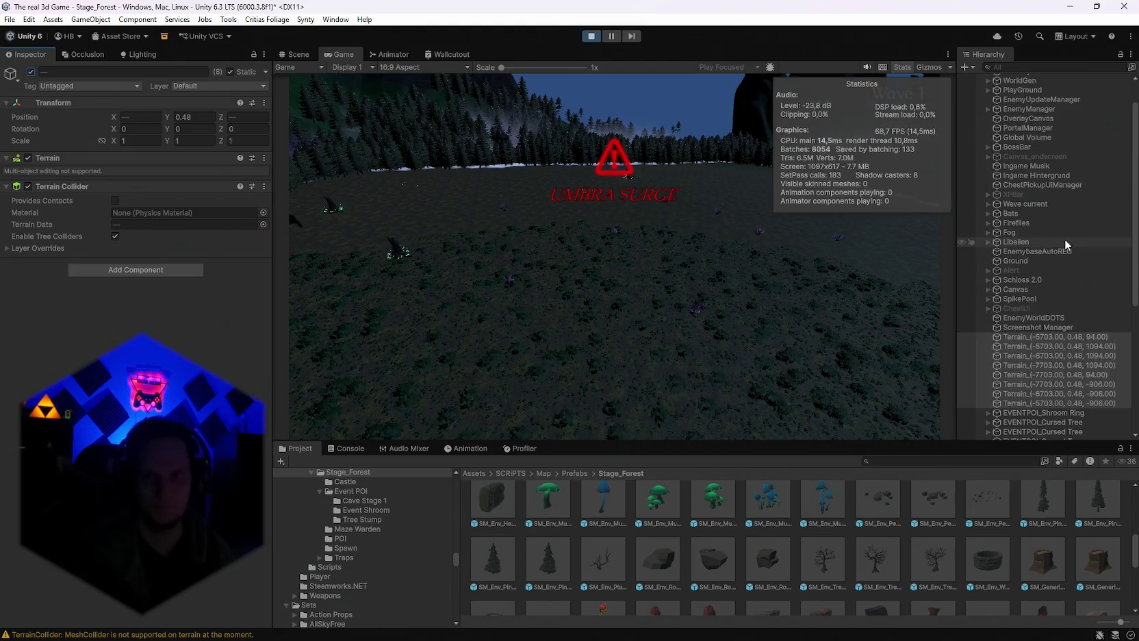
scroll(1065, 241, "up", 2)
left_click(1017, 115)
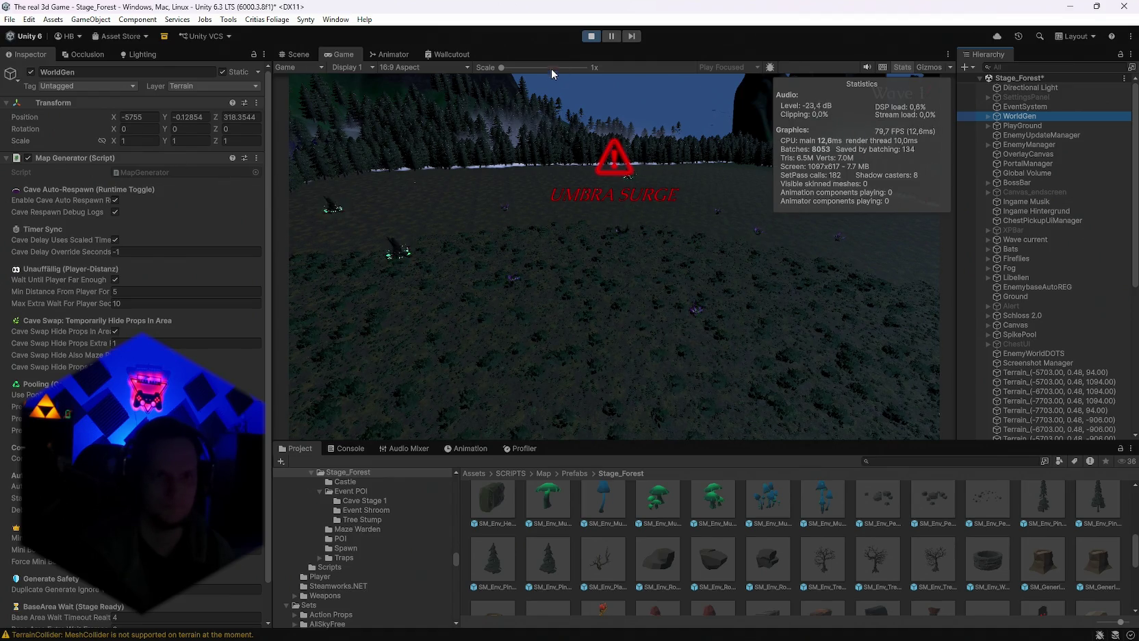
left_click(589, 37)
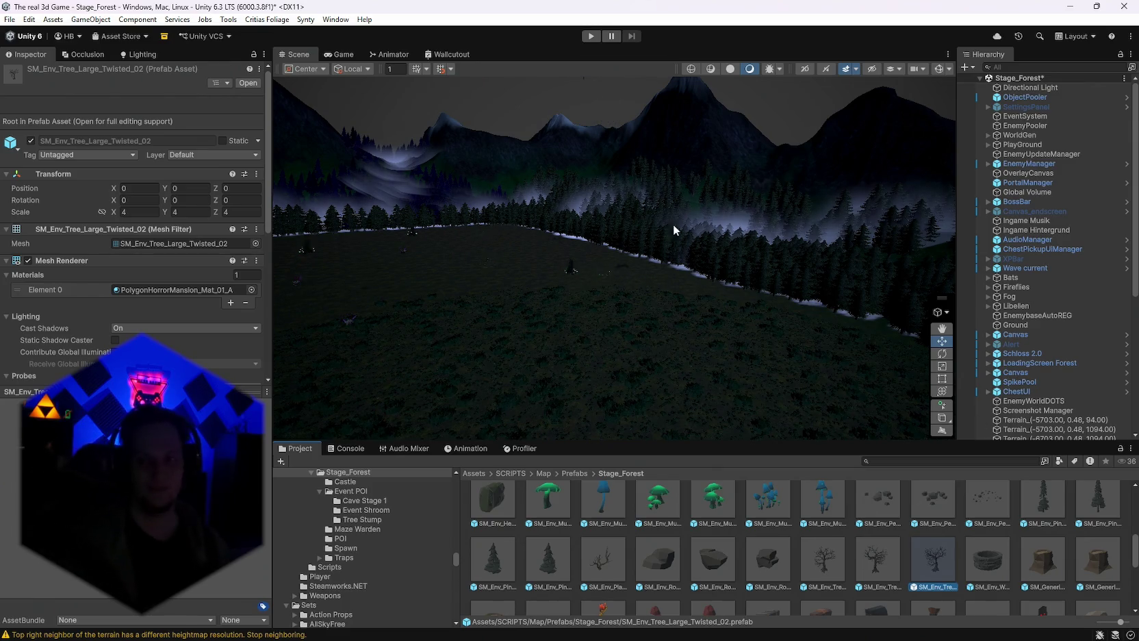
Orbit the Scene view toward the densely forested plateau.
mouse_move(667, 227)
left_mouse_down()
mouse_move(228, 245)
mouse_move(36, 272)
mouse_move(24, 298)
mouse_move(810, 277)
mouse_move(763, 246)
mouse_move(698, 274)
left_mouse_up()
Replace Terrain_(-5703, 0.48, 94)'s SM_Env_Pine_03 tree prefab with SM_Tree_Pine_02 and apply it.
scroll(1102, 342, "down", 6)
left_click(1047, 226)
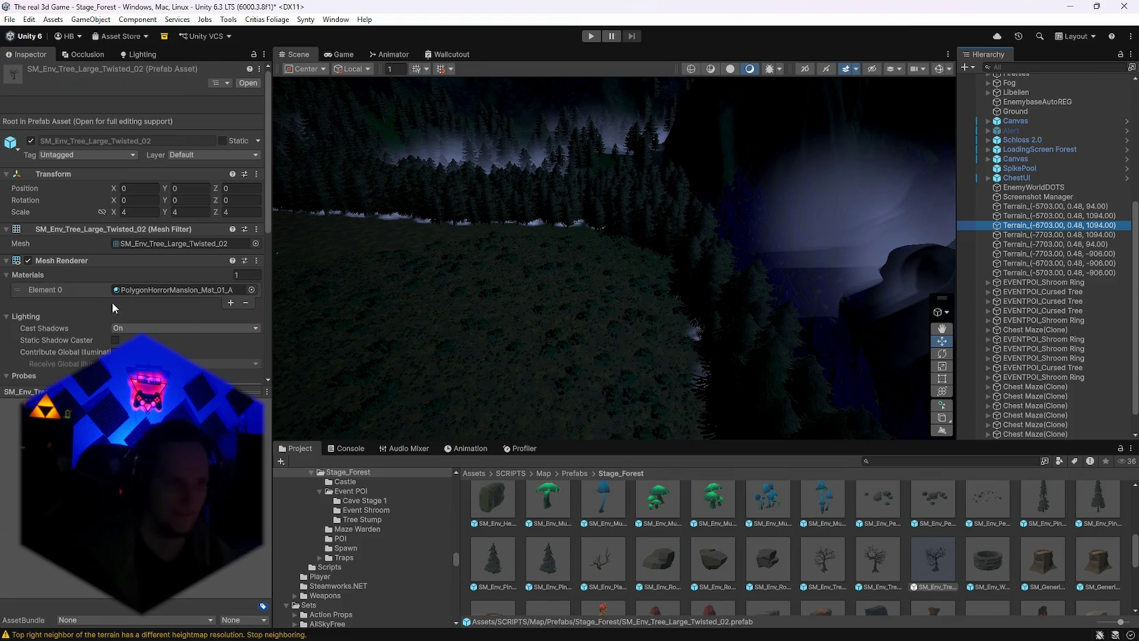
scroll(1016, 291, "down", 1)
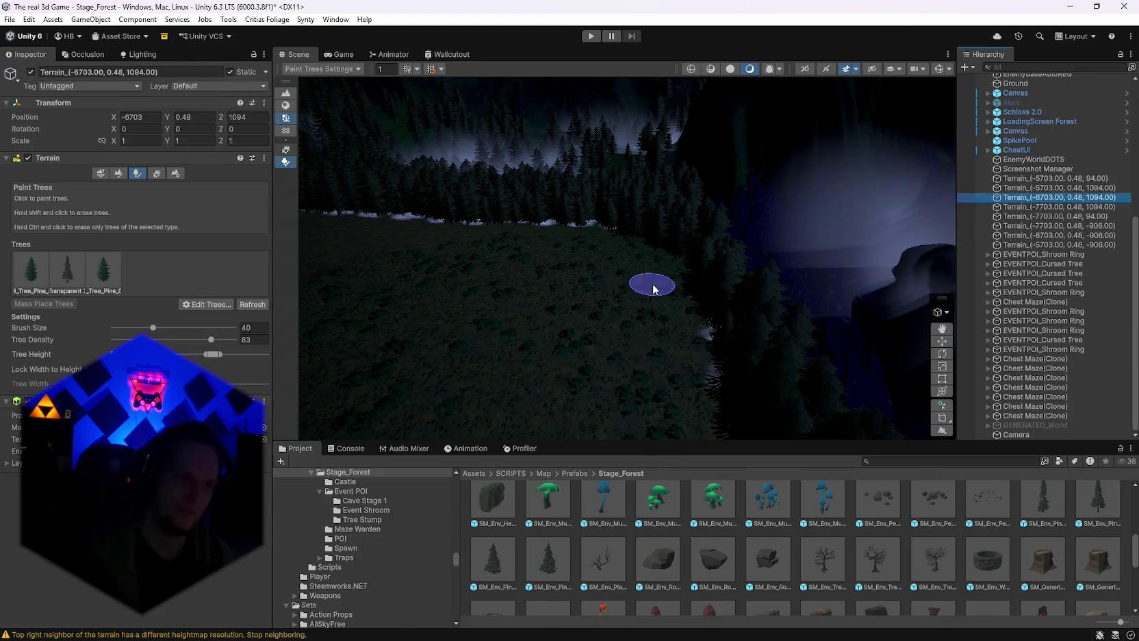
left_click(1047, 178)
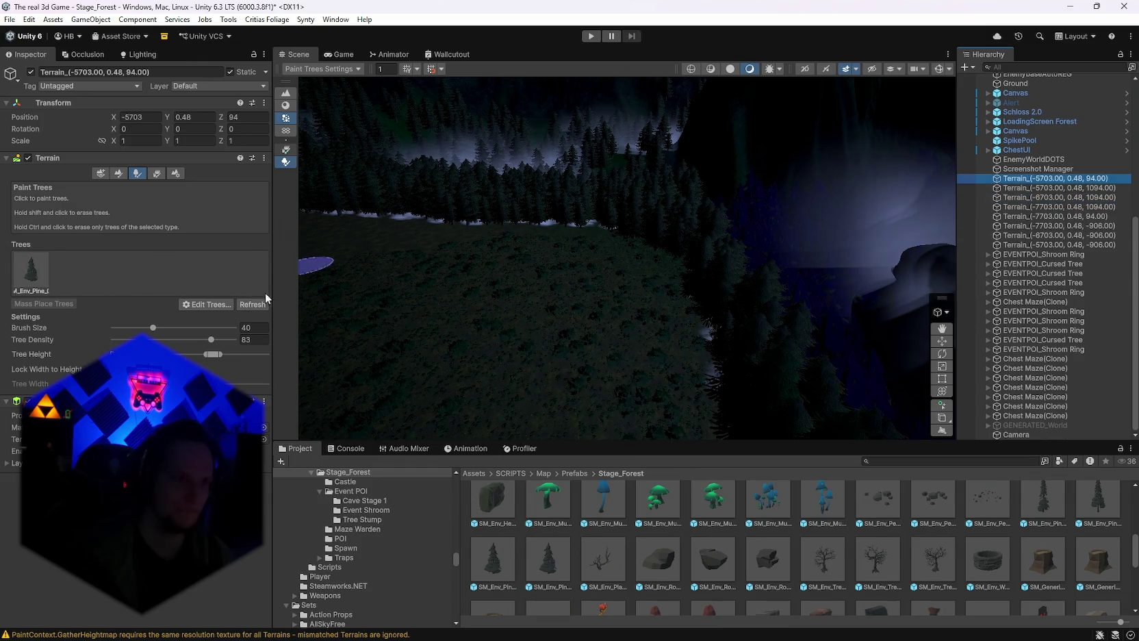
left_click(212, 304)
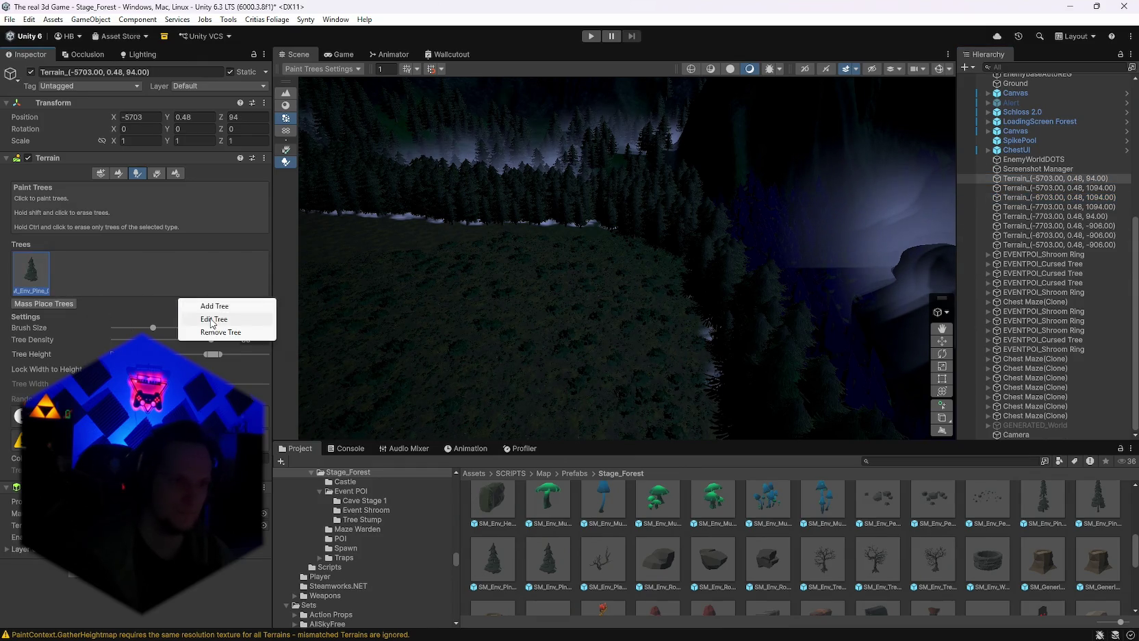
left_click(212, 320)
scroll(727, 560, "down", 5)
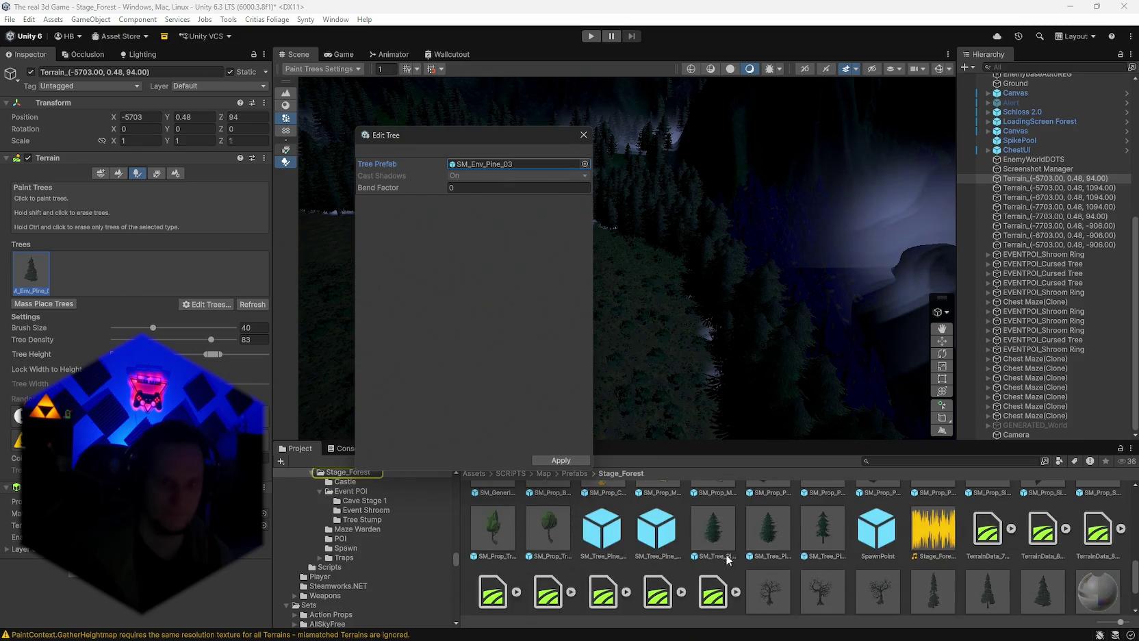
mouse_move(717, 544)
left_mouse_down()
mouse_move(588, 389)
mouse_move(470, 167)
left_mouse_up()
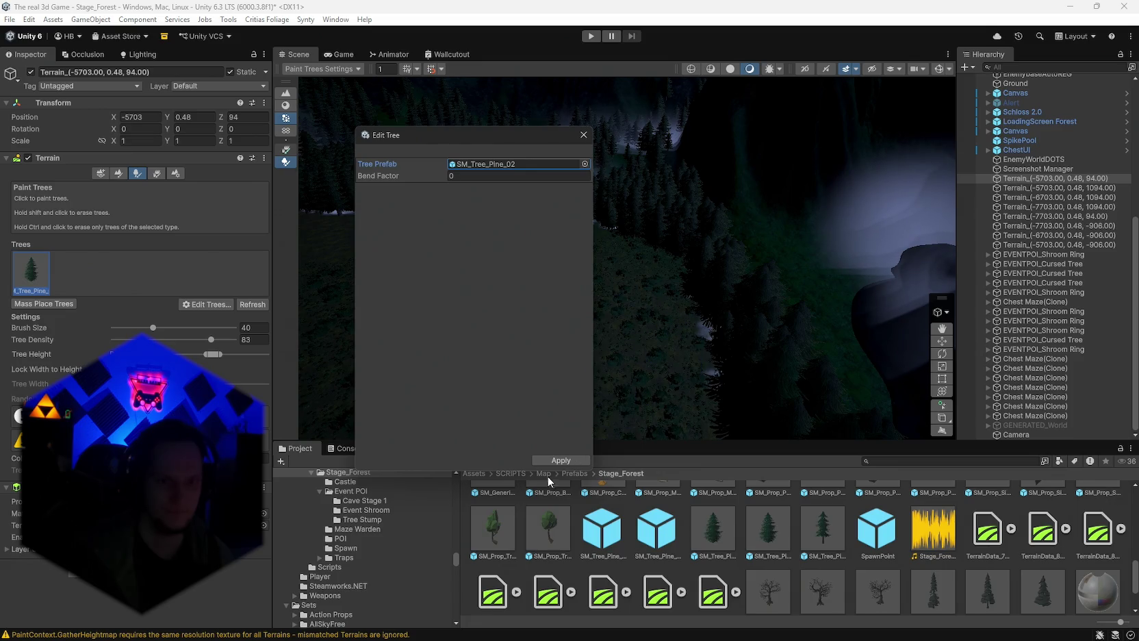
left_click(559, 460)
mouse_move(666, 387)
left_mouse_down()
mouse_move(743, 374)
mouse_move(718, 364)
mouse_move(727, 331)
mouse_move(691, 324)
mouse_move(583, 338)
mouse_move(697, 361)
mouse_move(701, 424)
left_mouse_up()
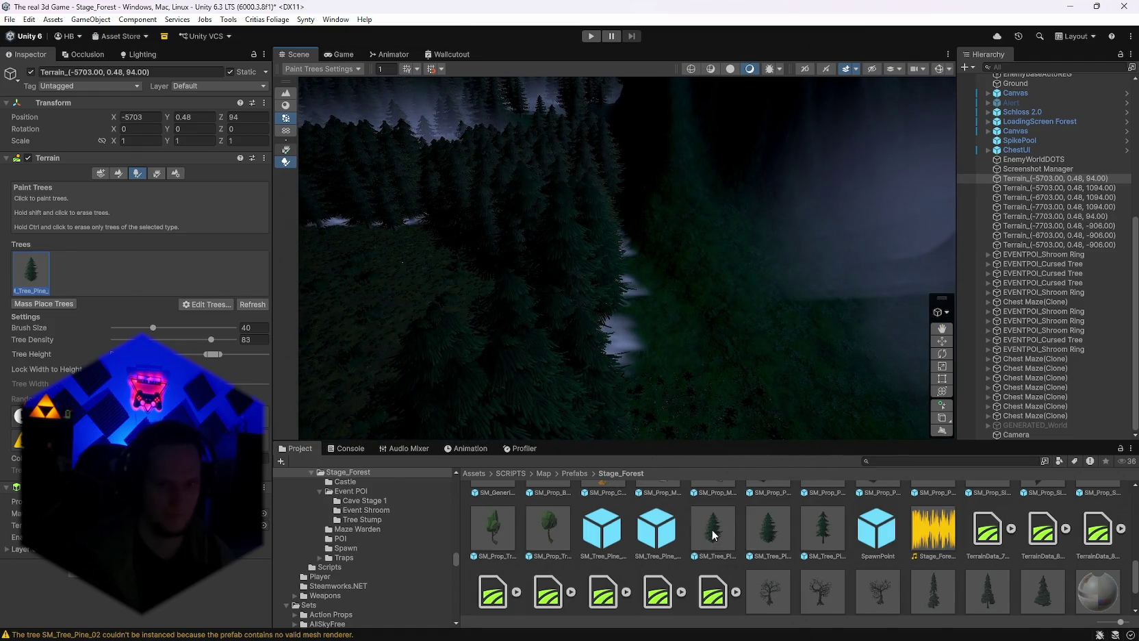
left_click(713, 535)
Open SM_Tree_Pine_02 in Prefab Mode and inspect its child mesh object.
double_click(713, 535)
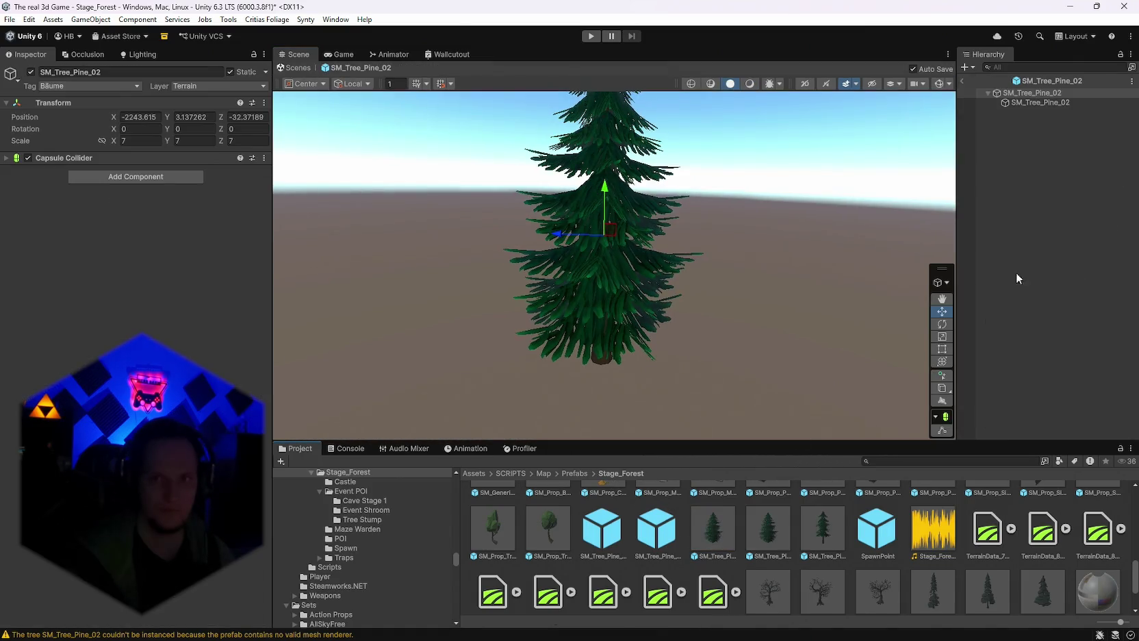
left_click(1018, 103)
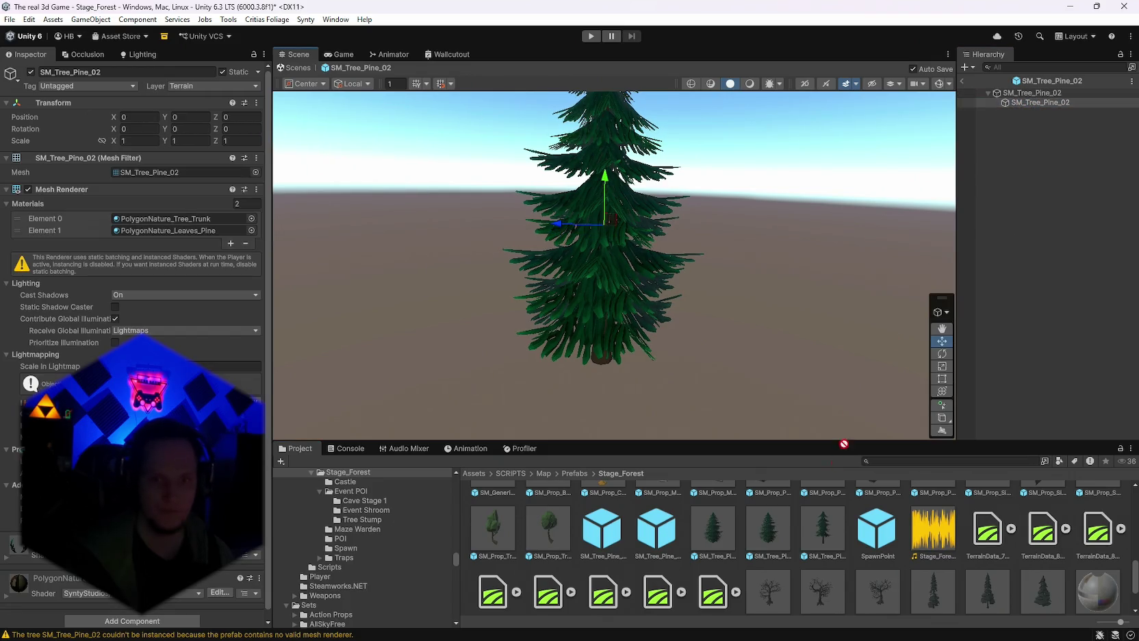
scroll(739, 579, "up", 1)
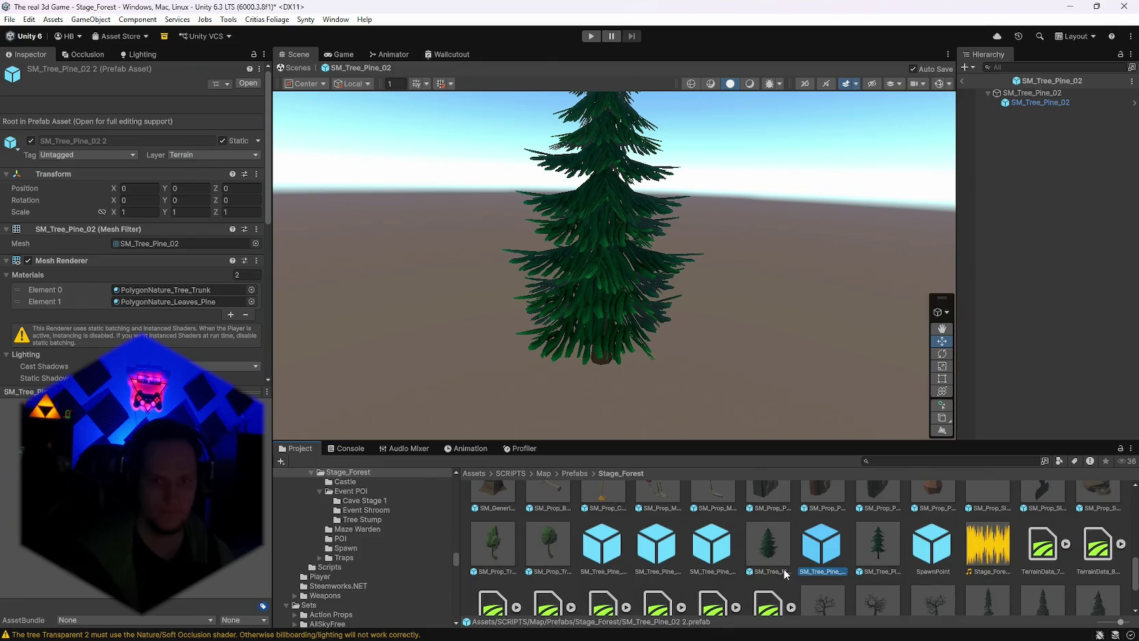
Rename the pine prefab copy to 'Real Tree' and return to the Stage_Forest scene.
right_click(824, 555)
left_click(860, 252)
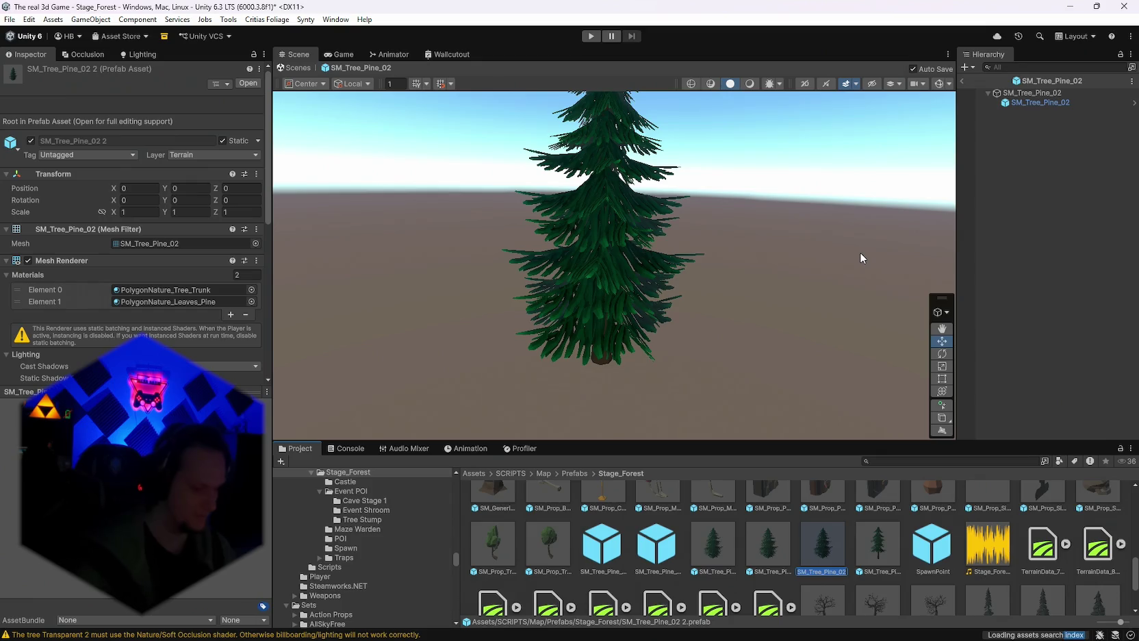
type("Real Tree")
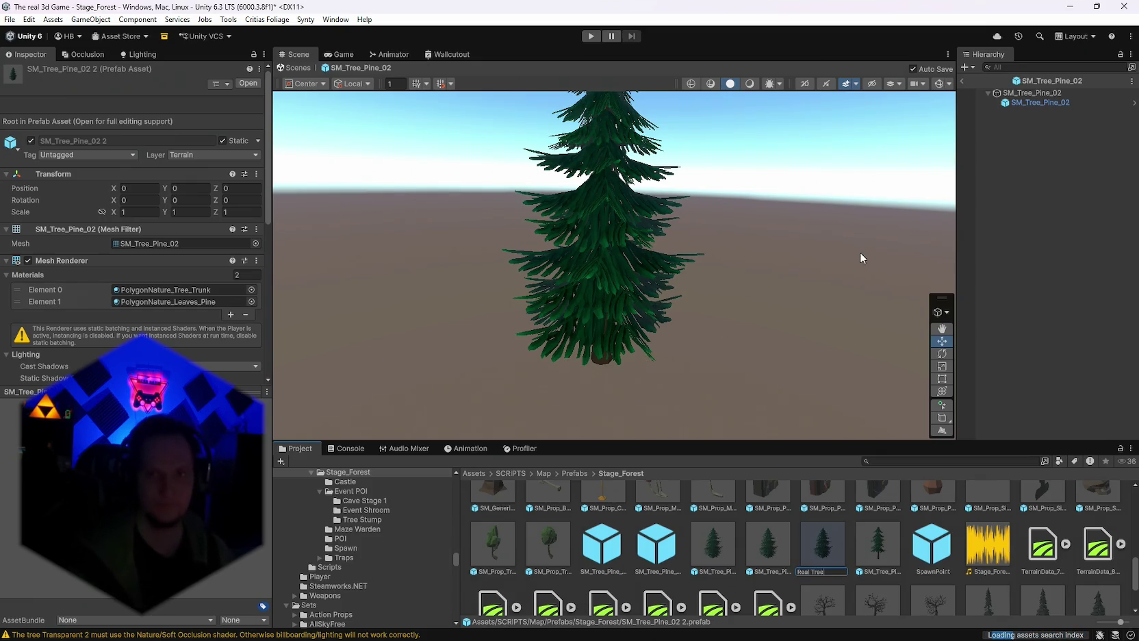
key("Return")
left_click(962, 81)
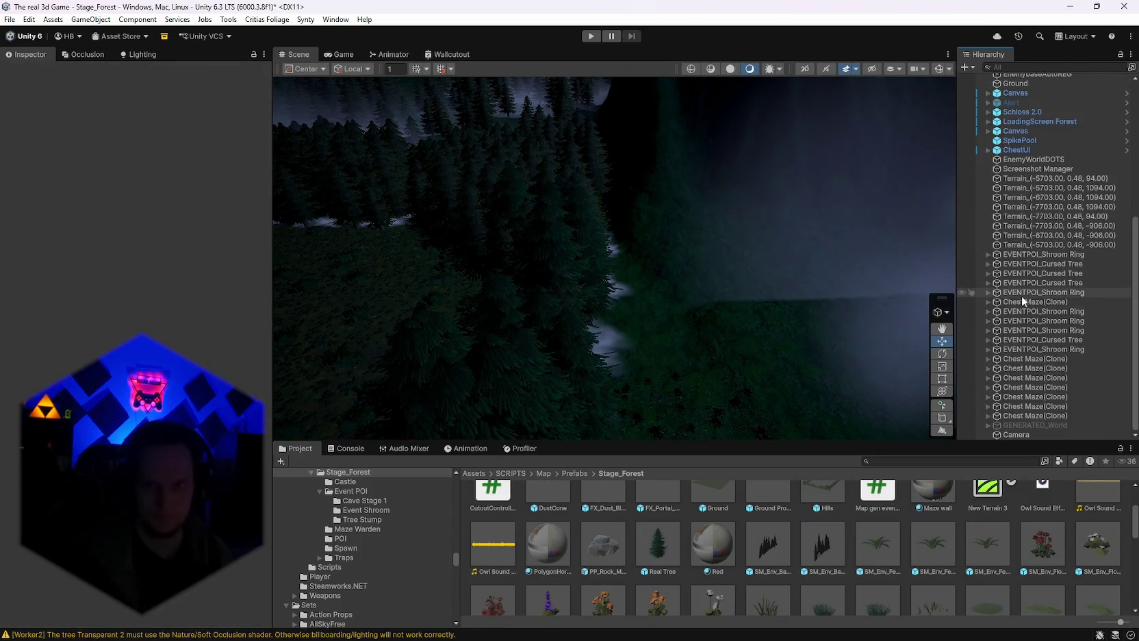
Set Real Tree as the tree prefab on Terrain_(-5703, 0.48, 94) and apply it.
scroll(1023, 301, "up", 3)
left_click(1020, 250)
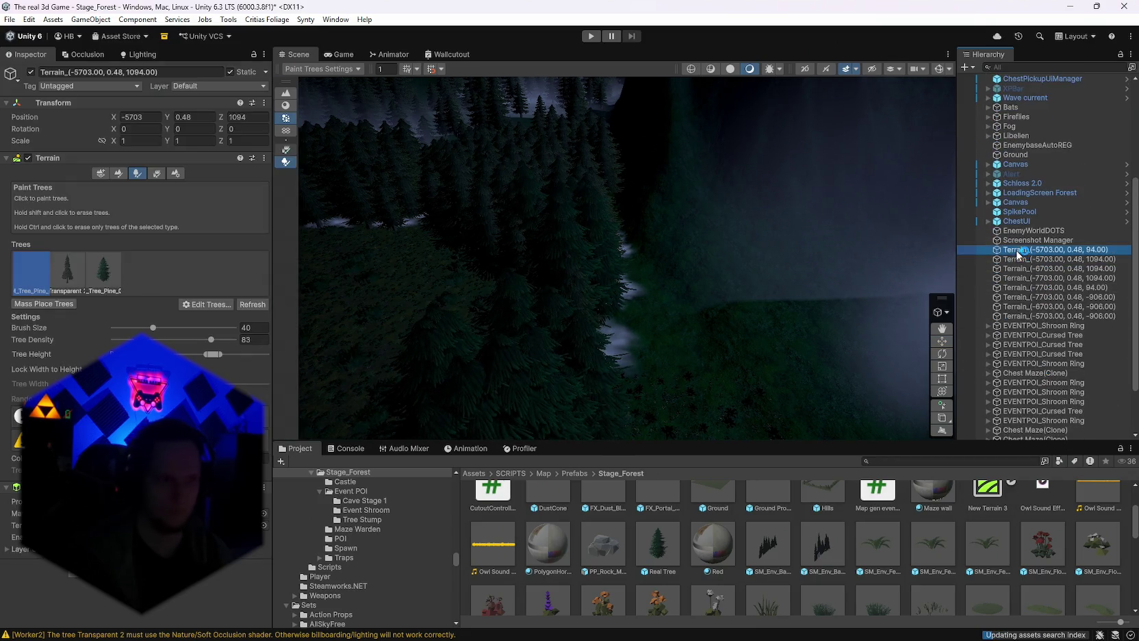
left_click(205, 304)
left_click(214, 319)
left_click(508, 166)
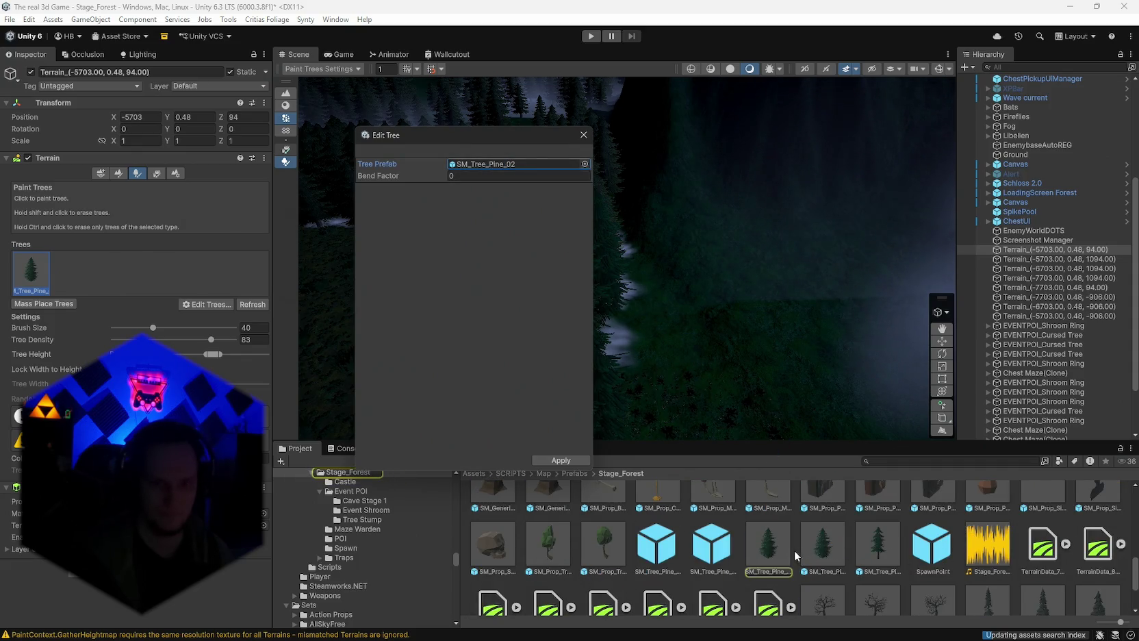
scroll(791, 553, "down", 2)
scroll(788, 555, "up", 6)
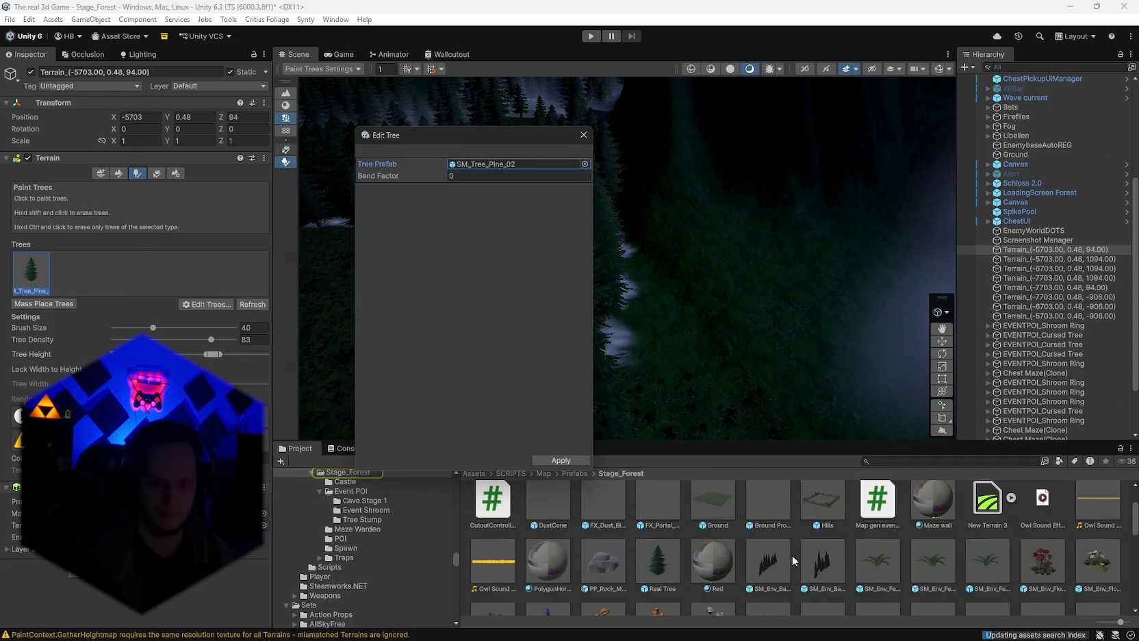
mouse_move(657, 560)
left_mouse_down()
mouse_move(574, 374)
mouse_move(510, 165)
left_mouse_up()
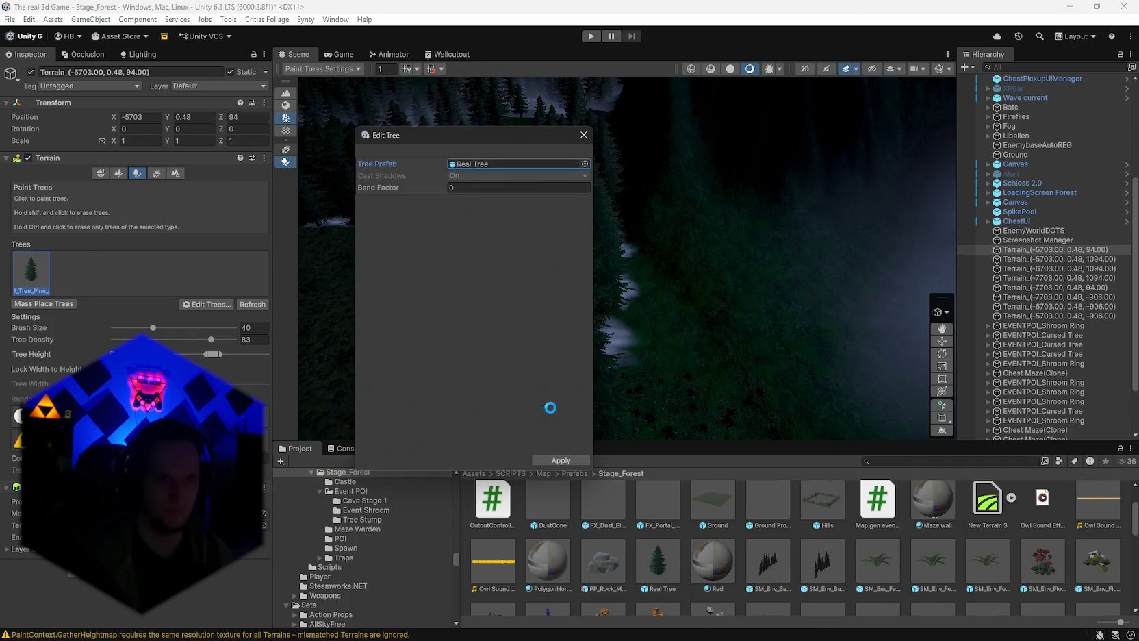
left_click(561, 460)
Move and orbit the Scene view along the forest path to inspect the painted trees.
mouse_move(771, 366)
left_mouse_down()
mouse_move(817, 364)
mouse_move(801, 356)
mouse_move(826, 313)
mouse_move(763, 353)
mouse_move(776, 300)
mouse_move(808, 300)
left_mouse_up()
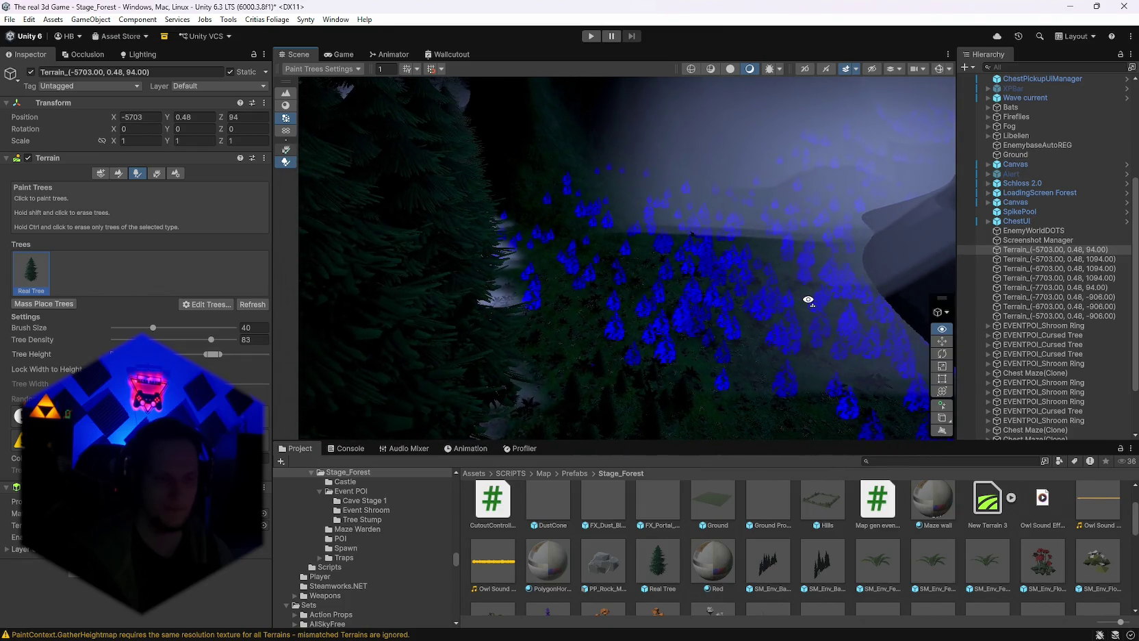
scroll(697, 552, "up", 1)
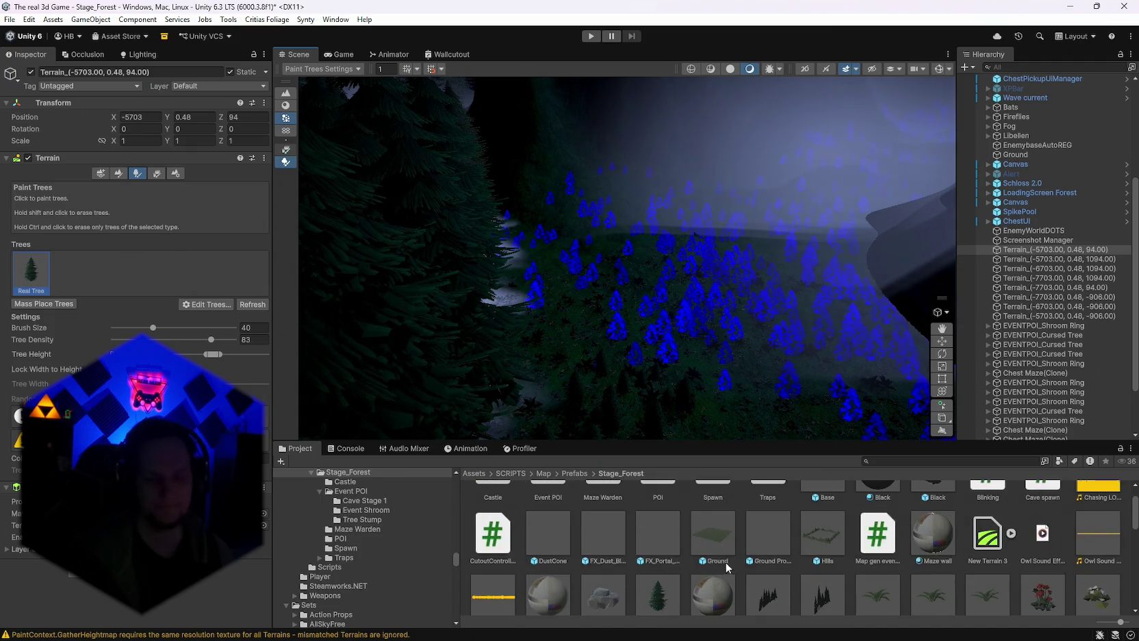
scroll(736, 563, "up", 1)
scroll(739, 561, "down", 4)
scroll(744, 561, "up", 1)
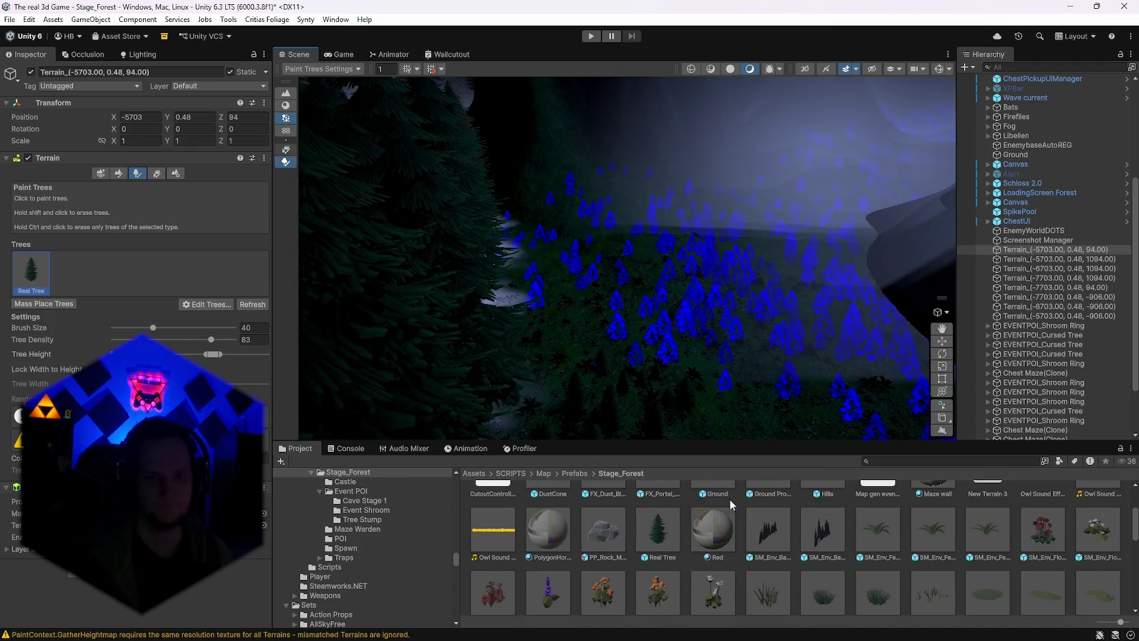
mouse_move(759, 370)
left_mouse_down()
mouse_move(735, 377)
mouse_move(759, 370)
mouse_move(691, 363)
mouse_move(823, 370)
mouse_move(831, 344)
mouse_move(791, 331)
mouse_move(738, 356)
mouse_move(685, 360)
left_mouse_up()
Replace Real Tree with SM_Tree_Pine_02 1 on the -5703, 94 terrain and apply.
left_click(201, 306)
left_click(218, 318)
scroll(727, 566, "down", 2)
scroll(728, 565, "down", 5)
mouse_move(839, 571)
left_mouse_down()
mouse_move(475, 200)
mouse_move(482, 165)
left_mouse_up()
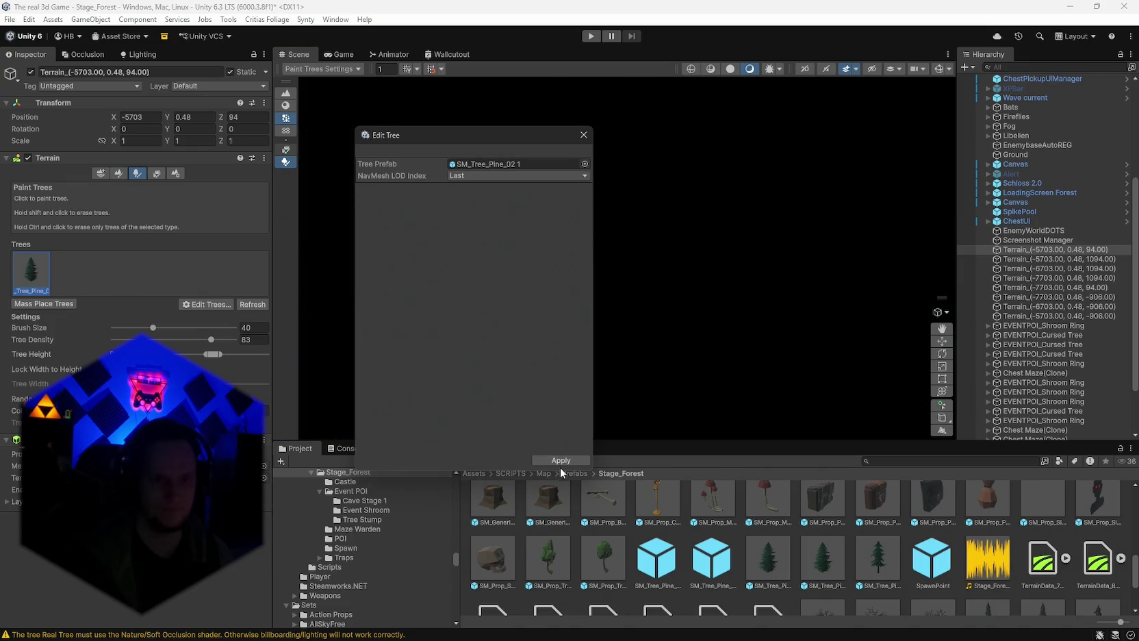
left_click(561, 460)
mouse_move(477, 256)
left_mouse_down()
mouse_move(790, 341)
mouse_move(796, 331)
mouse_move(693, 309)
mouse_move(313, 292)
left_mouse_up()
left_click_drag(472, 327, 569, 312)
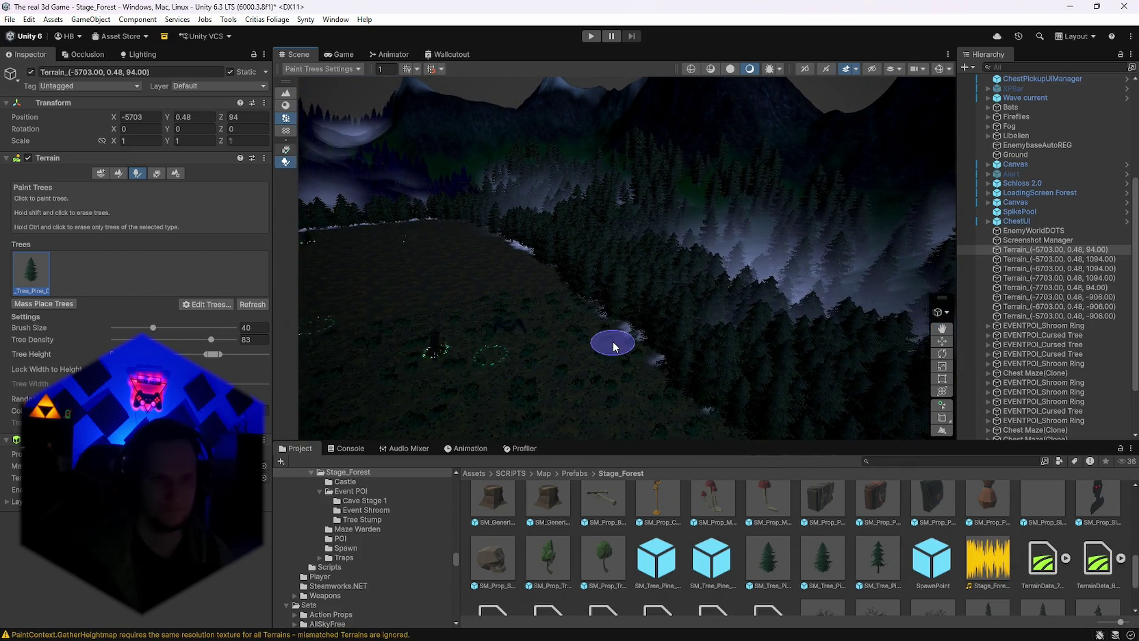
On Terrain_(-7703, 94), swap the SM_Env_Pine_03 tree prefab to SM_Tree_Pine_02 1 and apply.
left_click(1060, 259)
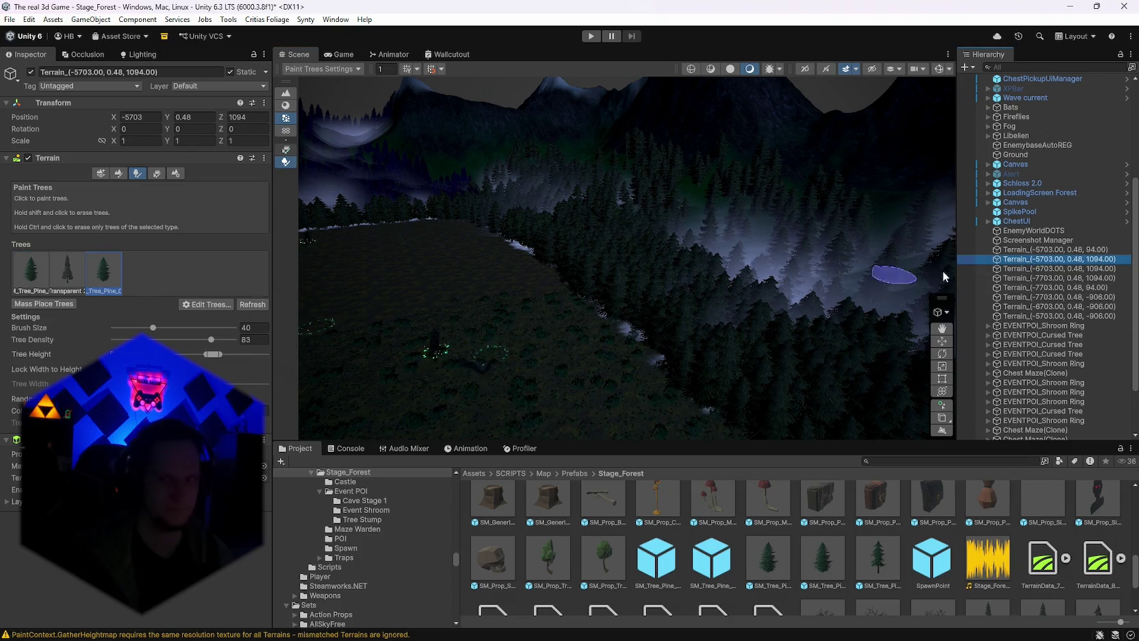
left_click(1047, 268)
left_click(1029, 279)
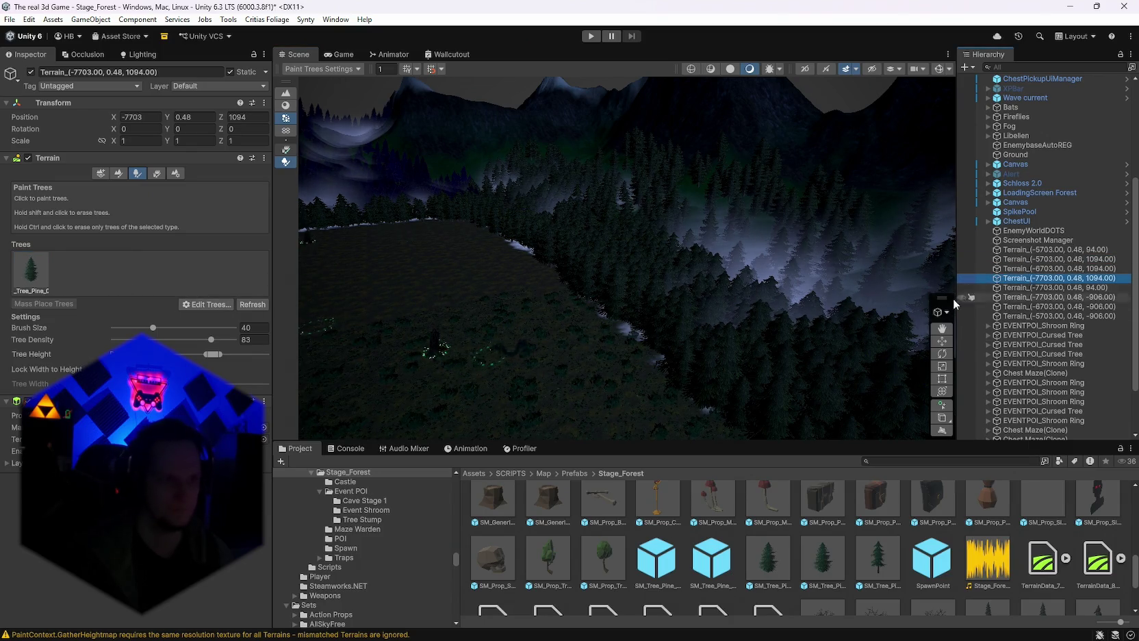
left_click(1023, 288)
left_click(31, 270)
left_click(206, 304)
left_click(214, 319)
mouse_move(498, 163)
left_mouse_down()
mouse_move(459, 176)
mouse_move(463, 164)
left_mouse_up()
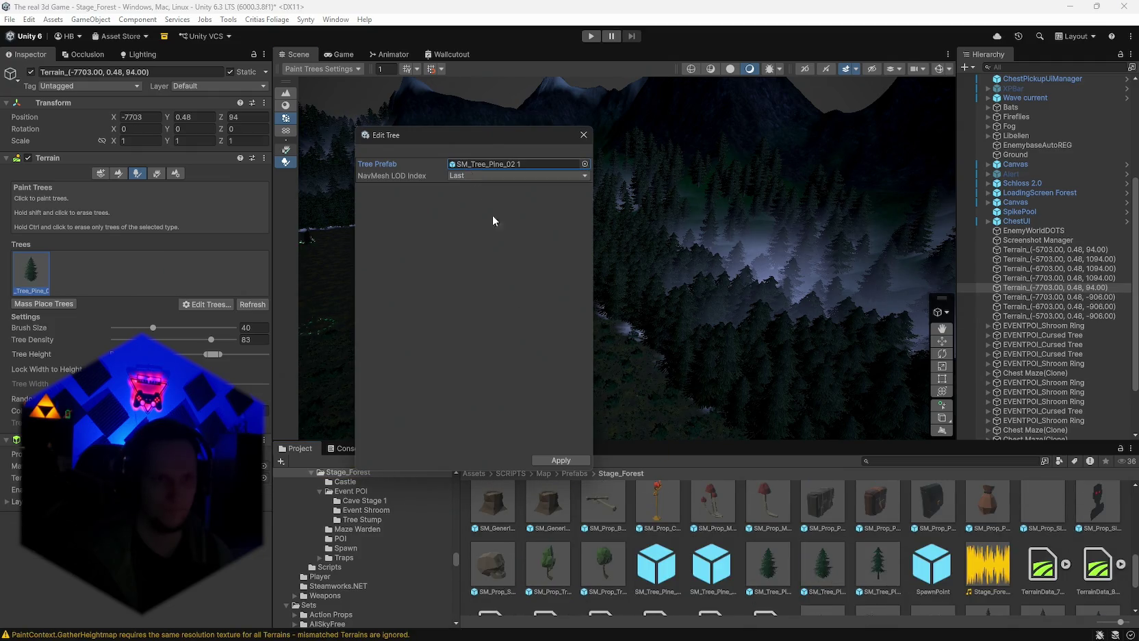
left_click(482, 177)
left_click(473, 192)
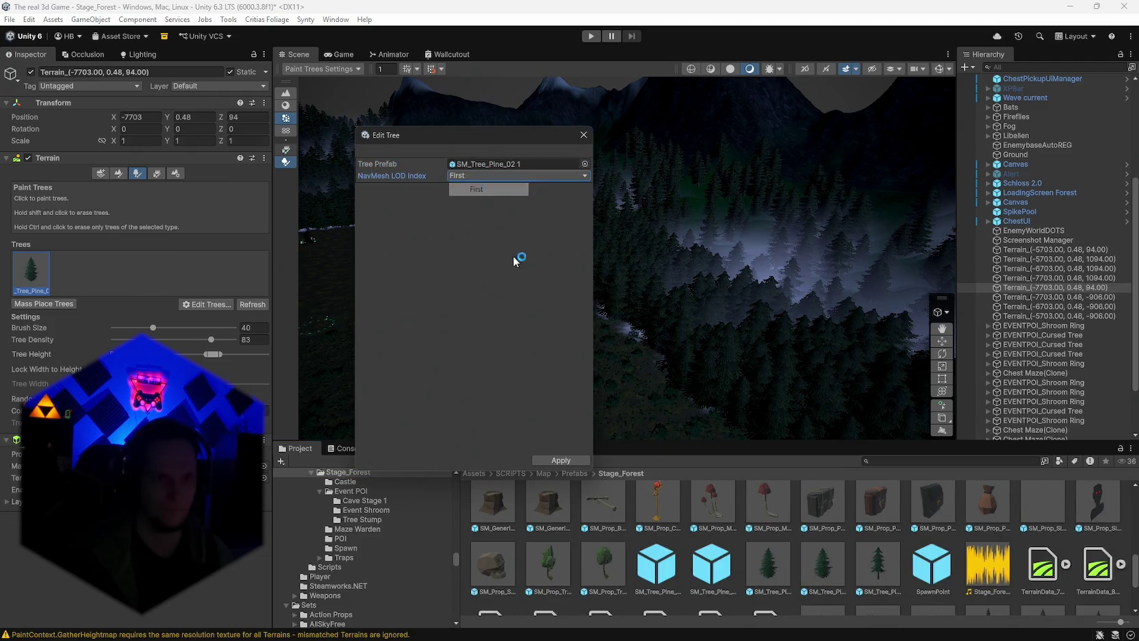
left_click(561, 460)
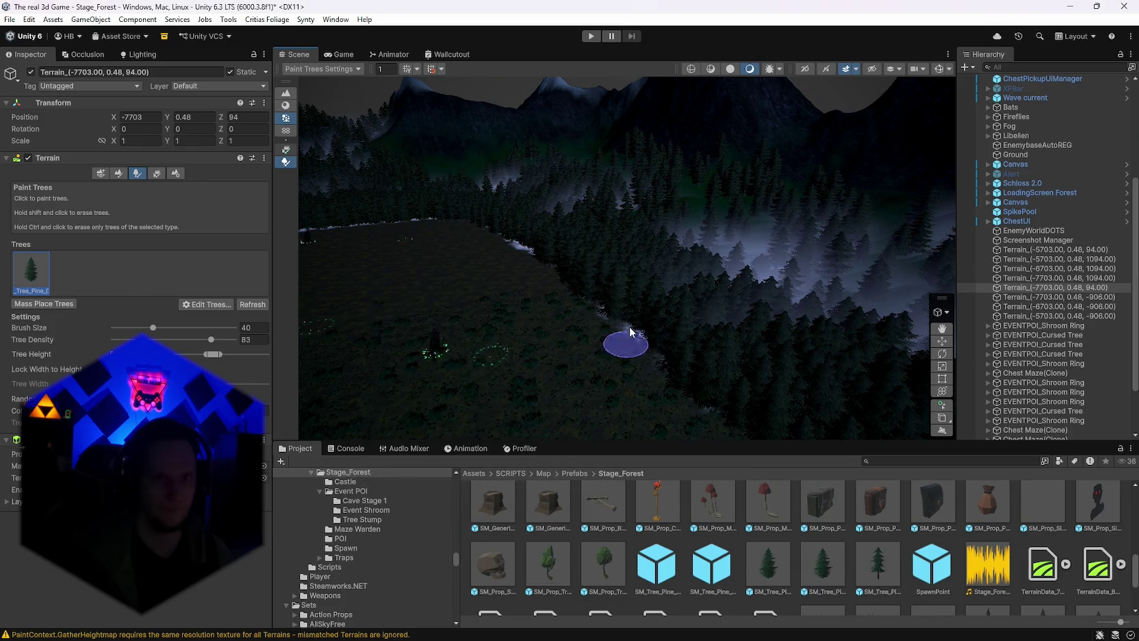
Reselect the -5703, 94 terrain and fly through the maximized Scene view past castle and forest.
left_click(1013, 249)
mouse_move(591, 307)
left_mouse_down()
mouse_move(667, 302)
mouse_move(583, 285)
mouse_move(591, 252)
mouse_move(592, 272)
mouse_move(613, 260)
mouse_move(679, 303)
mouse_move(577, 302)
mouse_move(603, 250)
left_mouse_up()
key("shift+space")
key("shift+space")
mouse_move(548, 274)
left_mouse_down()
mouse_move(952, 342)
mouse_move(616, 322)
left_mouse_up()
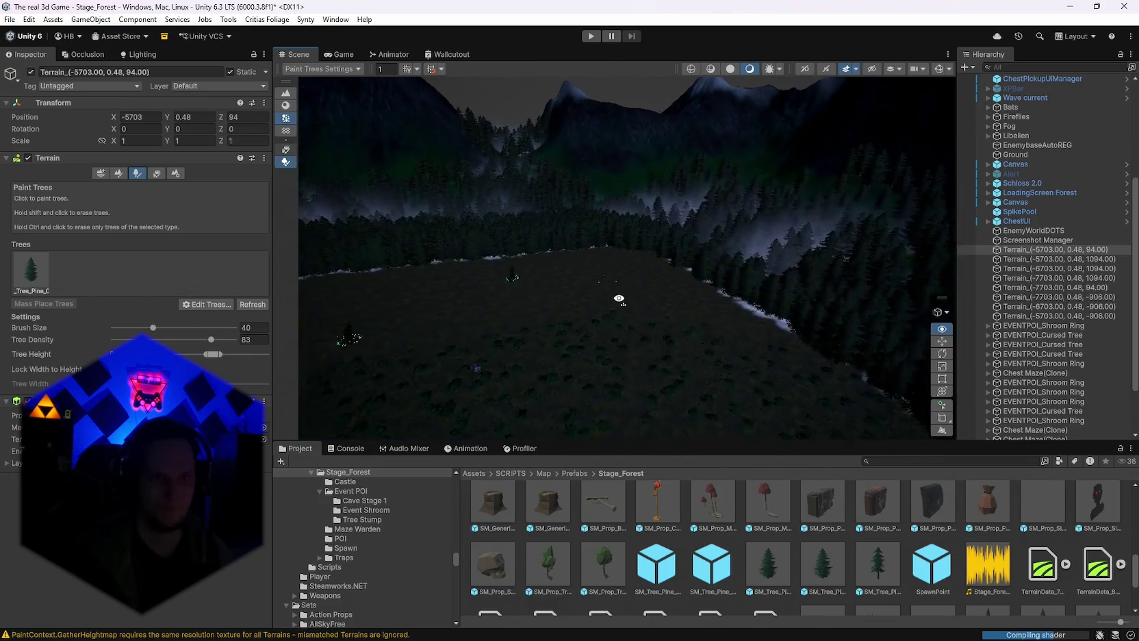
Review the current terrain's pine prototype settings, leaving NavMesh LOD Index at Last unchanged.
left_click(207, 304)
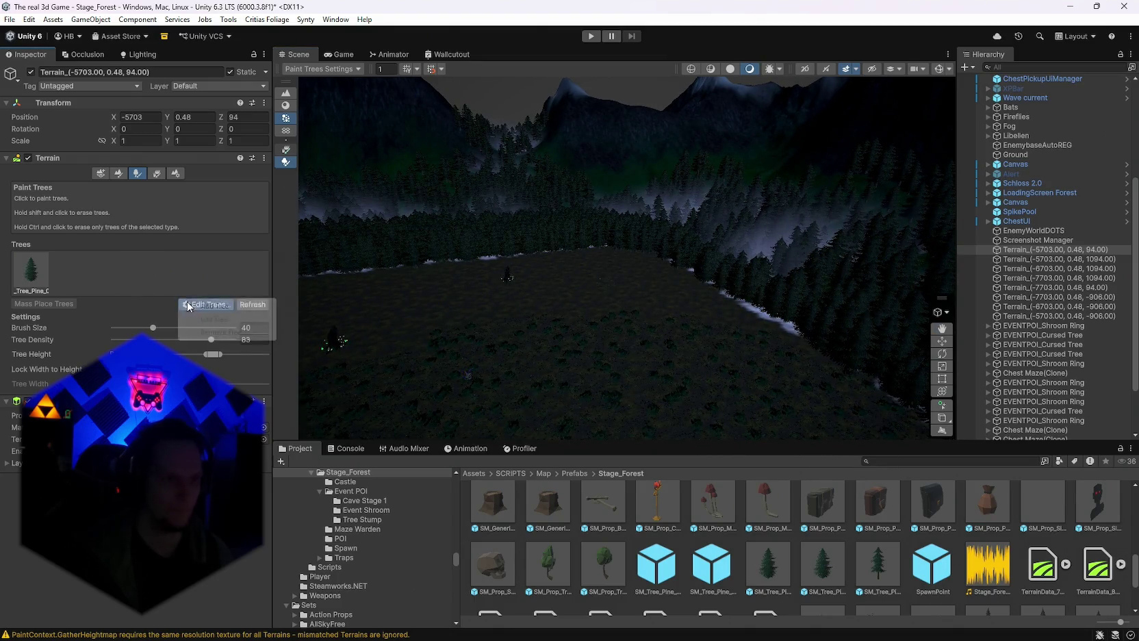
left_click(248, 307)
left_click(583, 137)
left_click(31, 271)
left_click(207, 304)
left_click(213, 319)
left_click(483, 175)
left_click(466, 185)
left_click(586, 135)
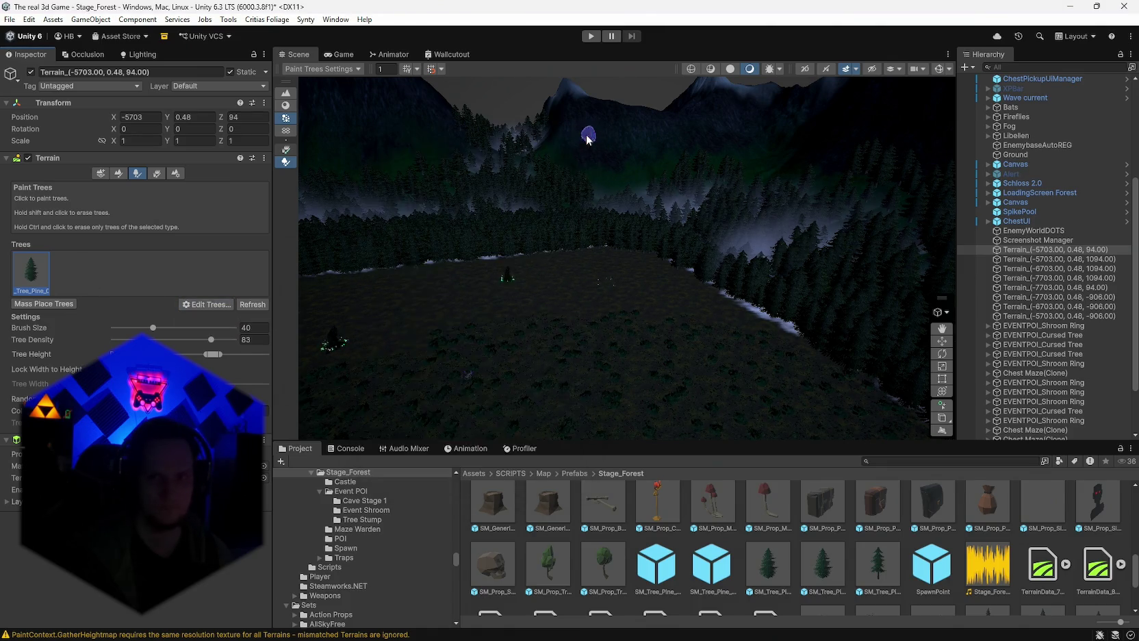
Check the tree settings on the -5703, 1094 and -6703, 1094 terrains.
left_click(1036, 259)
left_click(231, 305)
left_click(223, 319)
left_click(584, 137)
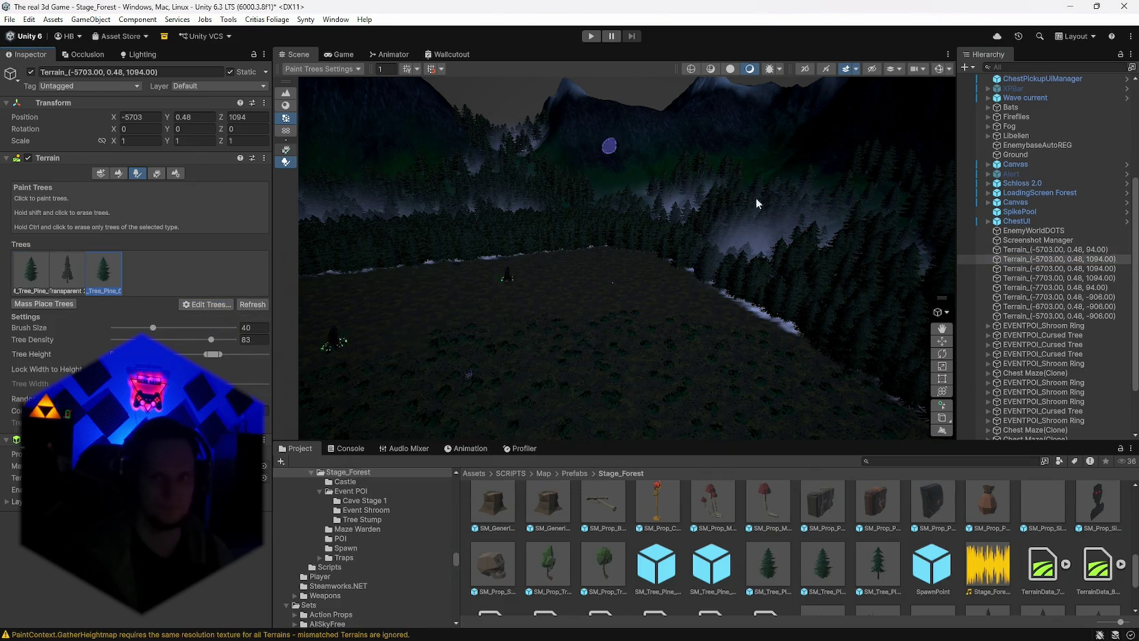
left_click(1006, 268)
left_click(207, 304)
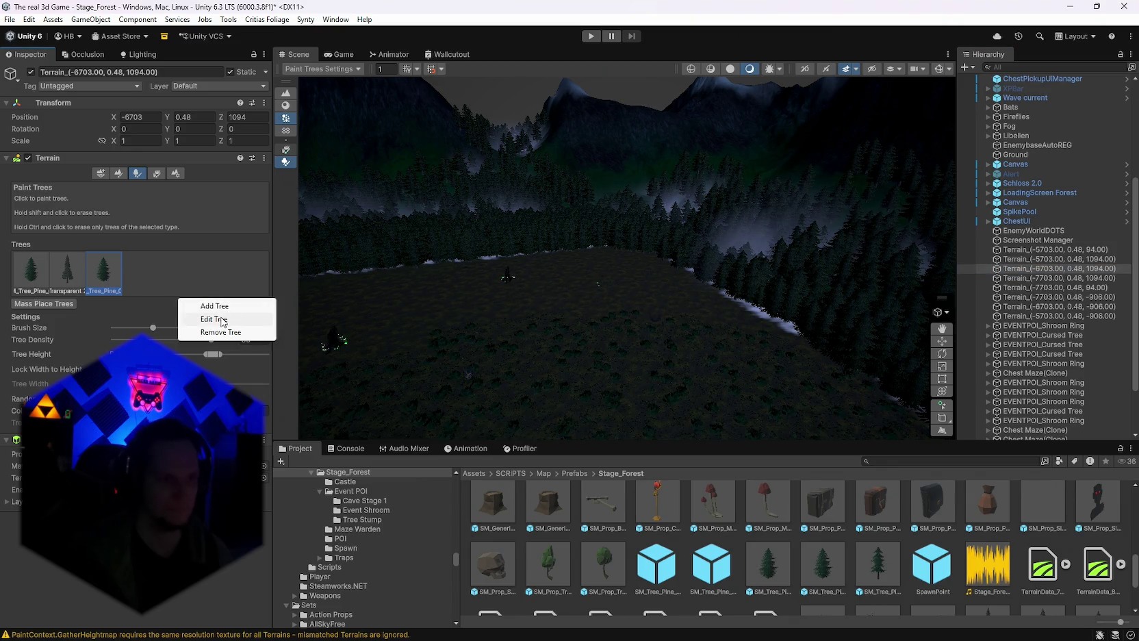
left_click(223, 319)
left_click(584, 137)
Open the pine prototype settings on Terrain_(-7703, 1094) and apply them.
left_click(1048, 278)
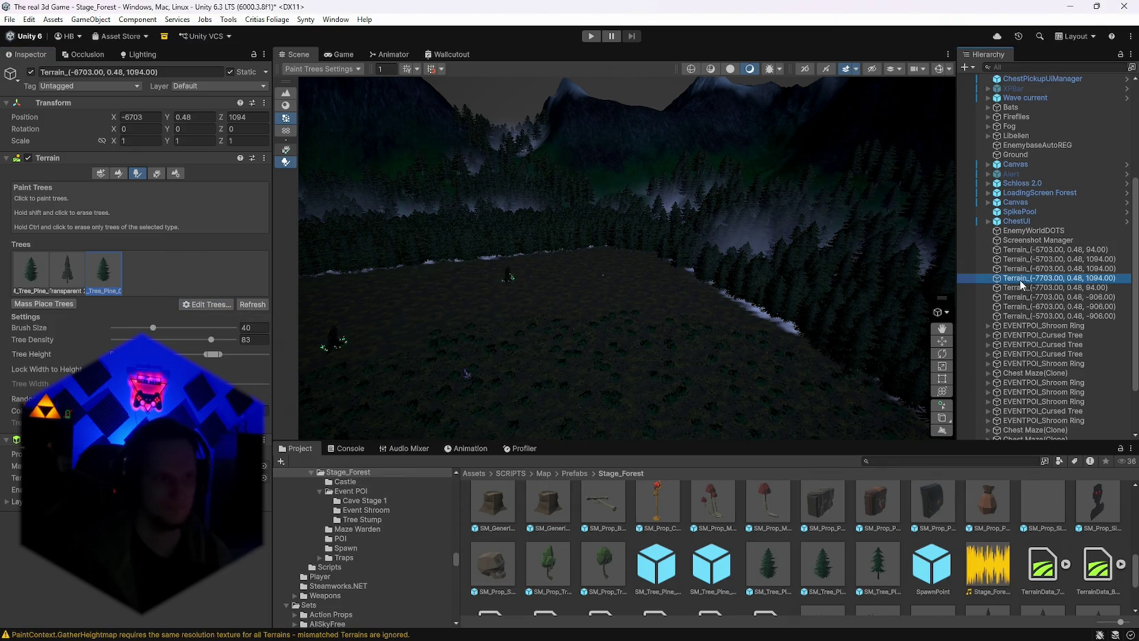
left_click(226, 305)
left_click(33, 276)
left_click(207, 304)
left_click(243, 320)
left_click(493, 176)
left_click(471, 192)
left_click(561, 460)
Select Terrain_(-7703, -906) and open its SM_Env_Pine_03 tree settings.
left_click(1063, 297)
left_click(33, 274)
left_click(207, 304)
left_click(226, 320)
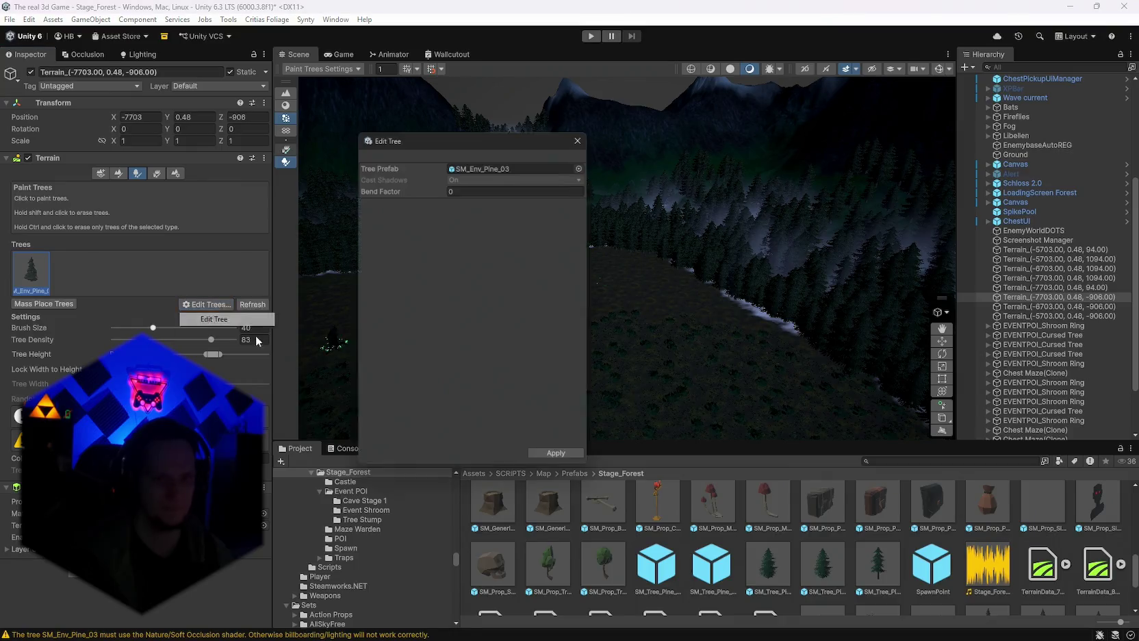
Set SM_Tree_Pine_02 1 as the tree prefab on the -7703, -906 terrain and apply.
scroll(794, 548, "down", 1)
mouse_move(823, 528)
left_mouse_down()
mouse_move(616, 434)
mouse_move(493, 165)
left_mouse_up()
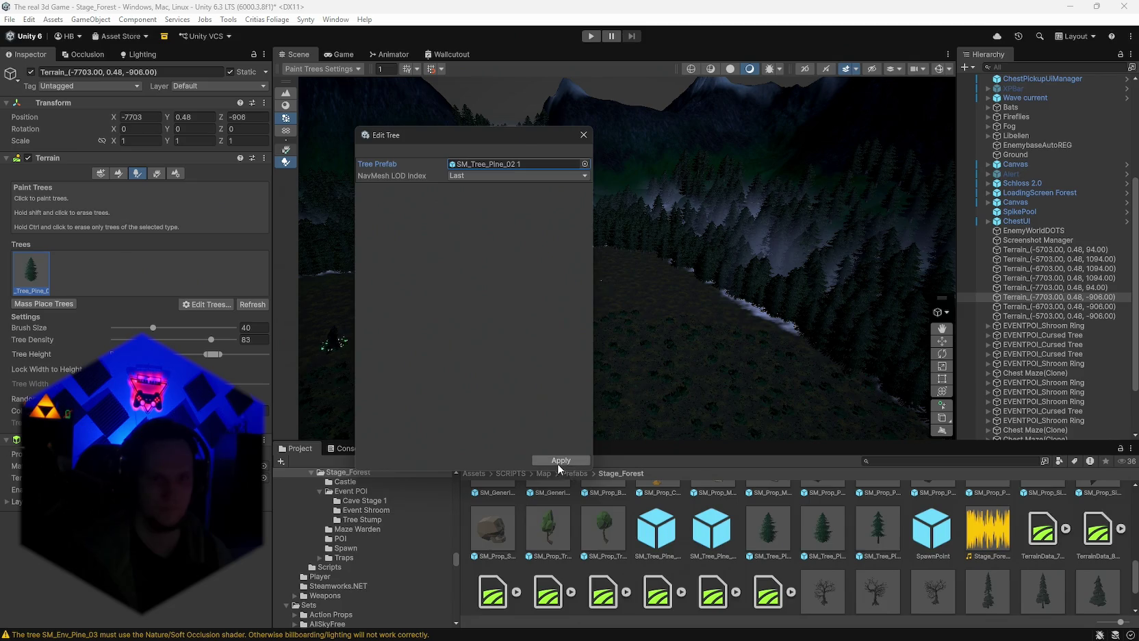
left_click(559, 462)
Replace SM_Env_Pine_03 with SM_Tree_Pine_02 1 on the -6703, -906 terrain and apply.
left_click(1063, 306)
left_click(197, 302)
left_click(200, 319)
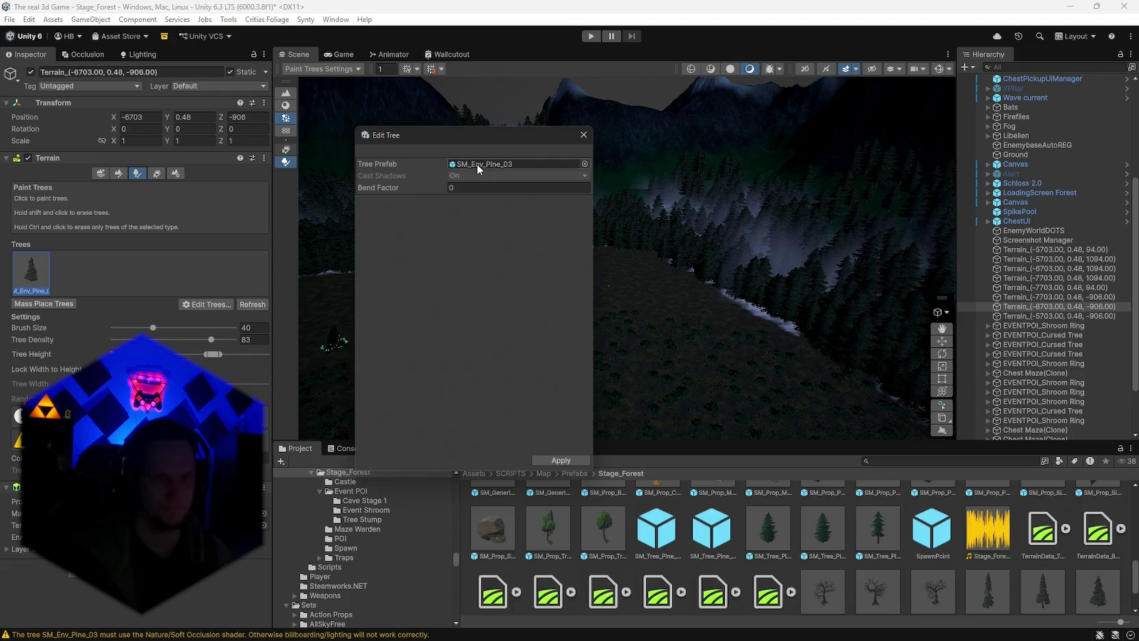
scroll(753, 547, "down", 1)
mouse_move(878, 517)
left_mouse_down()
mouse_move(644, 414)
mouse_move(480, 172)
left_mouse_up()
left_click(483, 175)
left_click(479, 206)
left_click(560, 460)
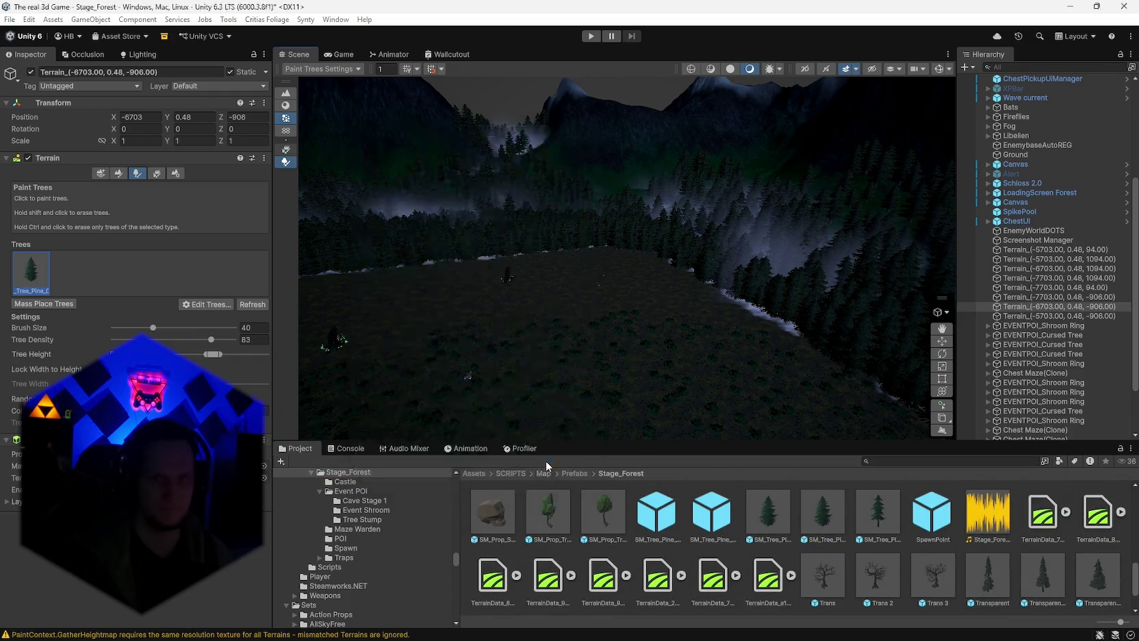
Confirm the -5703, -906 terrain already uses SM_Tree_Pine_02 1 and close its settings.
left_click(1015, 317)
left_click(182, 307)
left_click(200, 317)
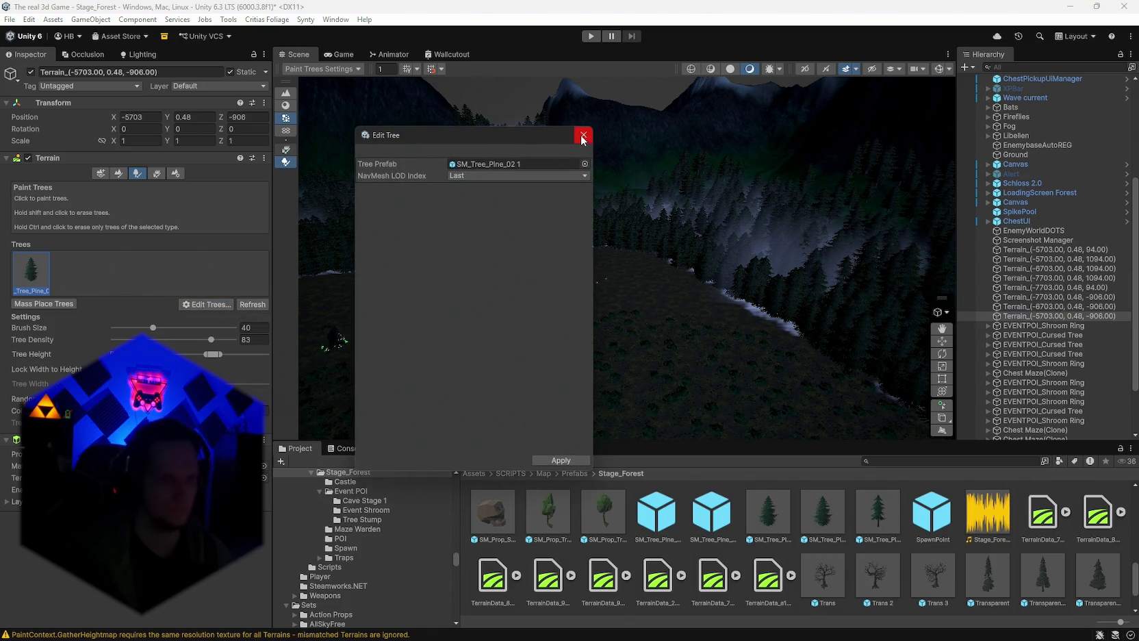
left_click(583, 136)
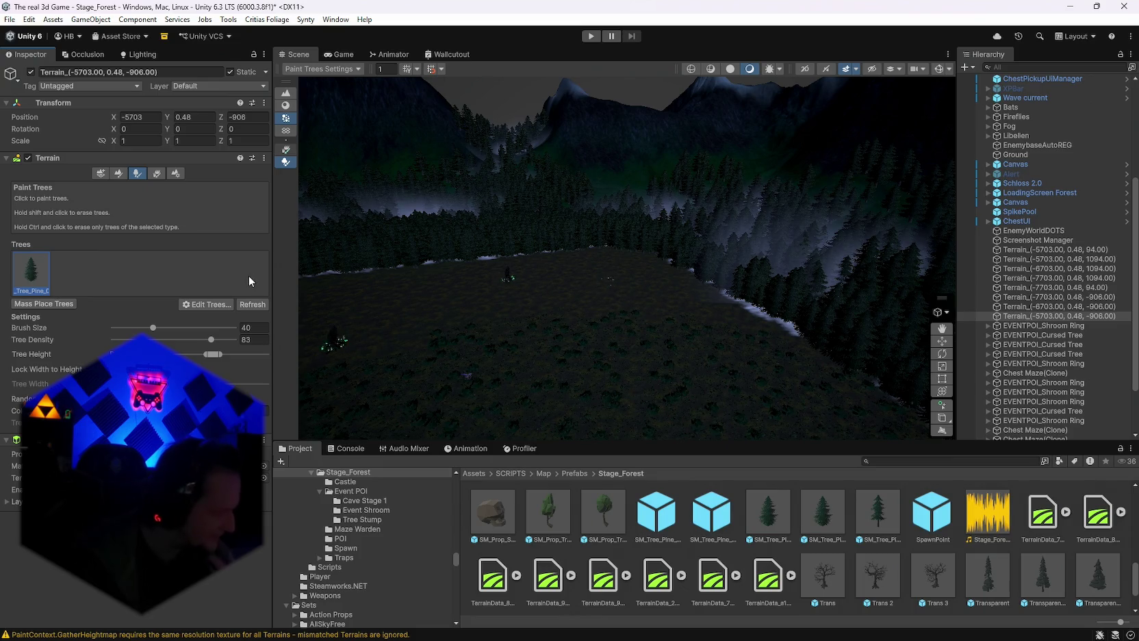
mouse_move(377, 298)
left_mouse_down()
mouse_move(529, 285)
mouse_move(394, 260)
mouse_move(318, 264)
mouse_move(335, 278)
mouse_move(537, 262)
mouse_move(737, 282)
mouse_move(956, 277)
left_mouse_up()
mouse_move(712, 302)
left_mouse_down()
mouse_move(927, 204)
mouse_move(680, 89)
mouse_move(821, 226)
mouse_move(956, 203)
mouse_move(957, 323)
mouse_move(758, 341)
mouse_move(537, 333)
mouse_move(355, 286)
mouse_move(300, 338)
mouse_move(406, 300)
mouse_move(343, 287)
mouse_move(347, 277)
mouse_move(628, 233)
mouse_move(643, 253)
mouse_move(580, 287)
left_mouse_up()
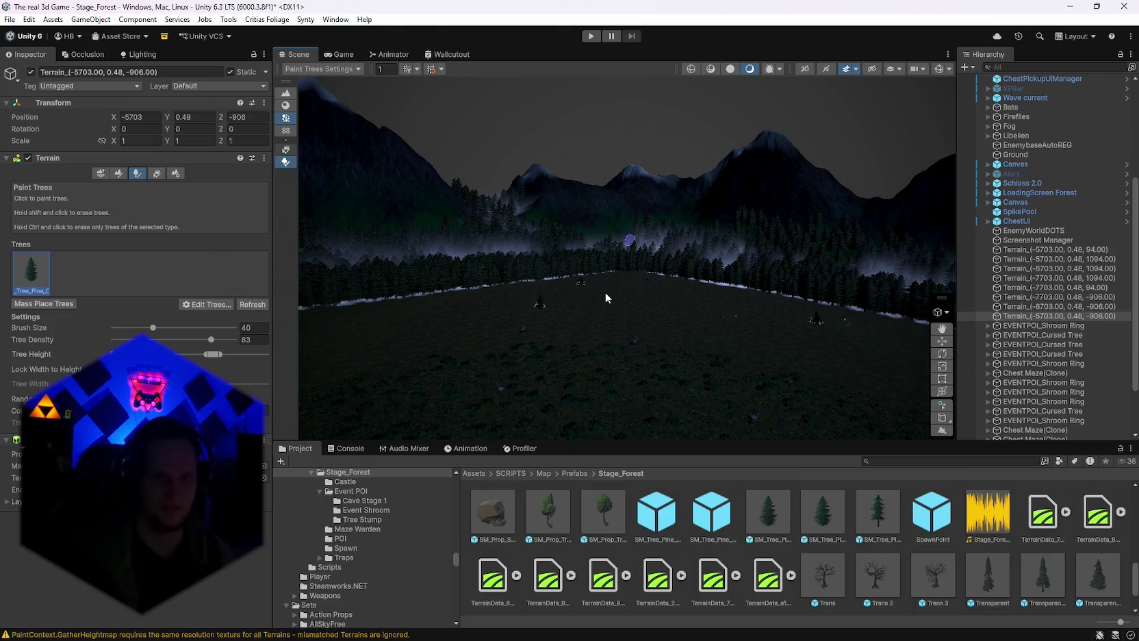
mouse_move(641, 409)
left_mouse_down()
mouse_move(681, 376)
mouse_move(727, 371)
left_mouse_up()
scroll(1045, 373, "down", 3)
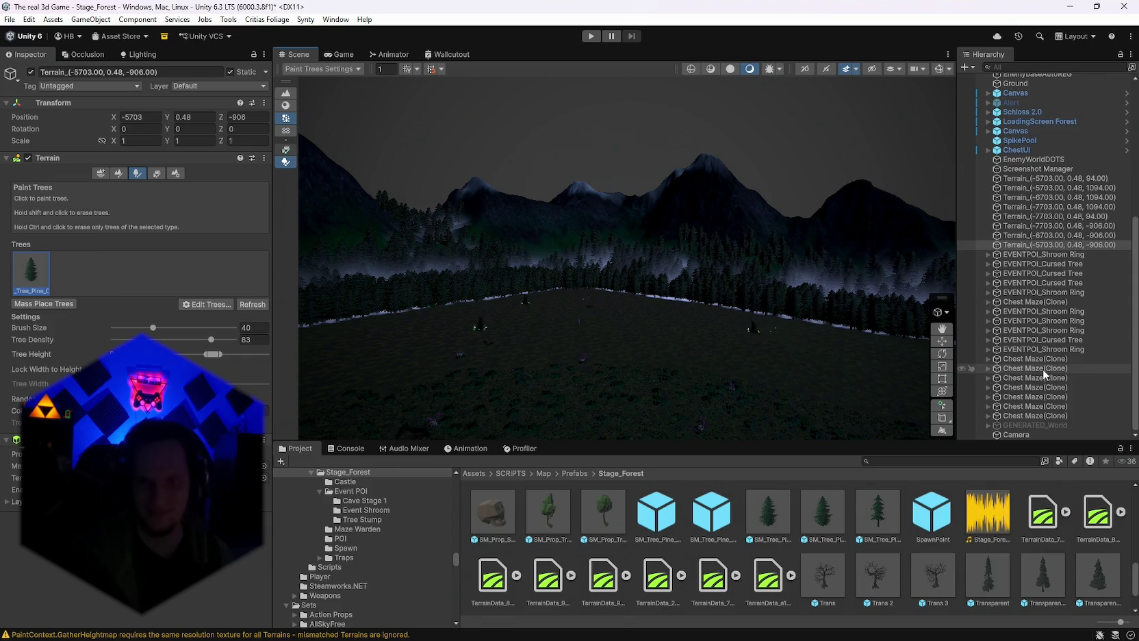
left_click_drag(763, 339, 728, 344)
mouse_move(838, 338)
left_mouse_down()
mouse_move(463, 333)
mouse_move(152, 309)
mouse_move(331, 280)
mouse_move(619, 336)
mouse_move(832, 353)
mouse_move(761, 359)
left_mouse_up()
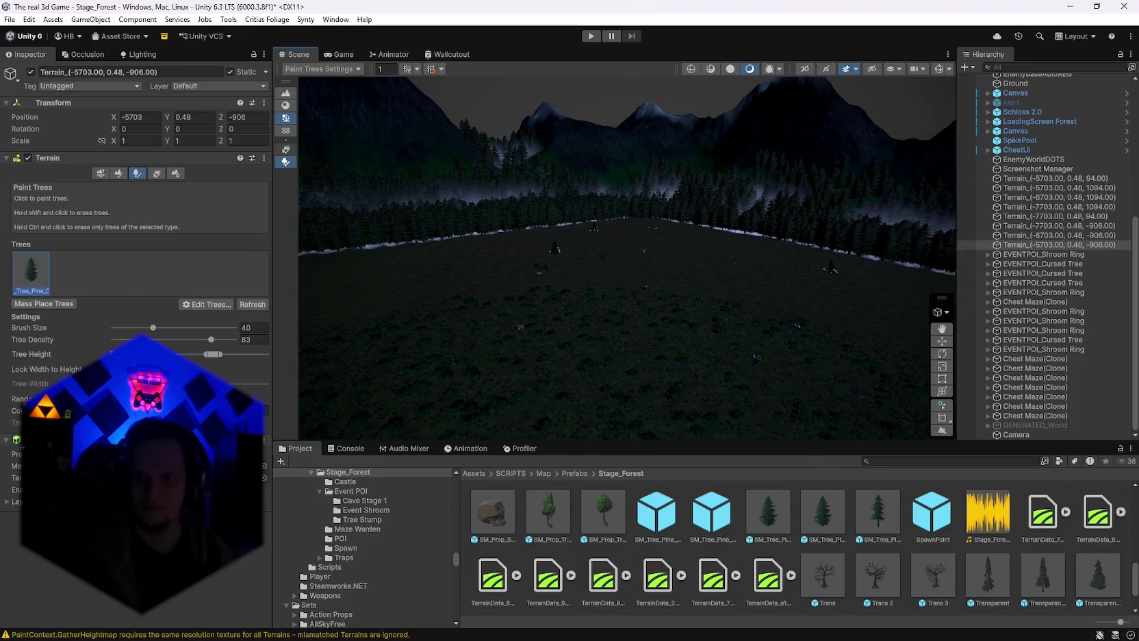
scroll(992, 364, "up", 5)
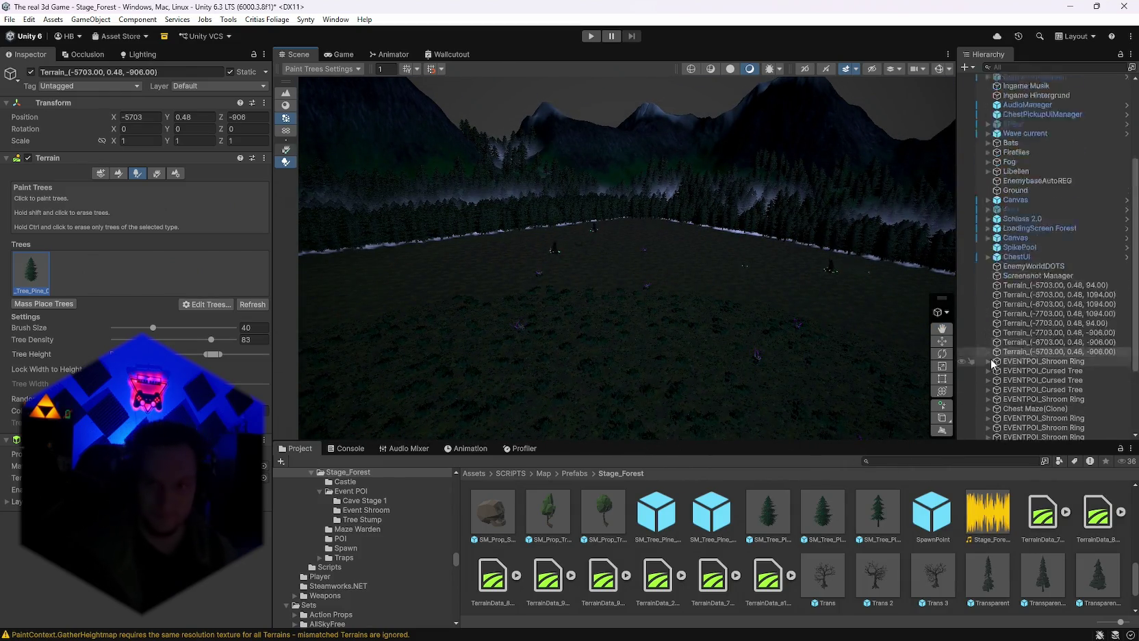
scroll(992, 363, "up", 5)
Select WorldGen and open its WorldGenConfig asset settings in the Inspector.
left_click(1020, 134)
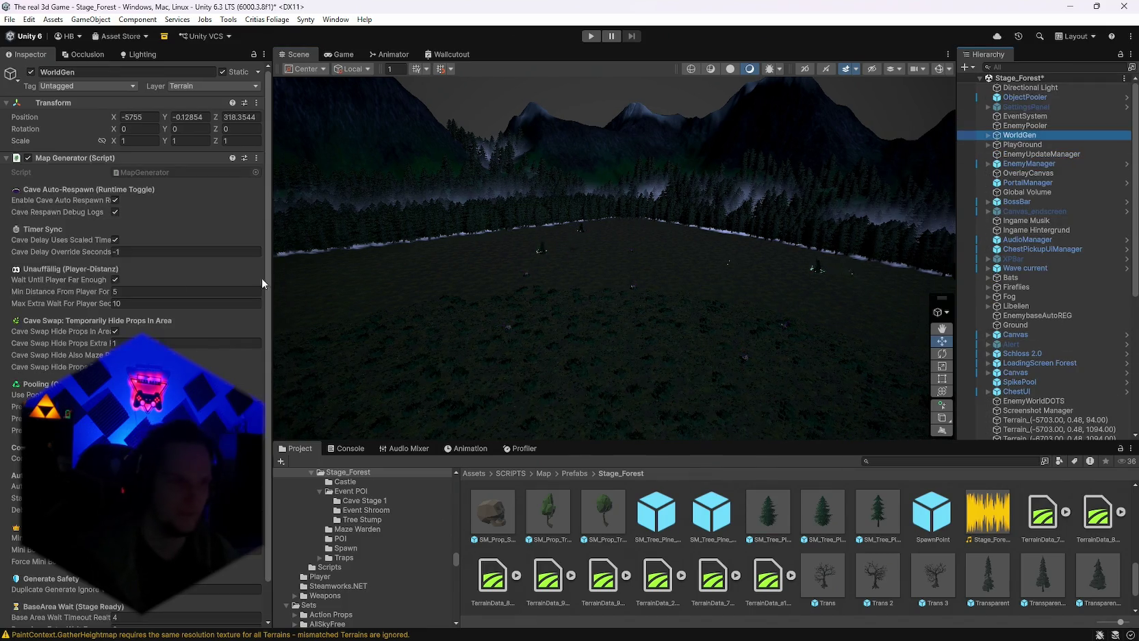
scroll(207, 296, "down", 2)
scroll(794, 548, "down", 2)
left_click(658, 582)
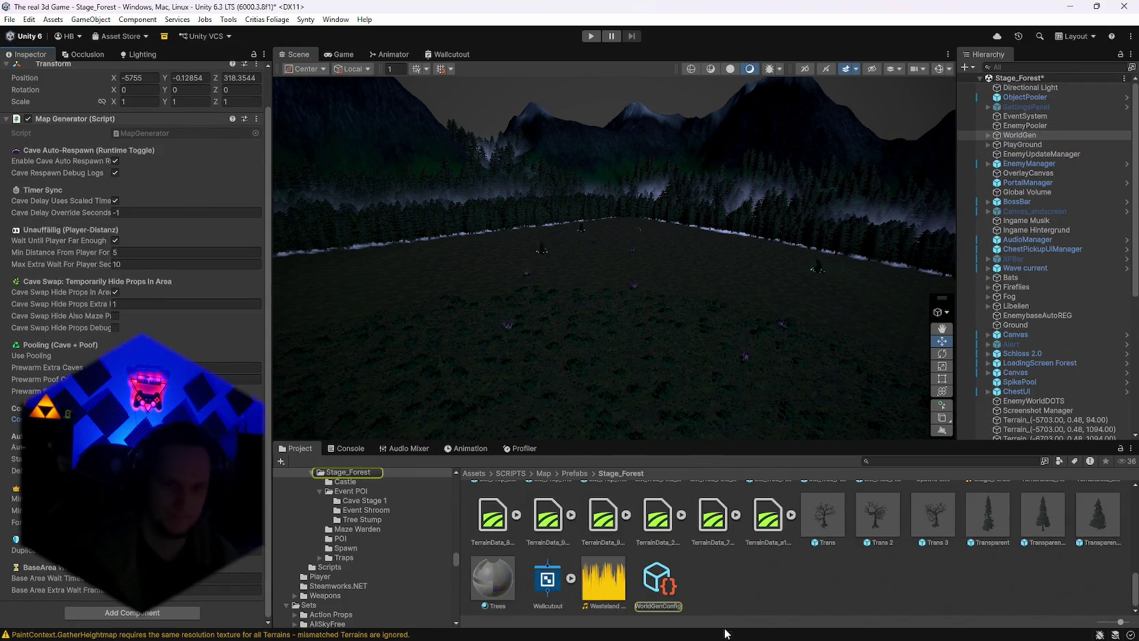
scroll(137, 274, "down", 3)
scroll(137, 273, "up", 2)
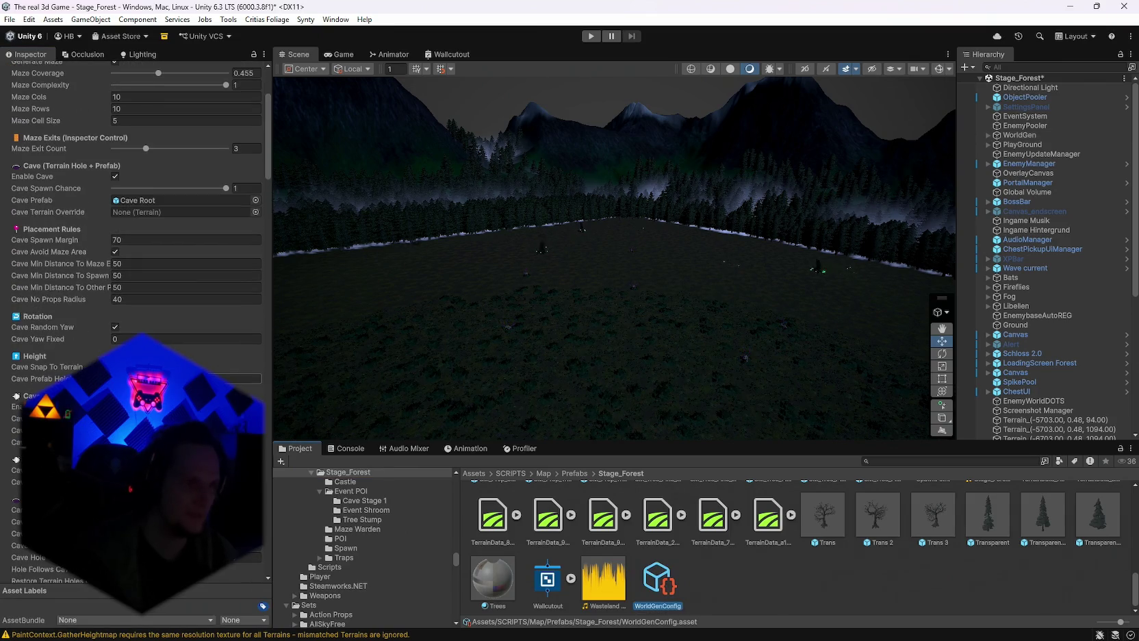
scroll(137, 273, "down", 12)
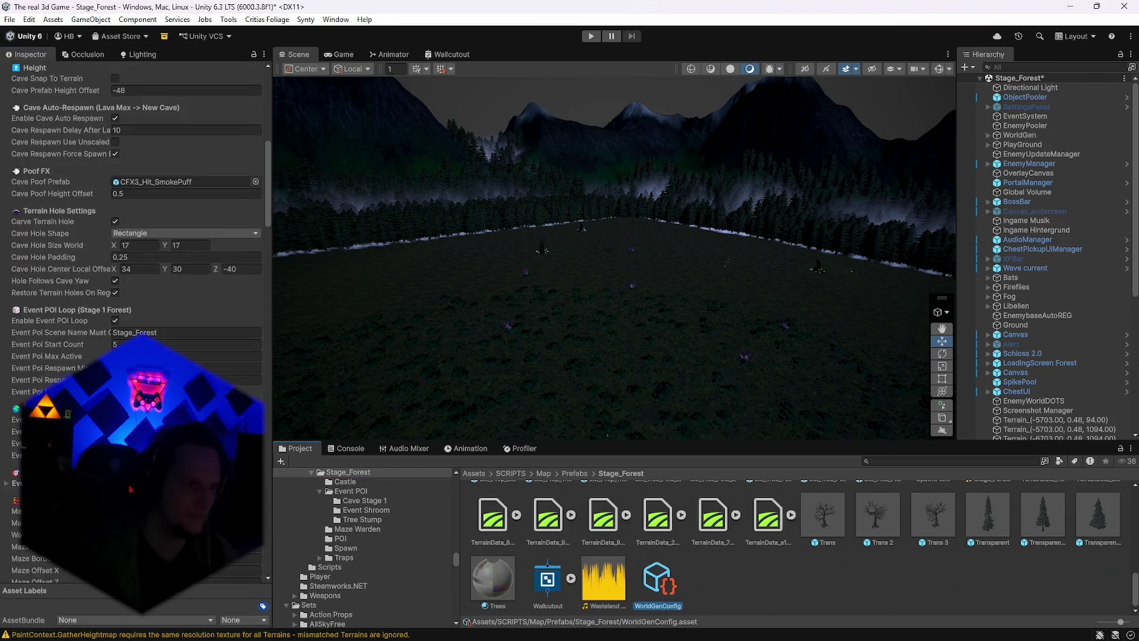
scroll(137, 273, "down", 14)
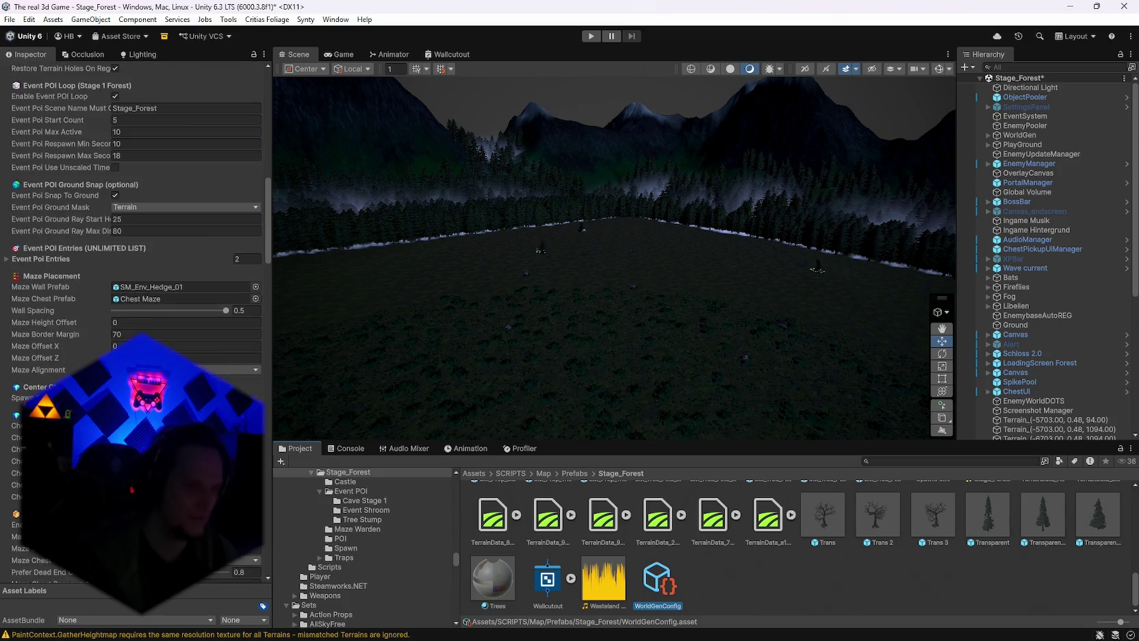
scroll(137, 274, "down", 15)
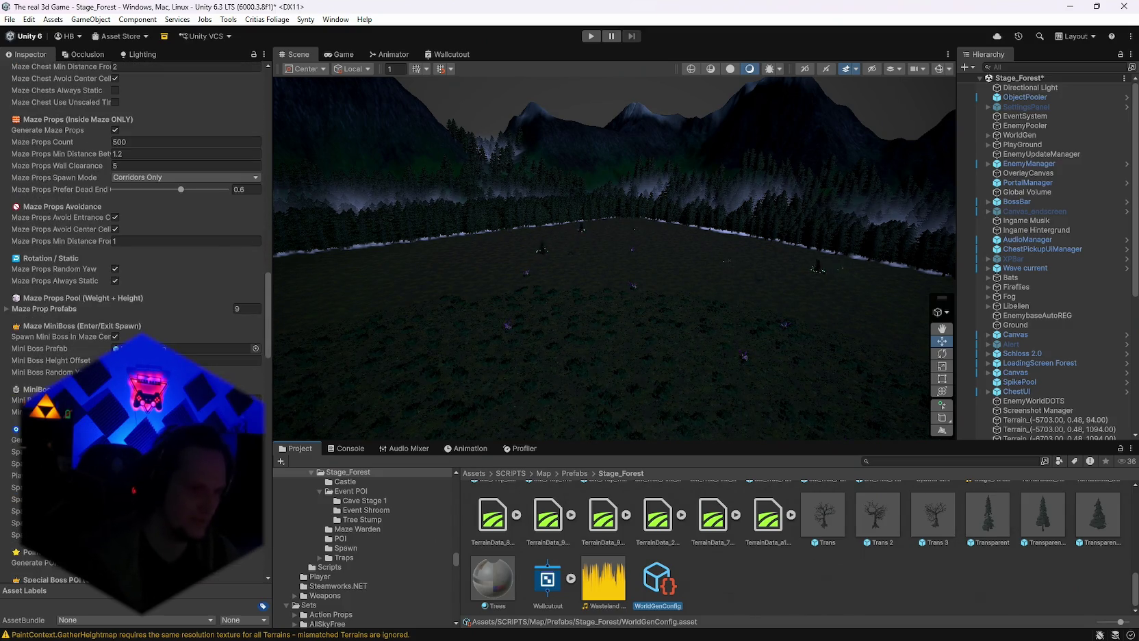
scroll(137, 274, "down", 8)
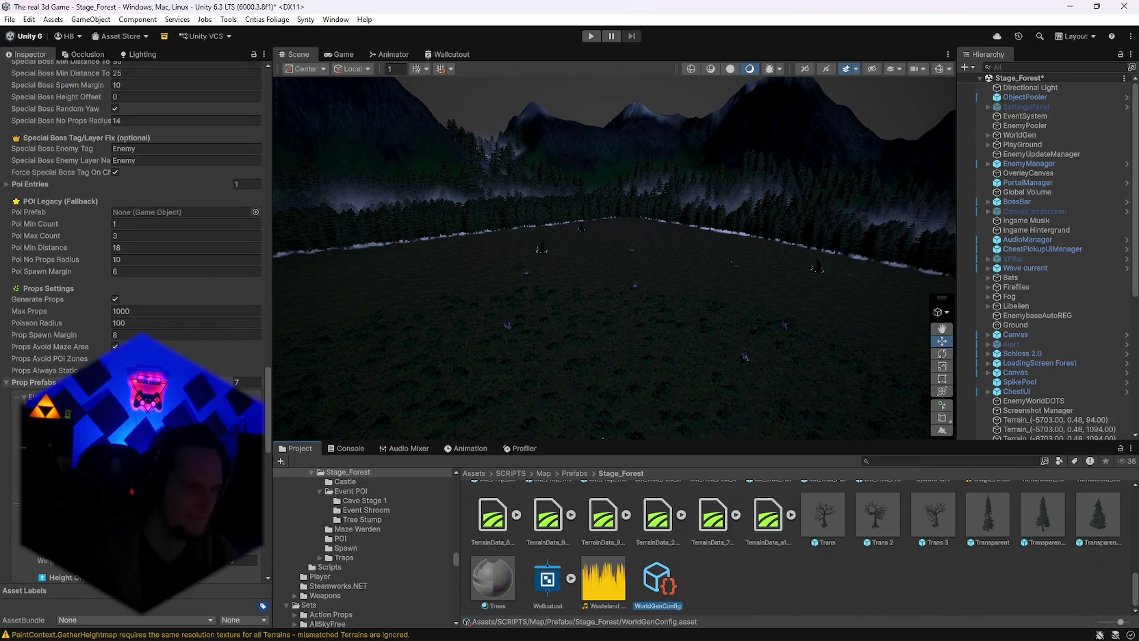
Expand the Prop Prefabs list, showing SM_Tree_Pine_02 at weight 0.171, and ping that prefab in Project.
left_click(4, 383)
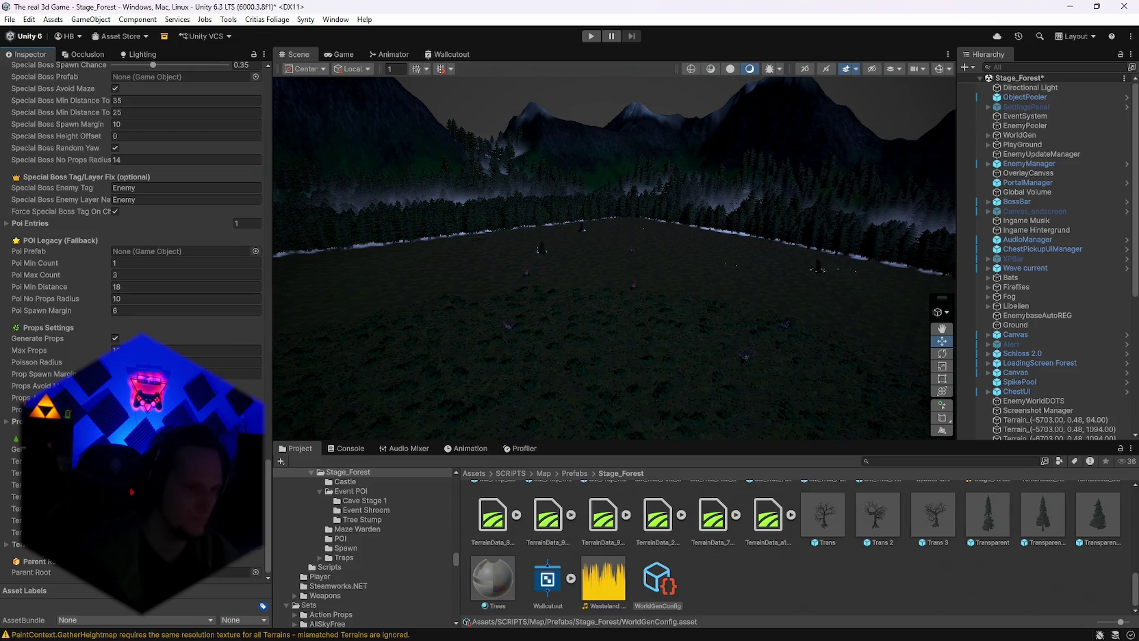
left_click(7, 544)
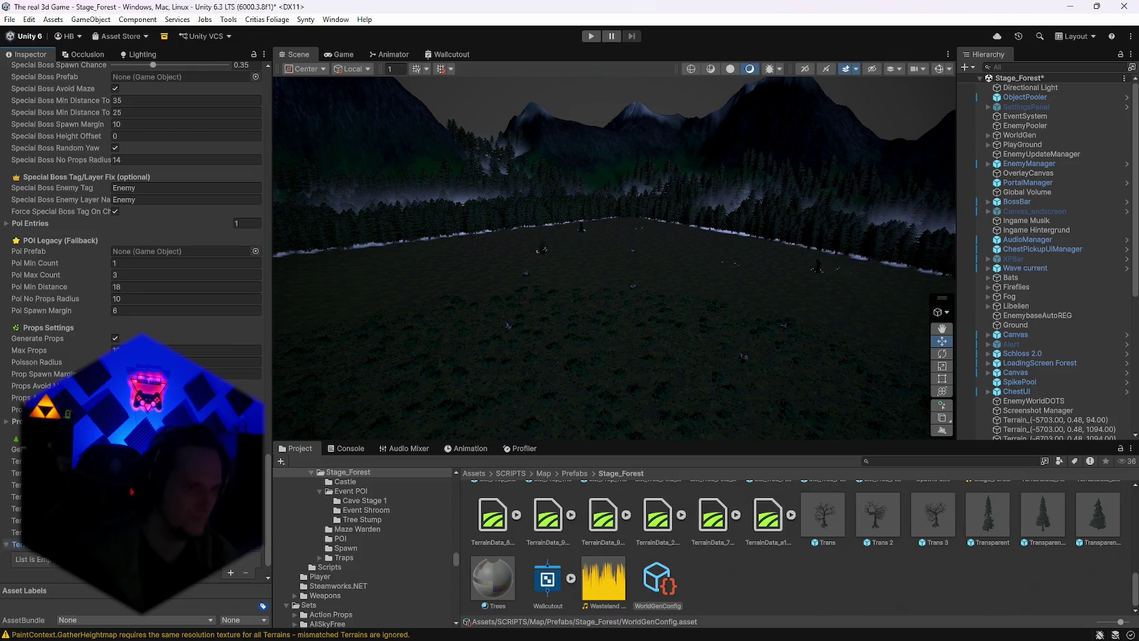
scroll(7, 548, "down", 2)
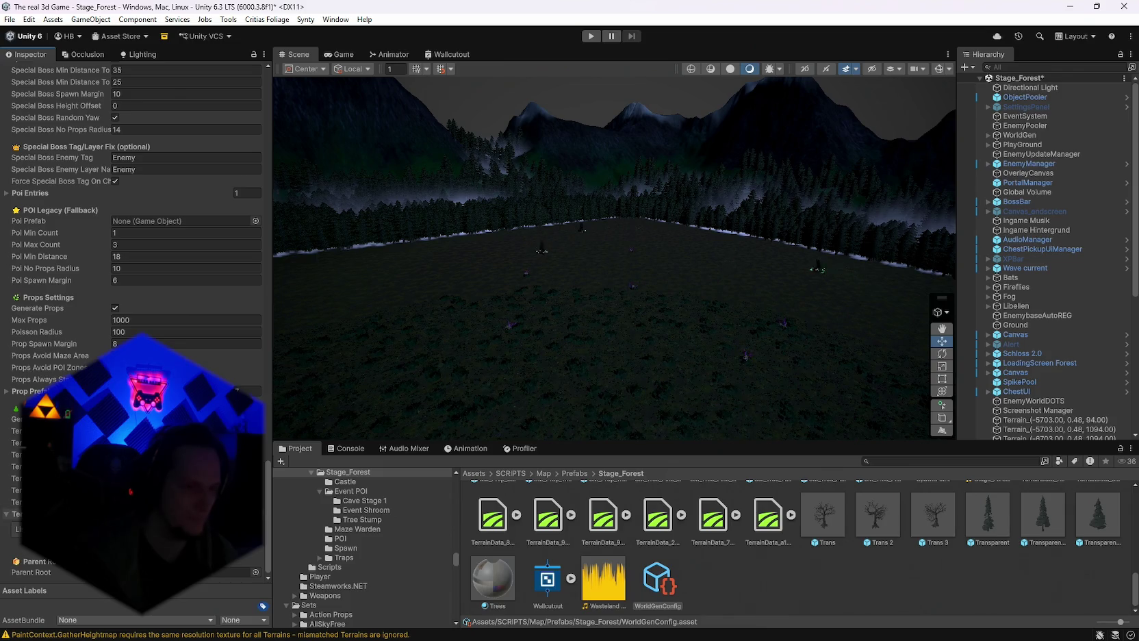
scroll(133, 322, "up", 2)
left_click(6, 423)
scroll(8, 425, "down", 6)
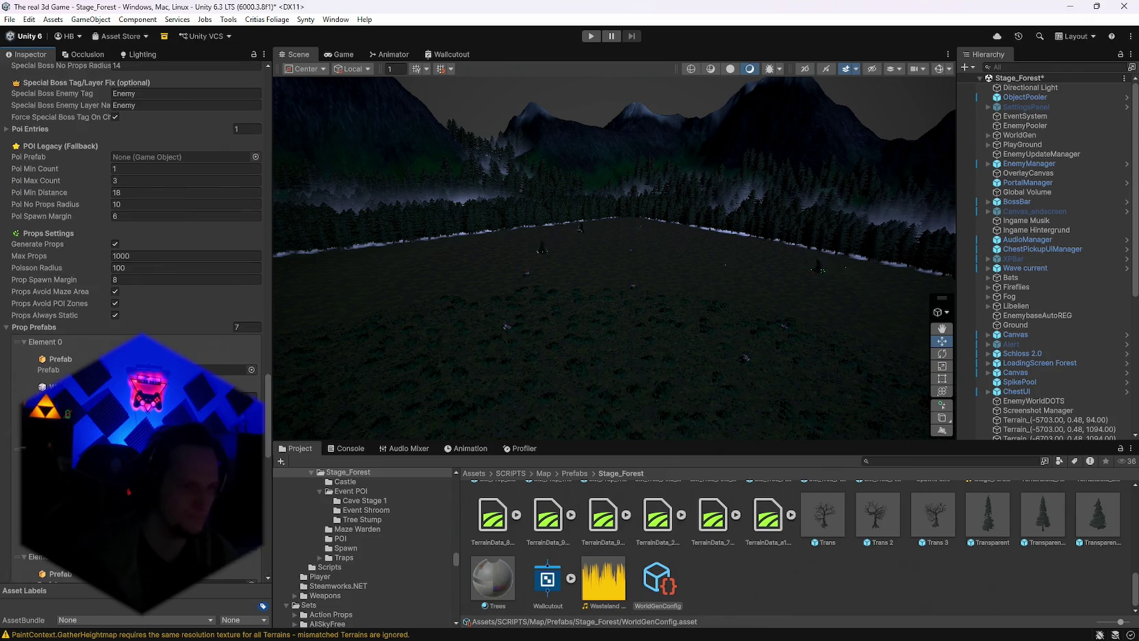
left_click(226, 369)
left_click(6, 327)
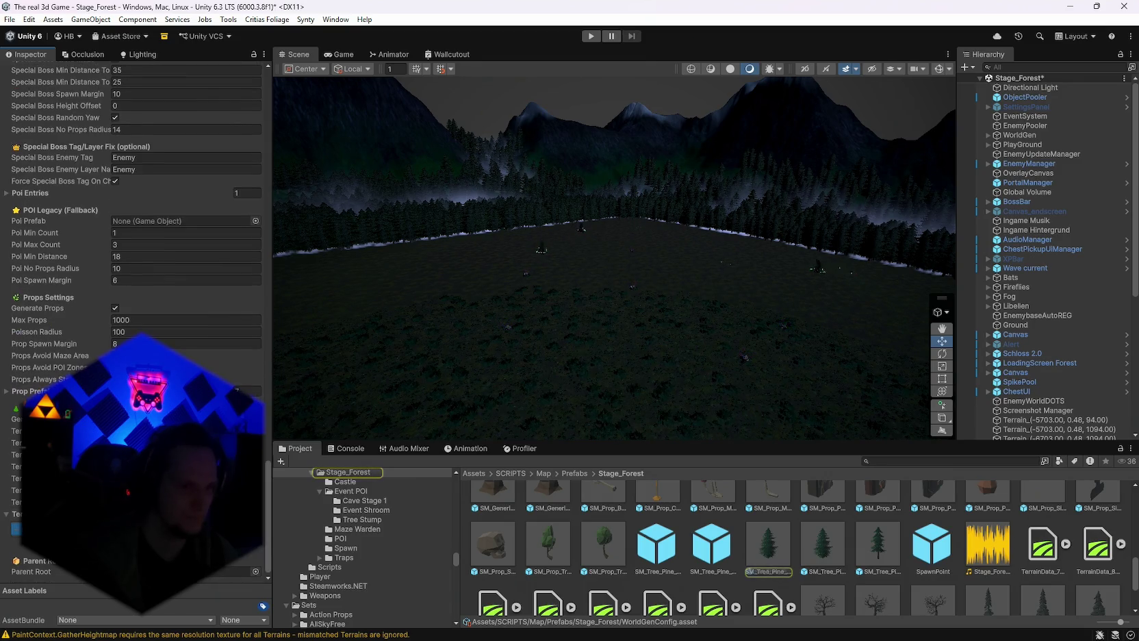
scroll(137, 308, "down", 4)
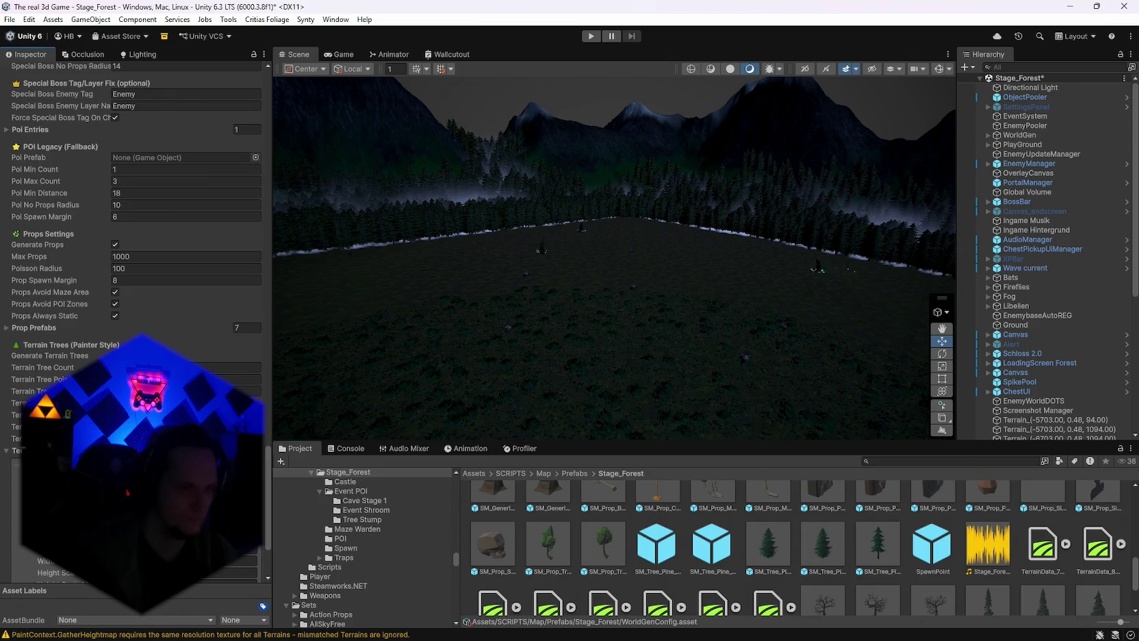
scroll(25, 373, "down", 5)
left_click(9, 248)
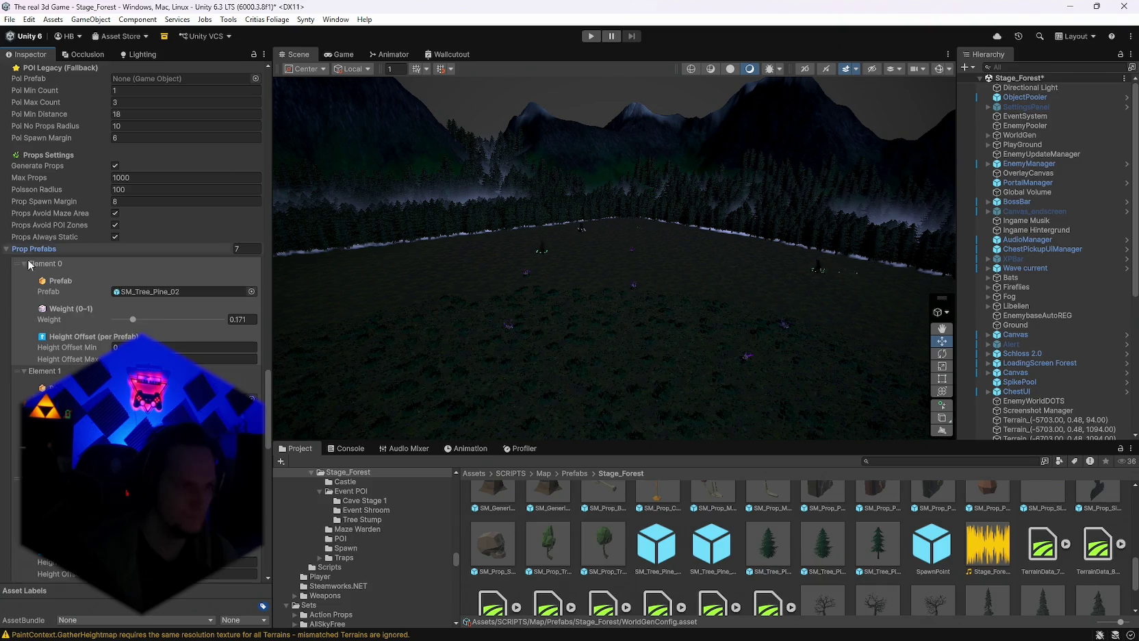
Delete five Prop Prefabs array elements, leaving only two entries.
left_click(44, 264)
right_click(45, 265)
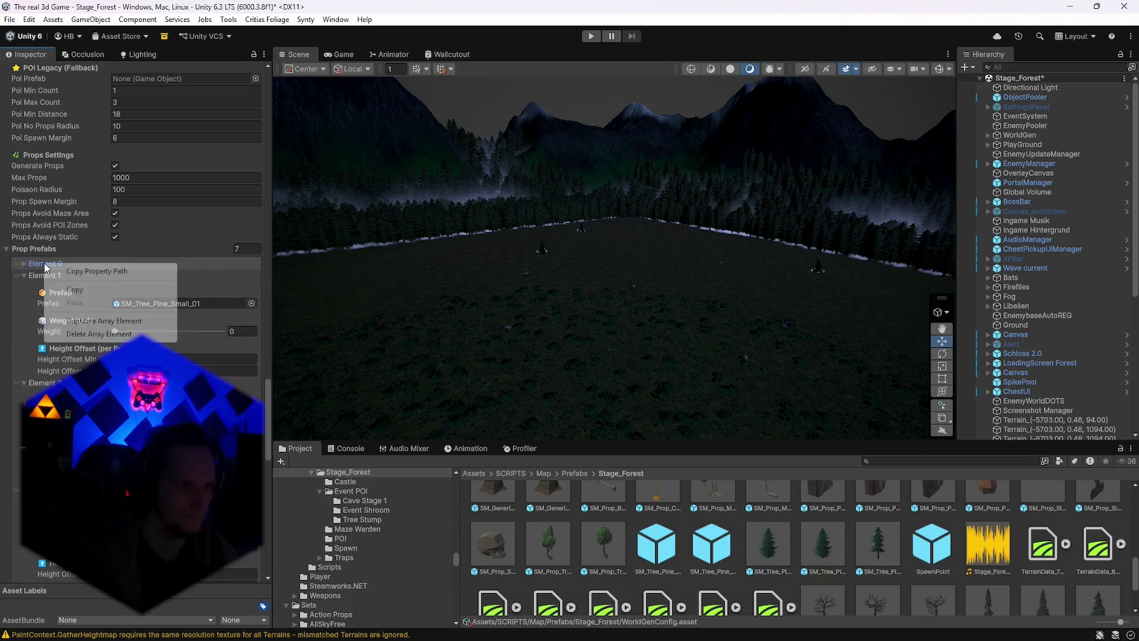
left_click(100, 333)
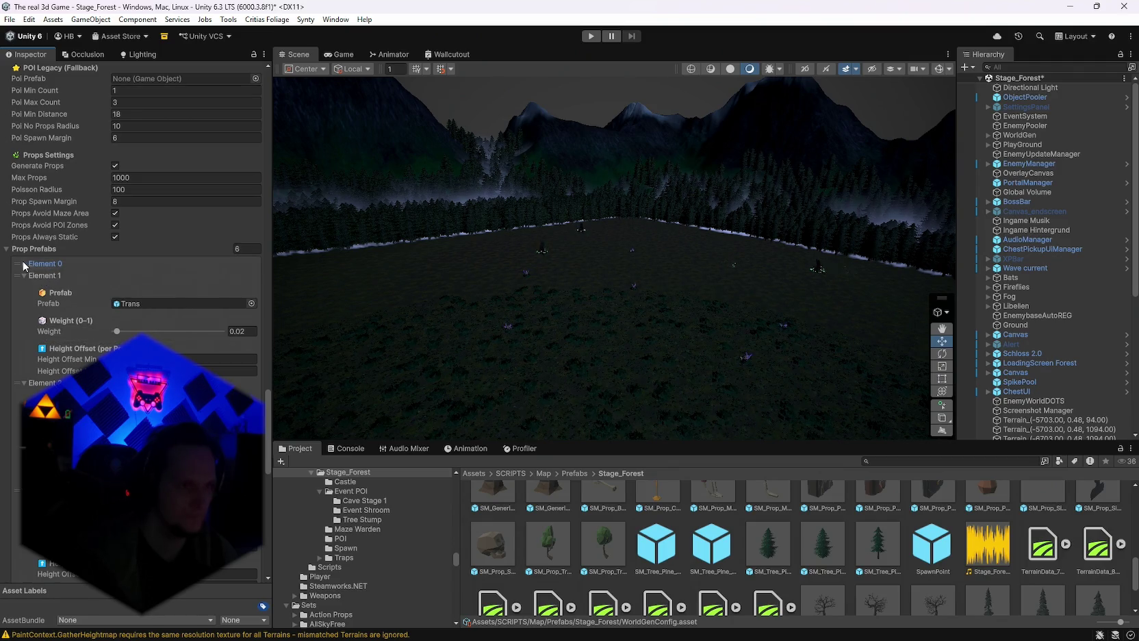
right_click(50, 264)
left_click(110, 330)
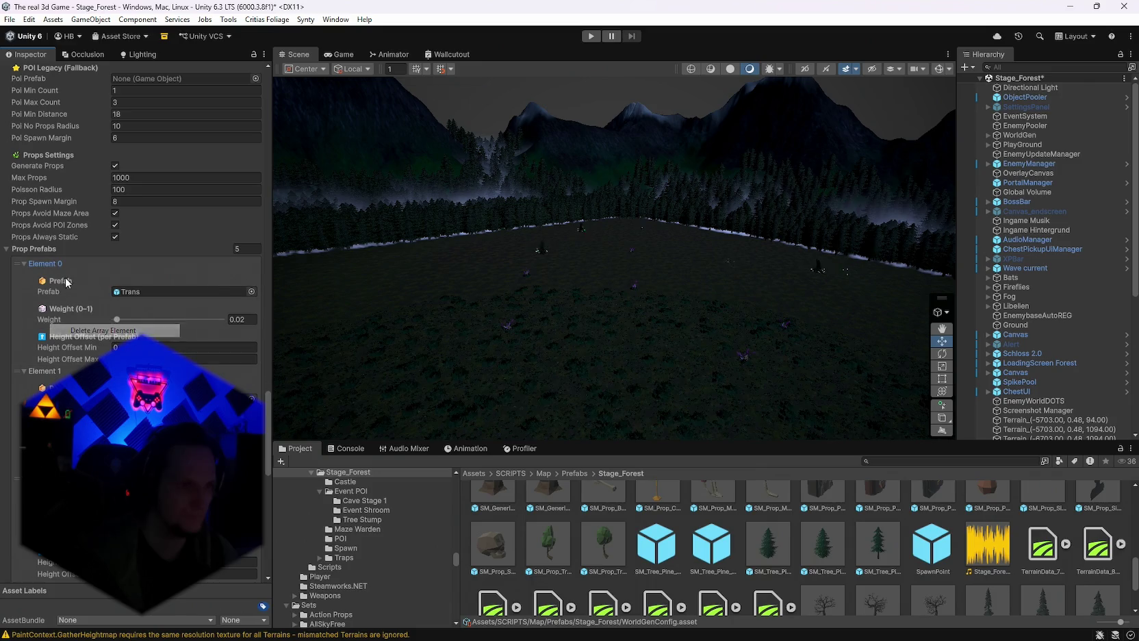
right_click(45, 264)
left_click(100, 331)
right_click(46, 263)
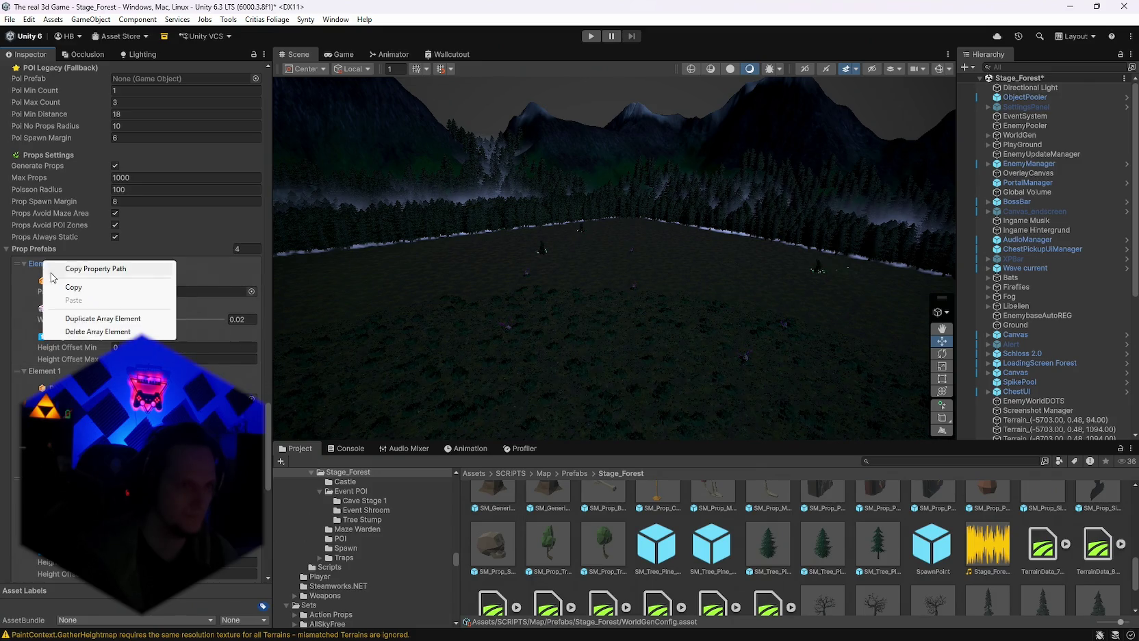
left_click(96, 332)
right_click(46, 263)
left_click(86, 331)
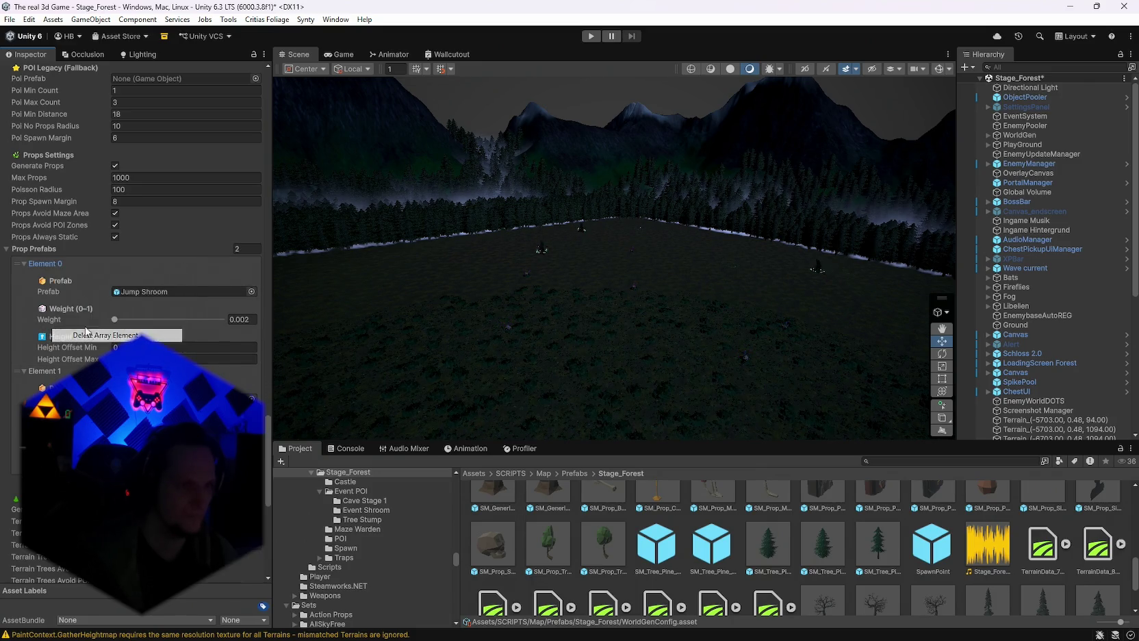
Collapse the two remaining prop entries, with Jump Shroom at weight 0.002 first.
right_click(48, 265)
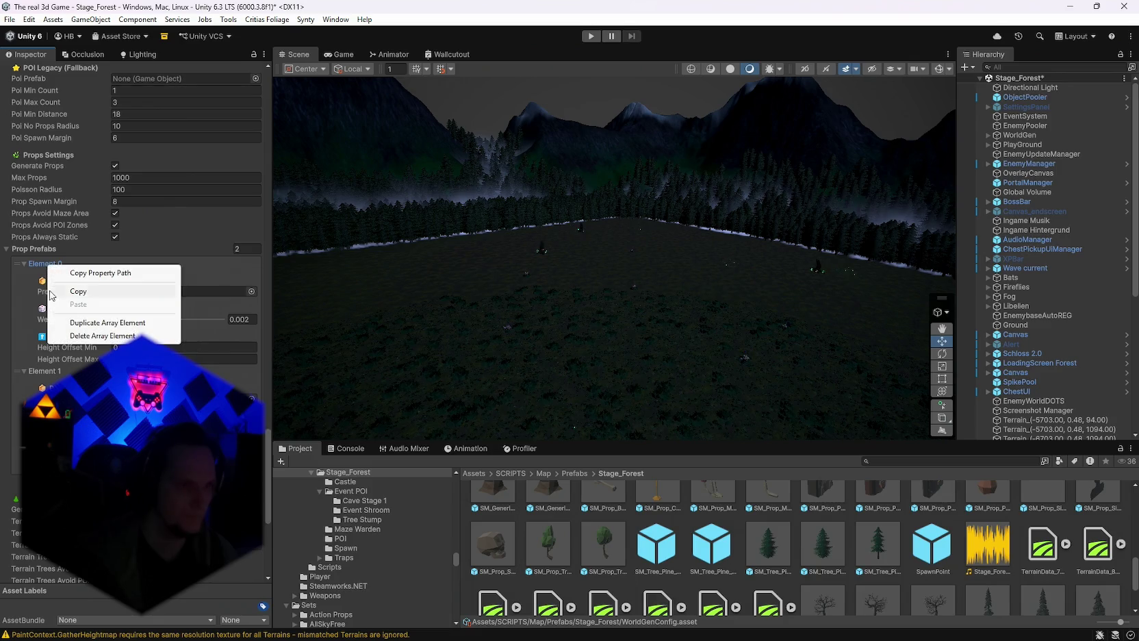
left_click(30, 367)
left_click(24, 264)
left_click(24, 275)
scroll(87, 350, "down", 1)
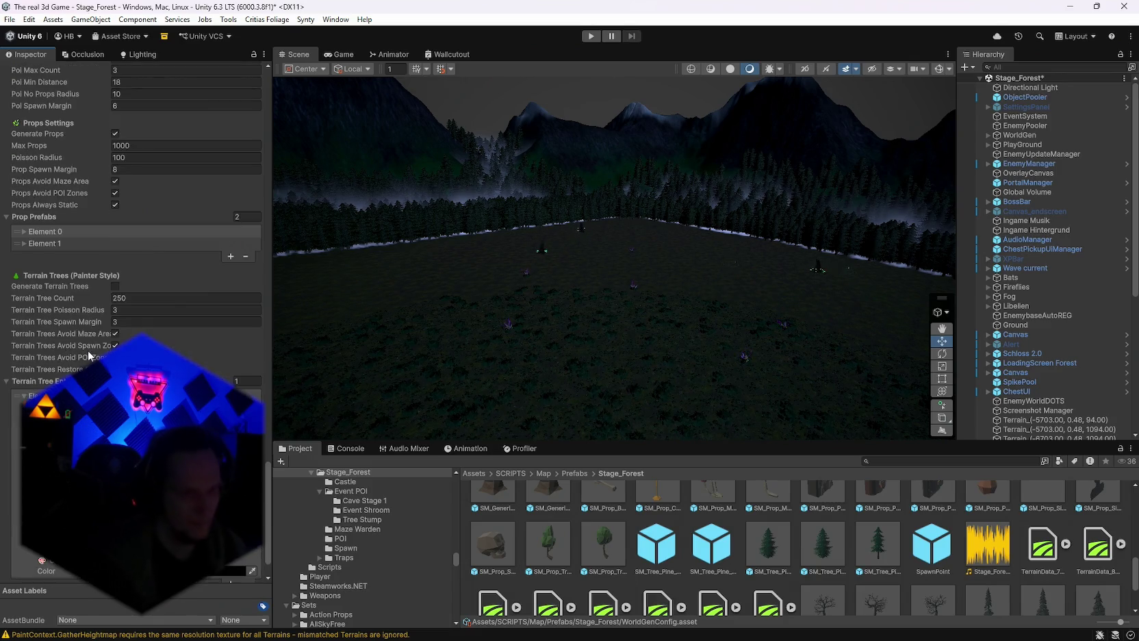
scroll(87, 350, "down", 1)
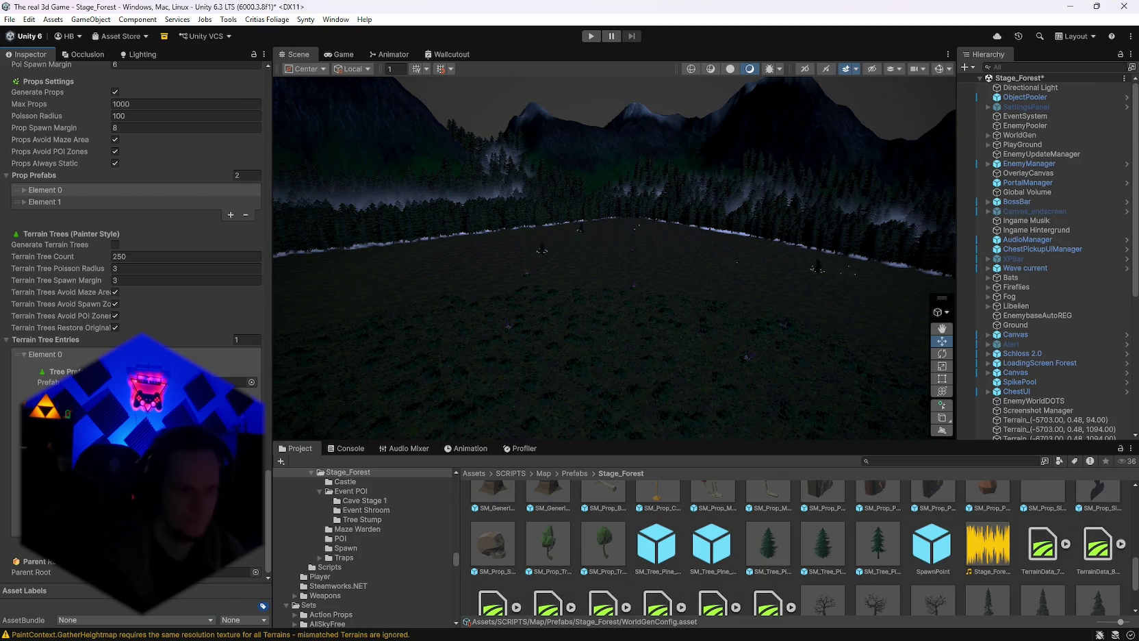
Enable Generate Terrain Trees and set Terrain Tree Poisson Radius and Spawn Margin to 7.
mouse_move(466, 246)
left_mouse_down()
mouse_move(483, 254)
mouse_move(419, 334)
mouse_move(468, 282)
mouse_move(414, 289)
mouse_move(317, 272)
mouse_move(331, 260)
mouse_move(322, 253)
left_mouse_up()
left_click_drag(321, 314, 582, 293)
type("7")
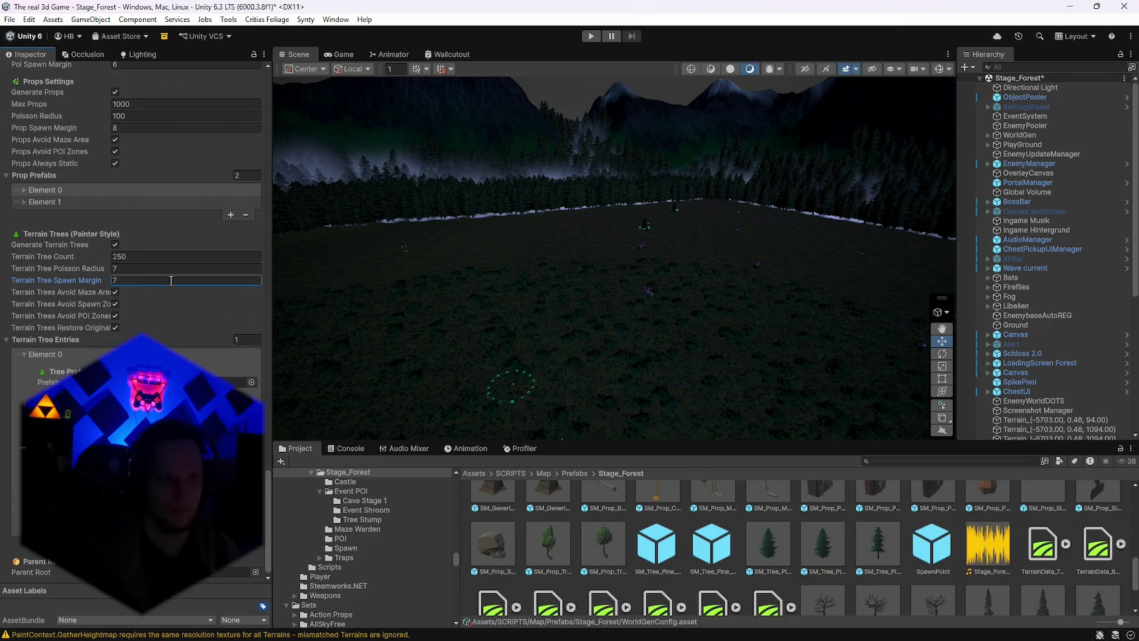
scroll(177, 297, "up", 3)
scroll(189, 331, "up", 12)
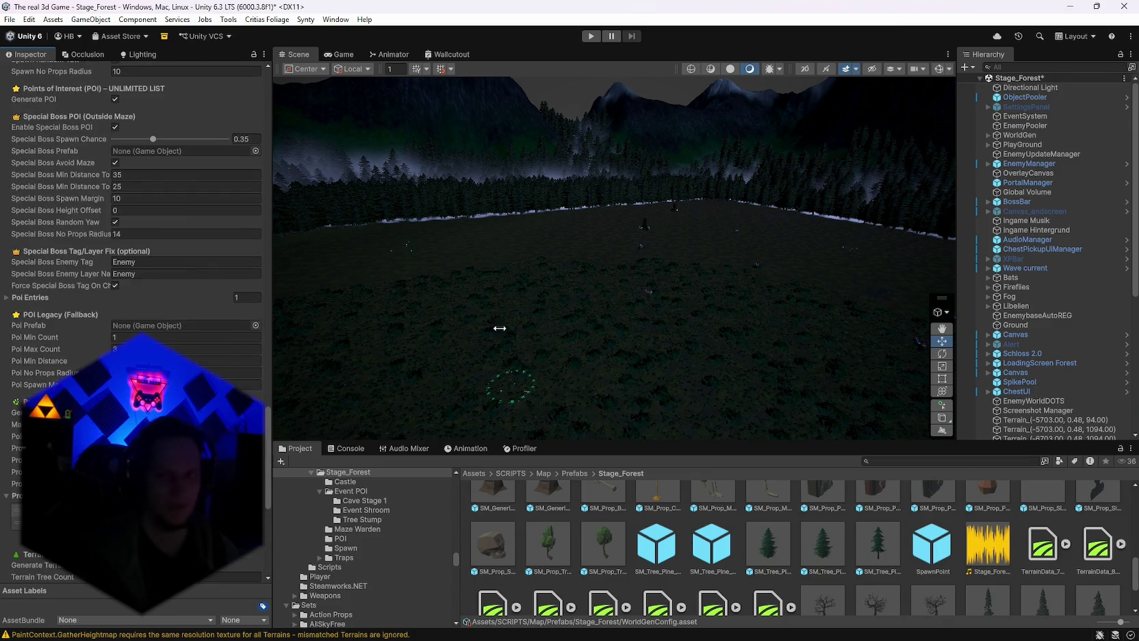
left_click(1018, 136)
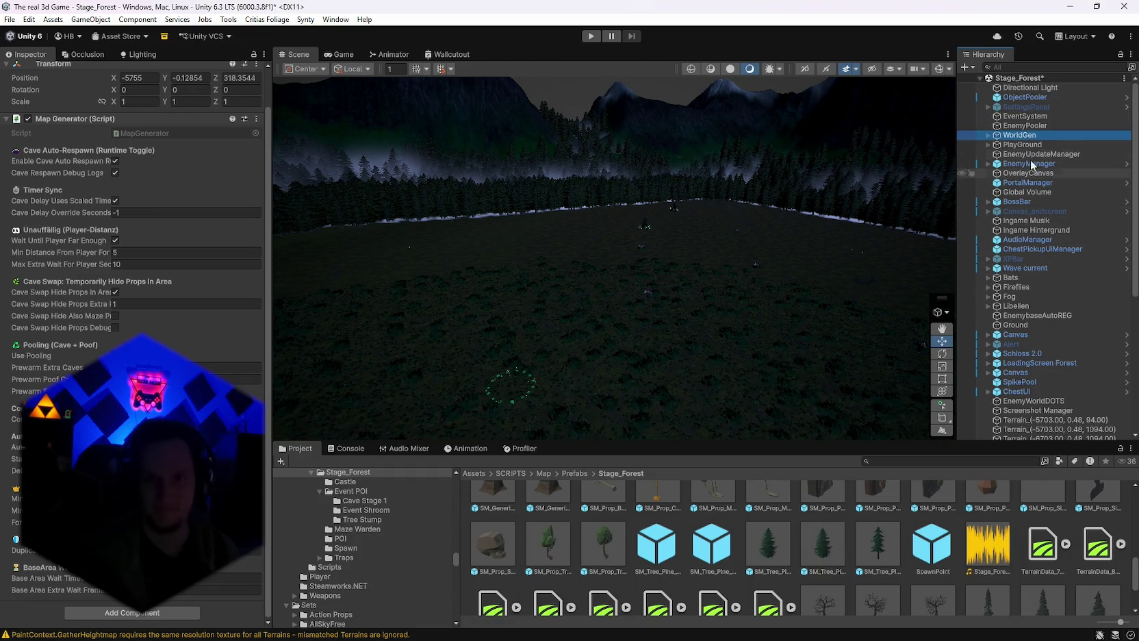
Run generation from the Map Generator component's menu to build the maze.
left_click(255, 121)
left_click(322, 305)
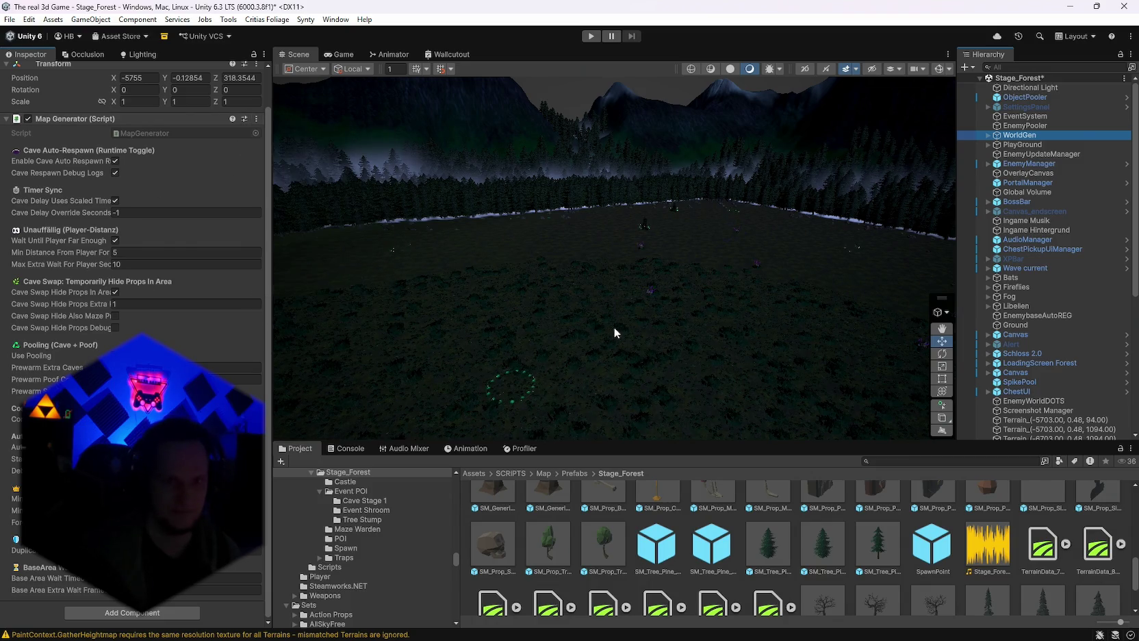
mouse_move(637, 314)
left_mouse_down()
mouse_move(560, 339)
mouse_move(648, 338)
left_mouse_up()
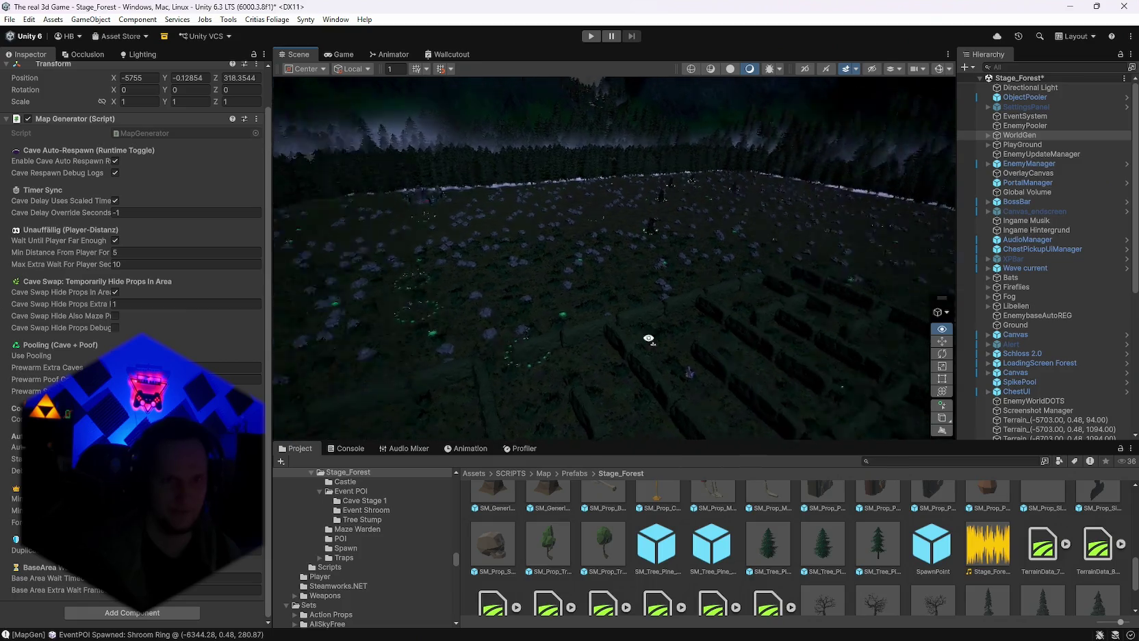
key("f")
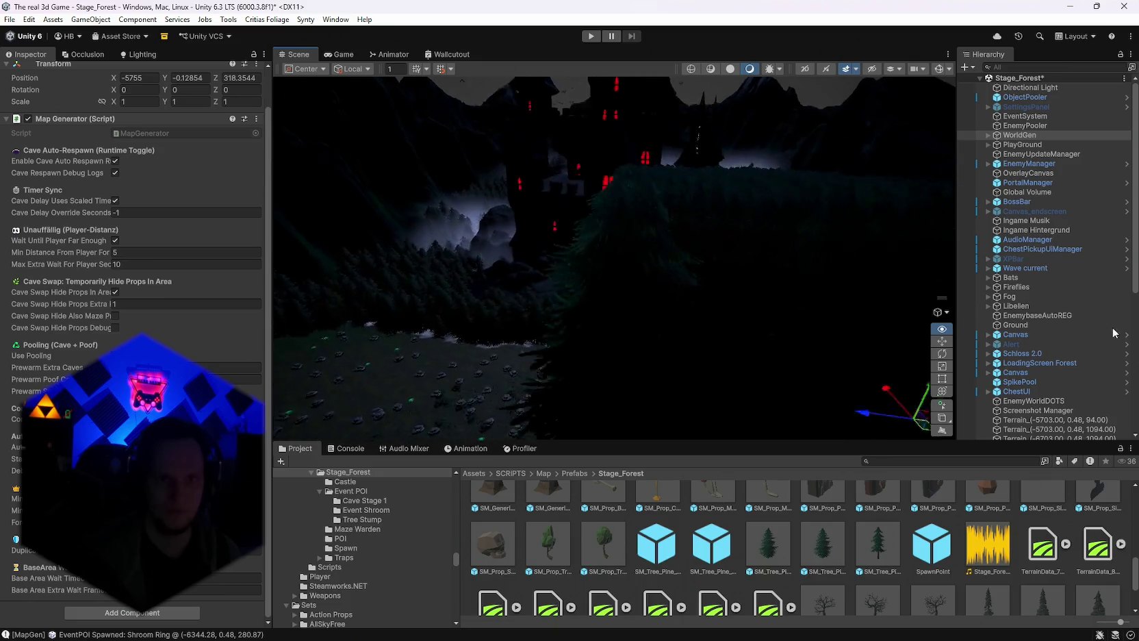
Survey the generated maze and rocky field from several angles and in the Game view.
mouse_move(479, 328)
left_mouse_down()
mouse_move(467, 364)
mouse_move(590, 381)
mouse_move(383, 339)
mouse_move(296, 360)
mouse_move(465, 387)
mouse_move(880, 321)
mouse_move(776, 281)
mouse_move(415, 316)
mouse_move(483, 362)
mouse_move(547, 431)
mouse_move(608, 422)
mouse_move(438, 387)
mouse_move(275, 377)
mouse_move(202, 352)
left_mouse_up()
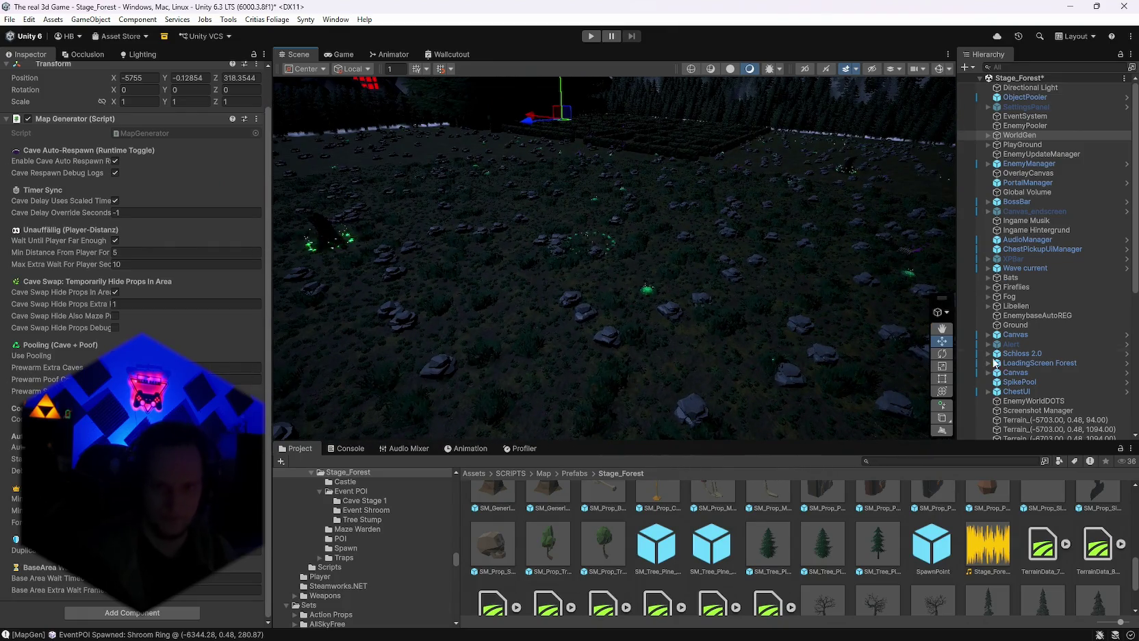
left_click_drag(644, 320, 362, 319)
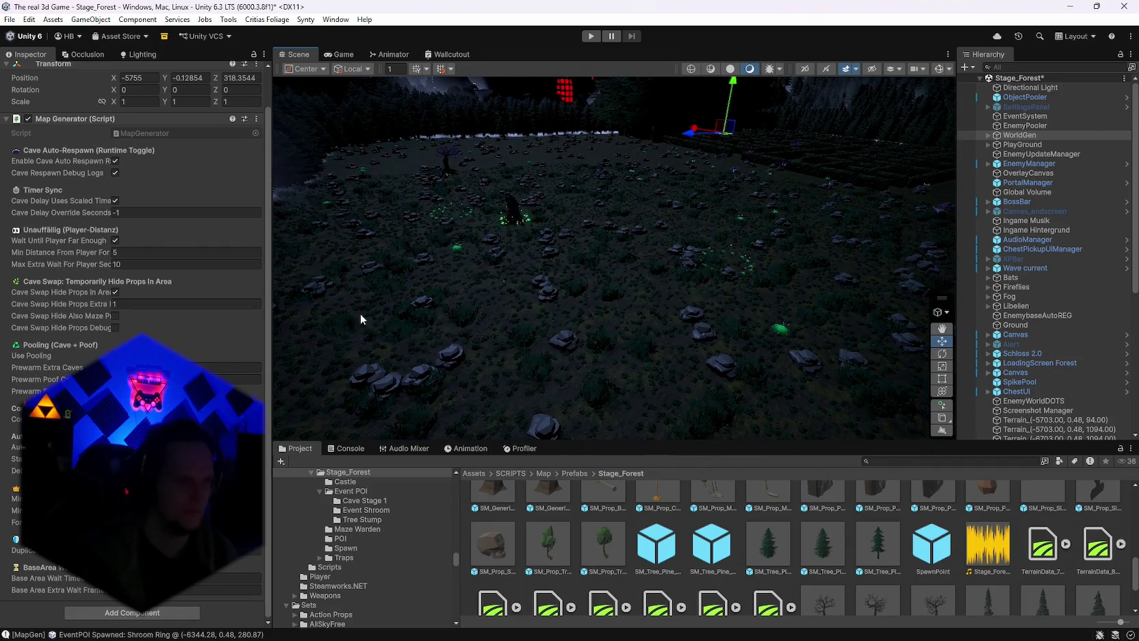
scroll(1030, 310, "down", 7)
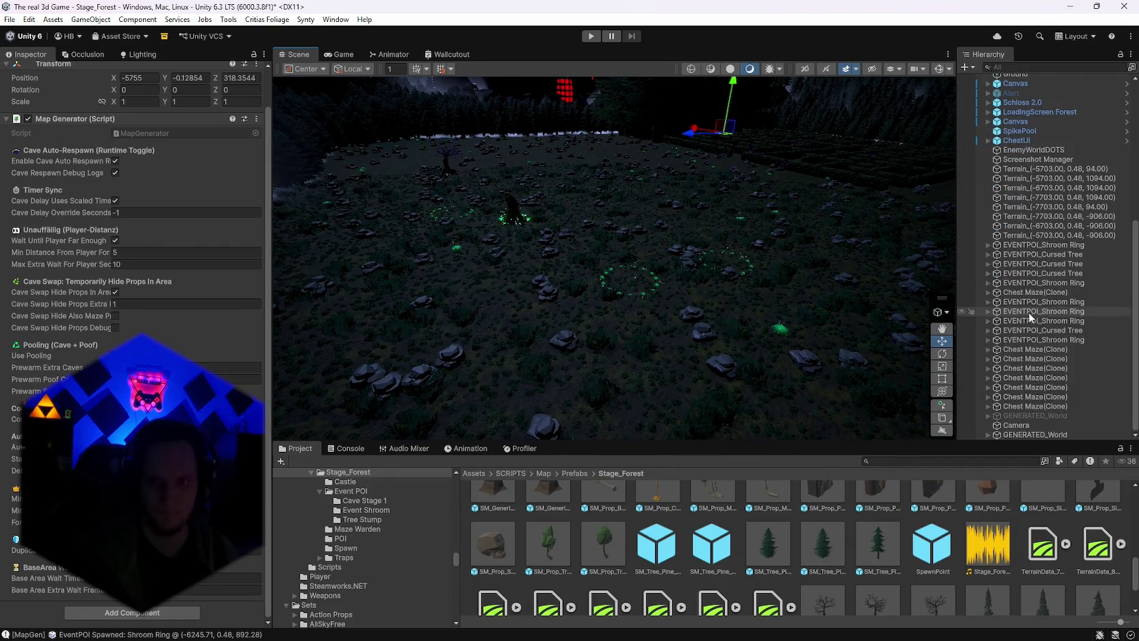
left_click_drag(779, 296, 908, 101)
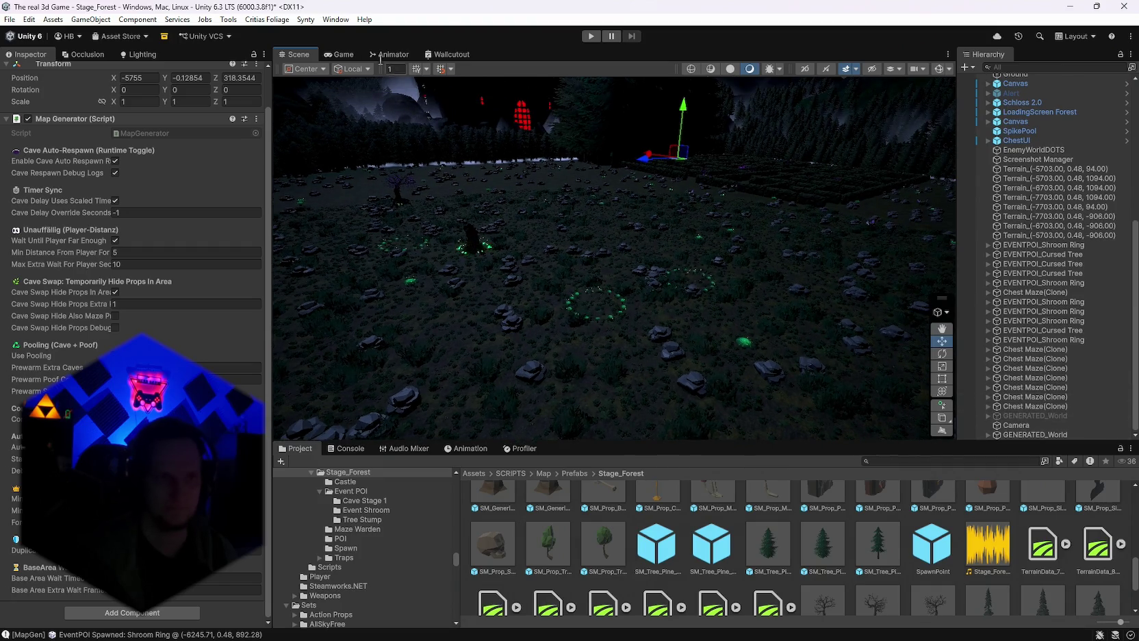
left_click(344, 55)
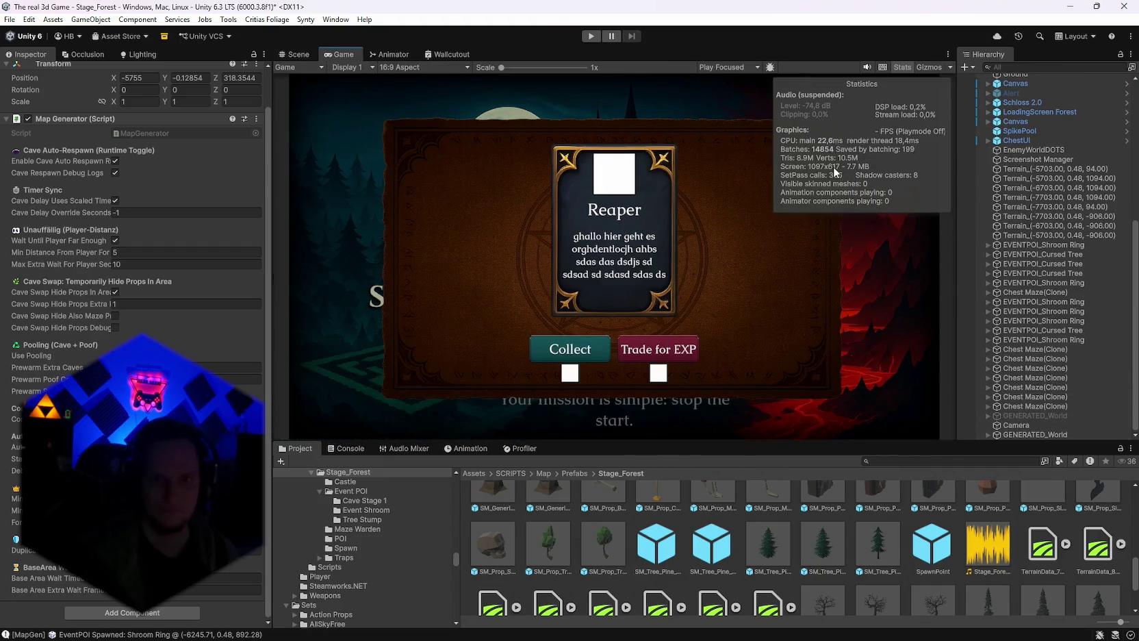
key("ctrl+1")
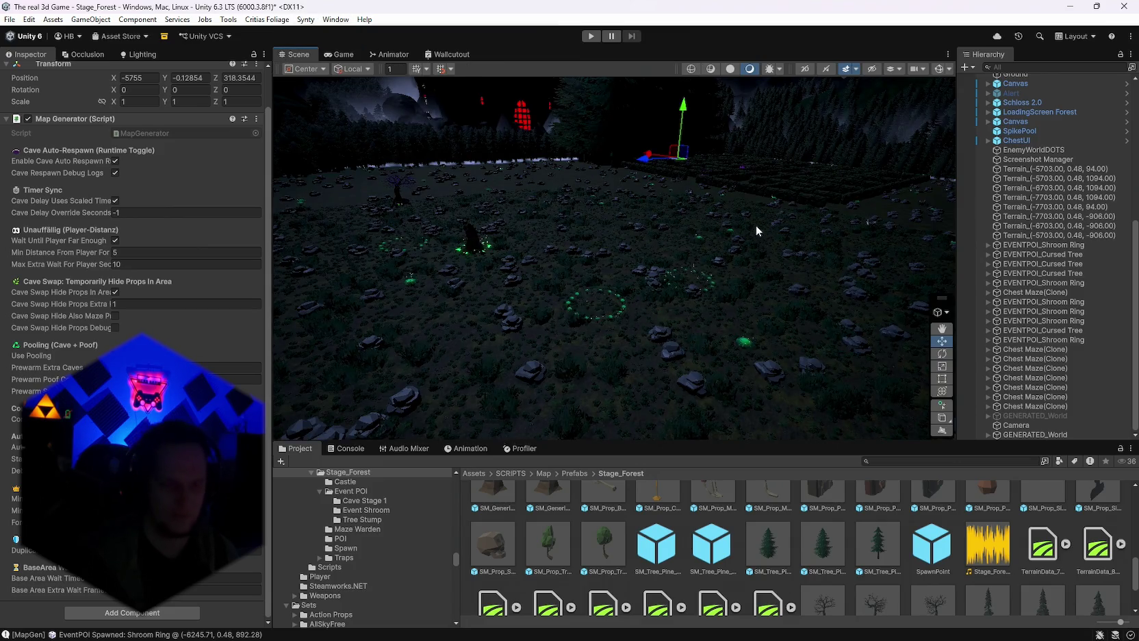
scroll(1051, 237, "up", 5)
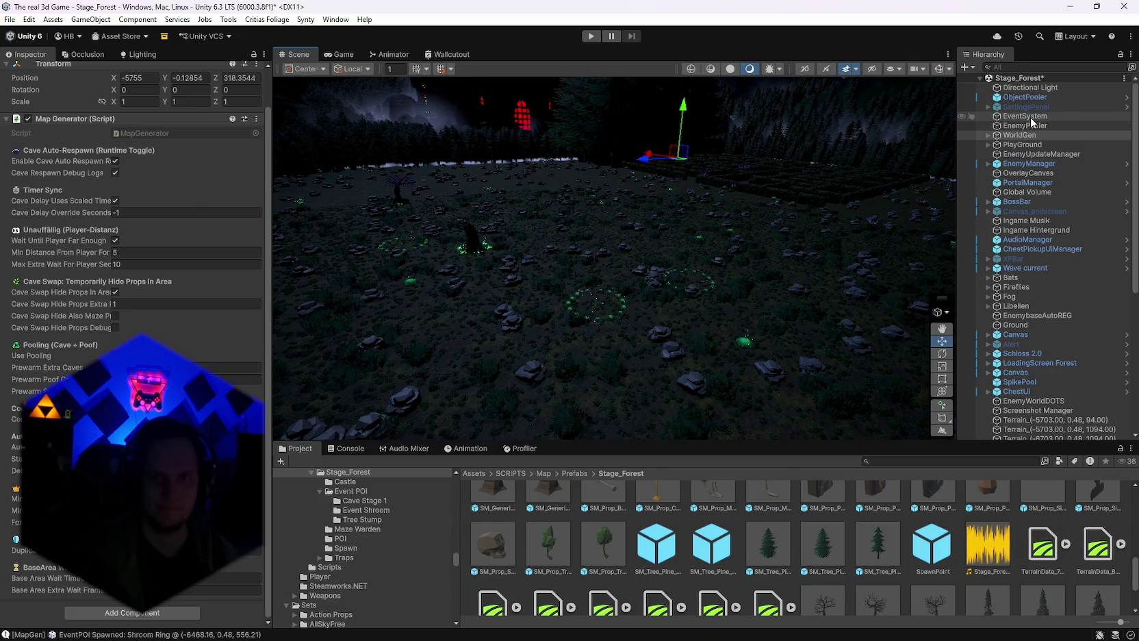
Inspect the WorldGenConfig asset's props and terrain tree settings.
left_click(1031, 118)
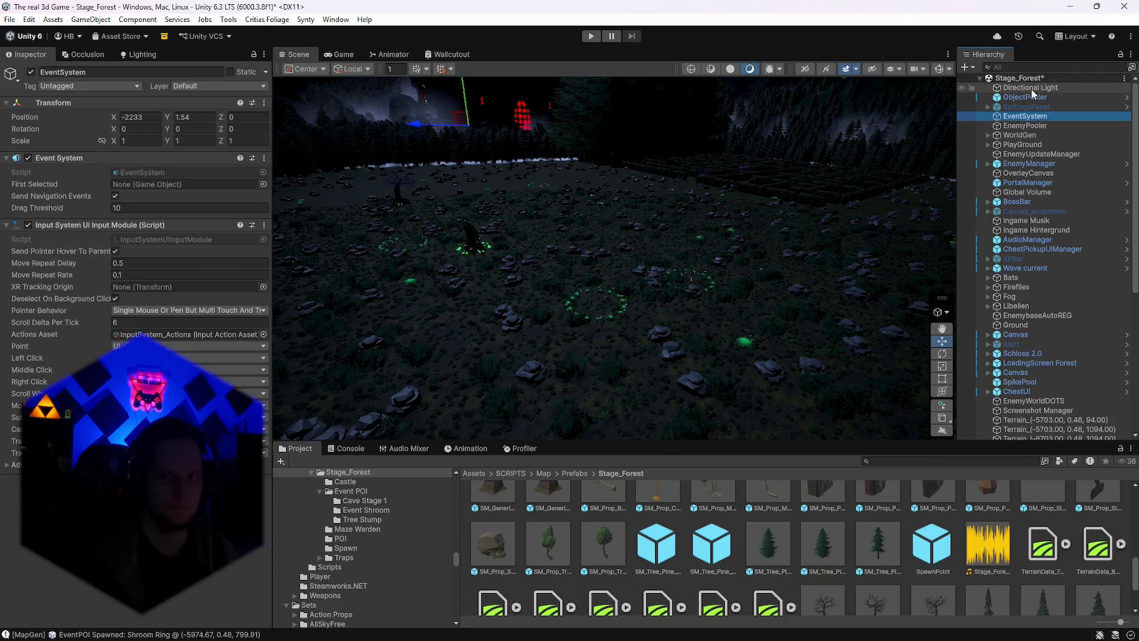
left_click(1027, 127)
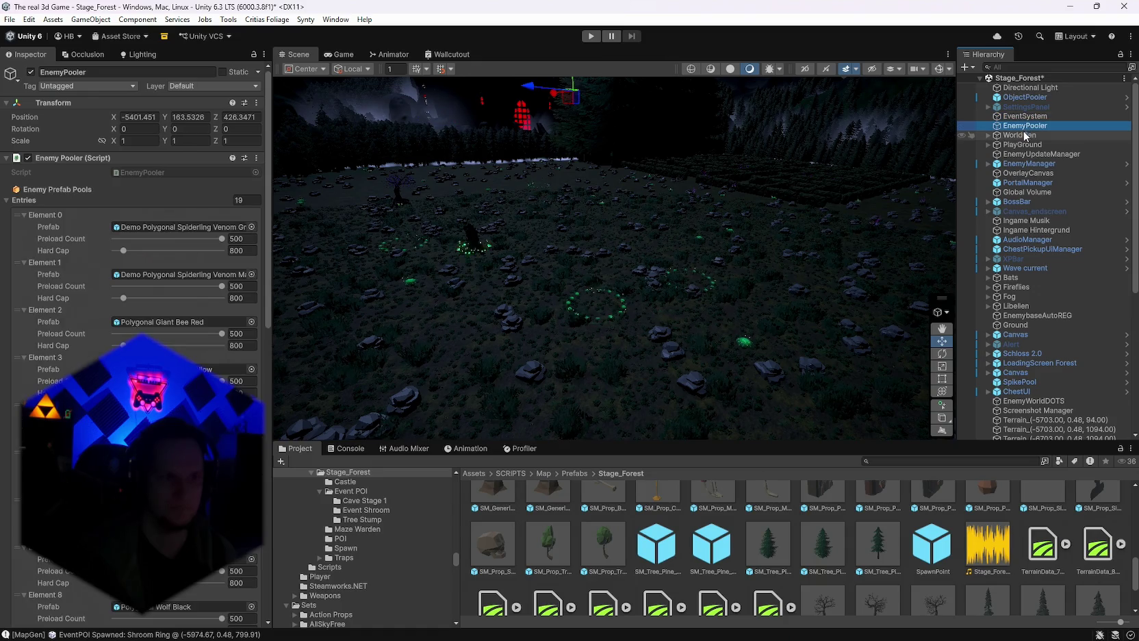
scroll(232, 352, "down", 2)
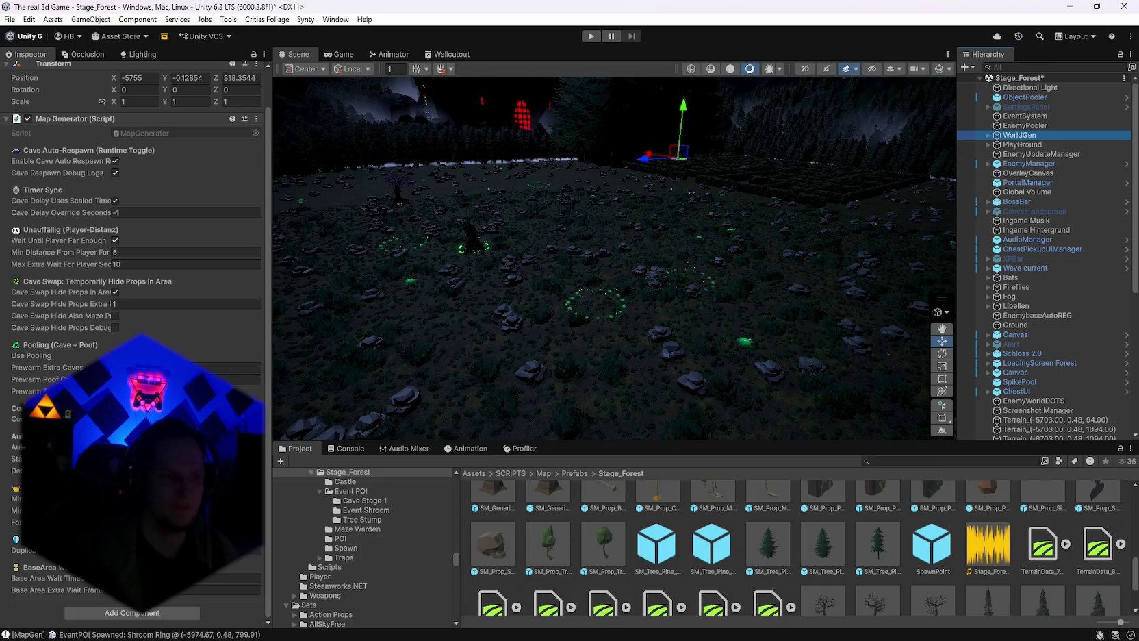
scroll(658, 547, "down", 3)
left_click(658, 582)
scroll(206, 205, "down", 5)
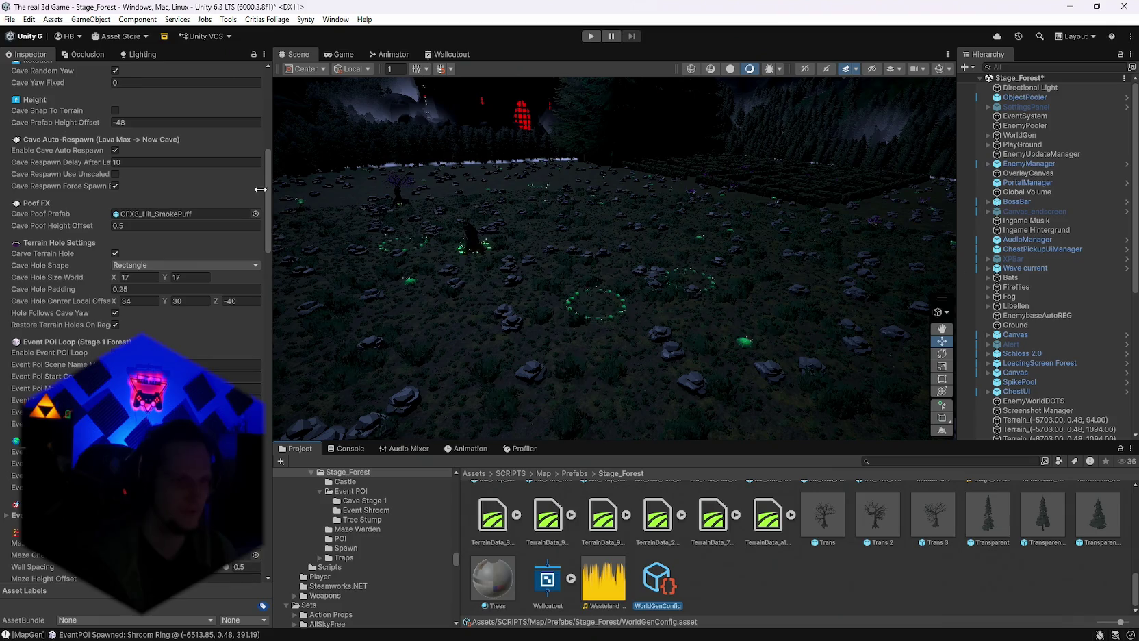
mouse_move(269, 196)
left_mouse_down()
mouse_move(265, 525)
mouse_move(271, 479)
left_mouse_up()
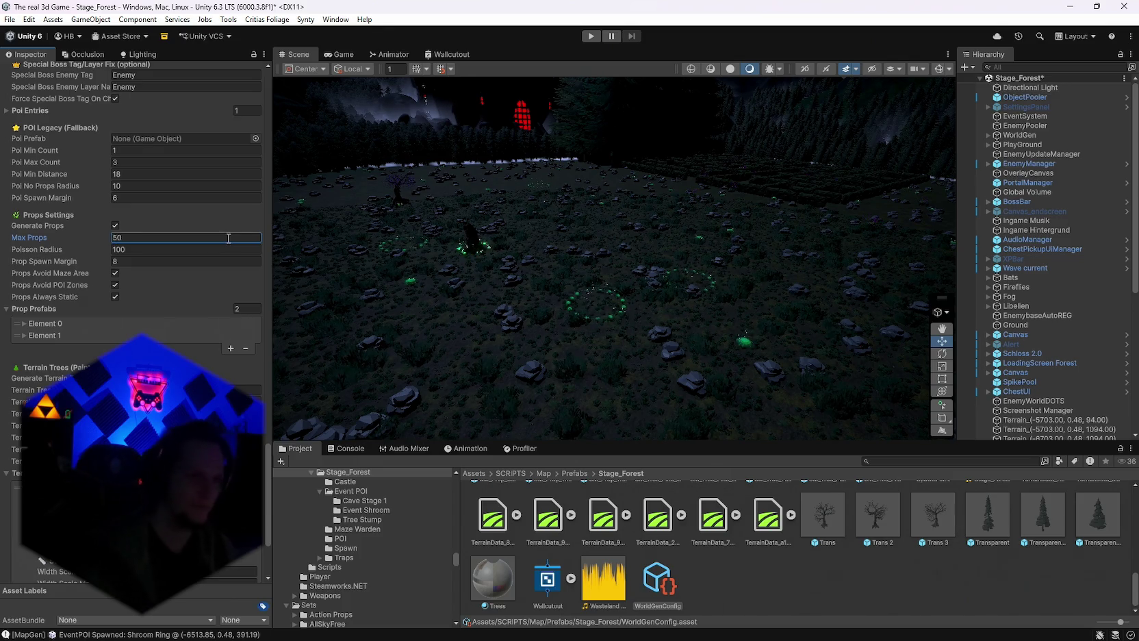
scroll(229, 238, "down", 4)
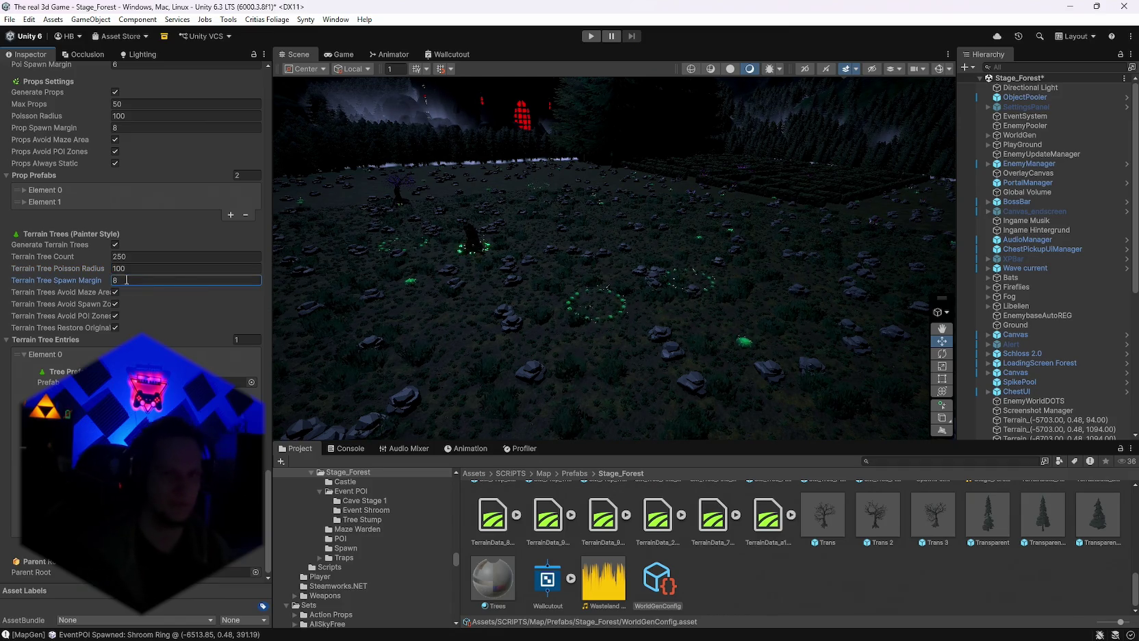
Choose Generate World from WorldGen's Map Generator menu.
left_click(1024, 128)
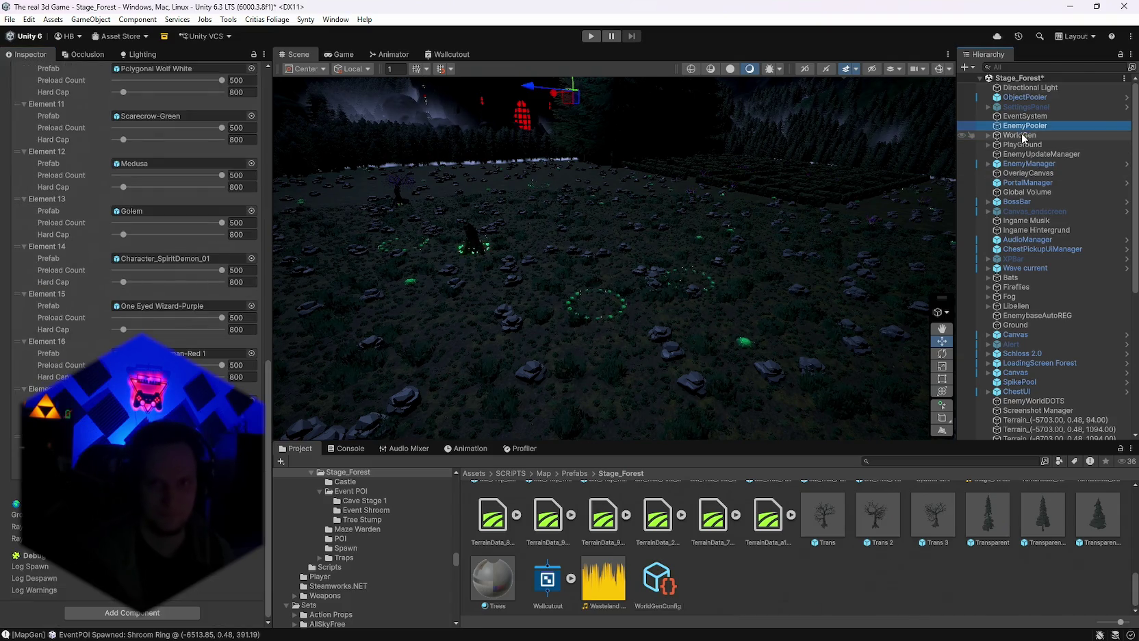
left_click(1023, 135)
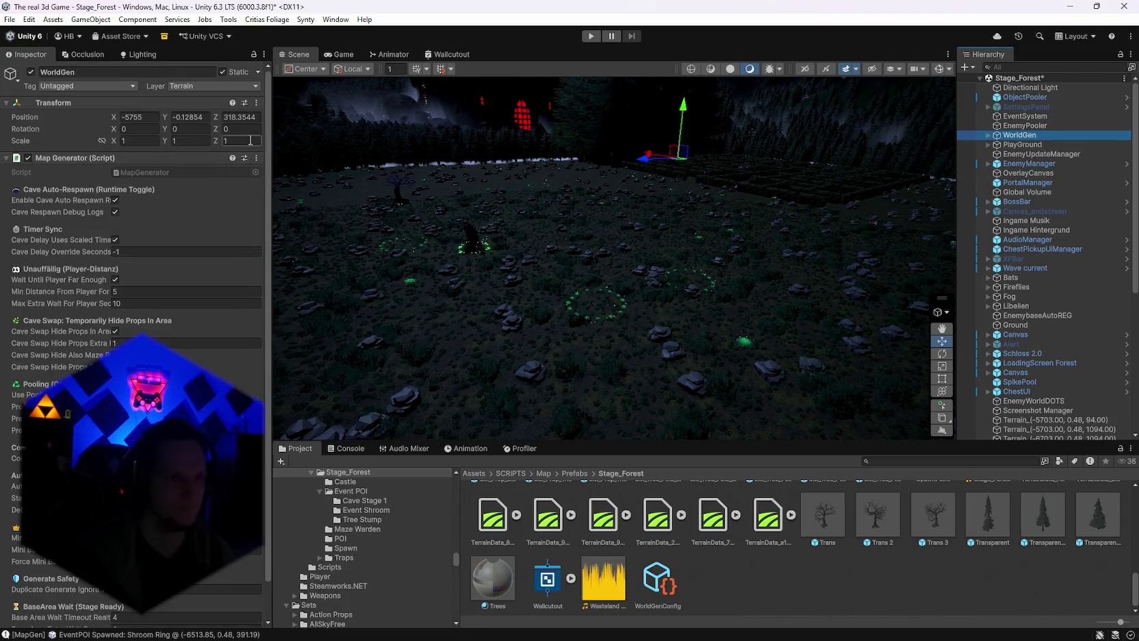
left_click(257, 157)
left_click(299, 341)
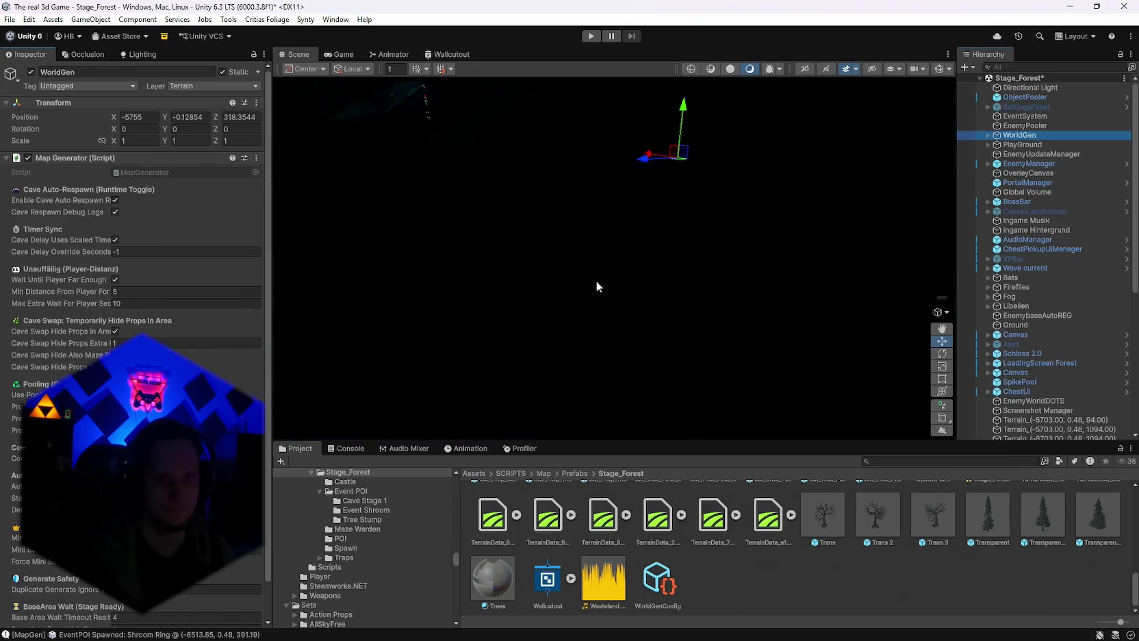
Survey the new pine forest, check WorldGenConfig's Terrain Tree Entries, and open WorldGen's Map Generator menu.
mouse_move(625, 220)
left_mouse_down()
mouse_move(643, 269)
mouse_move(811, 323)
left_mouse_up()
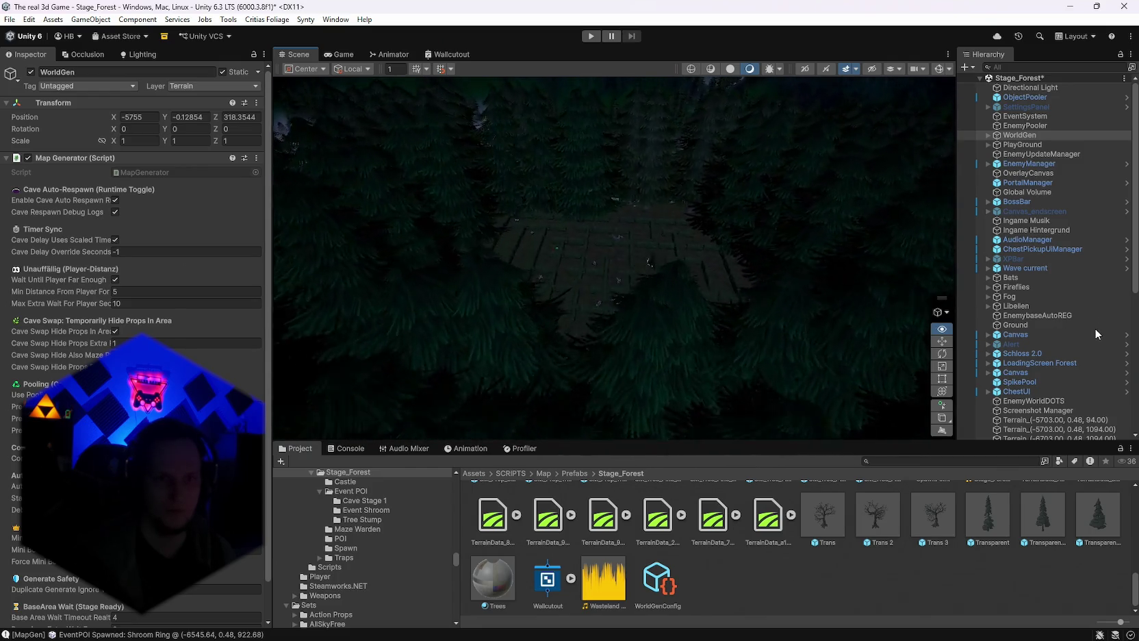
mouse_move(948, 247)
left_mouse_down()
mouse_move(649, 210)
mouse_move(516, 236)
mouse_move(402, 234)
mouse_move(331, 134)
mouse_move(600, 224)
mouse_move(411, 233)
mouse_move(377, 247)
mouse_move(430, 255)
mouse_move(552, 310)
mouse_move(902, 261)
left_mouse_up()
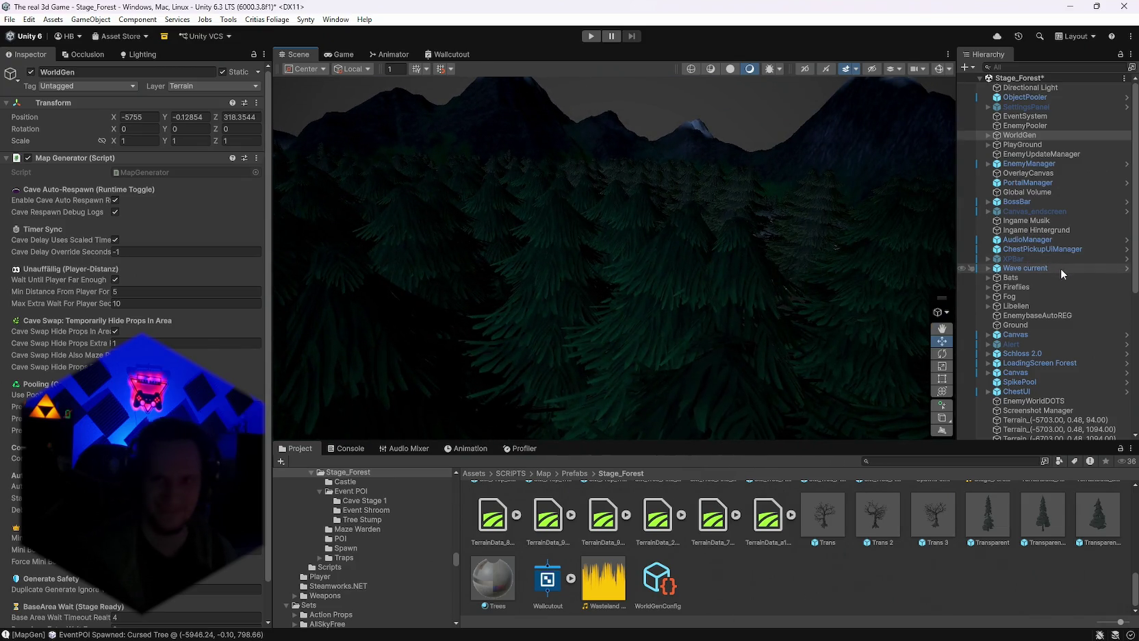
left_click(645, 593)
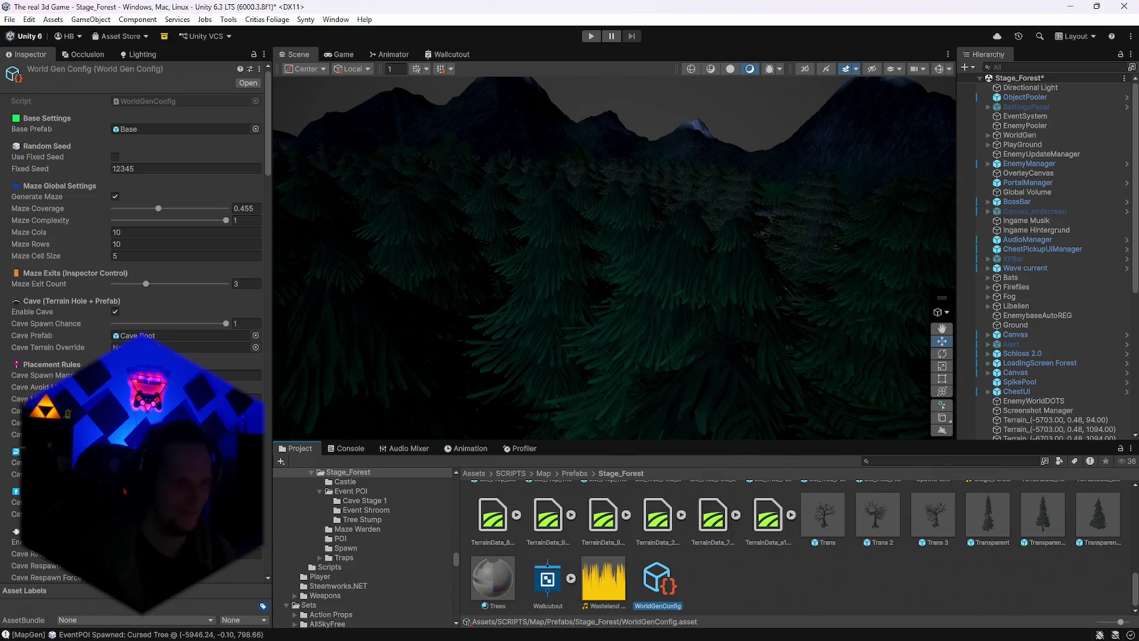
scroll(262, 284, "down", 15)
scroll(263, 279, "down", 10)
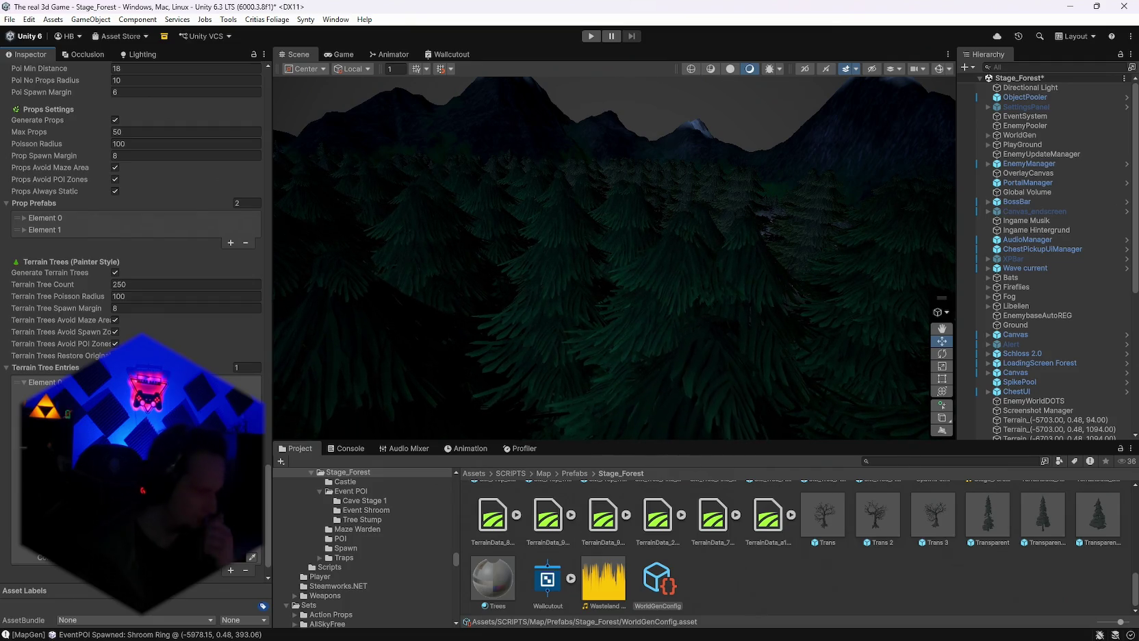
scroll(137, 205, "down", 1)
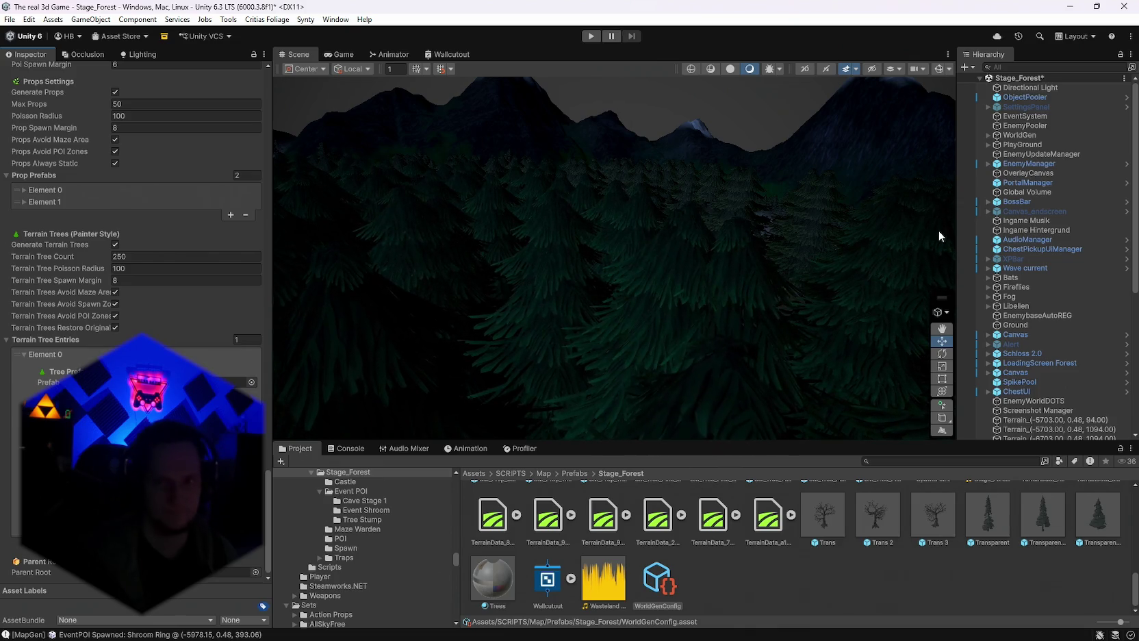
left_click(1020, 134)
left_click(256, 120)
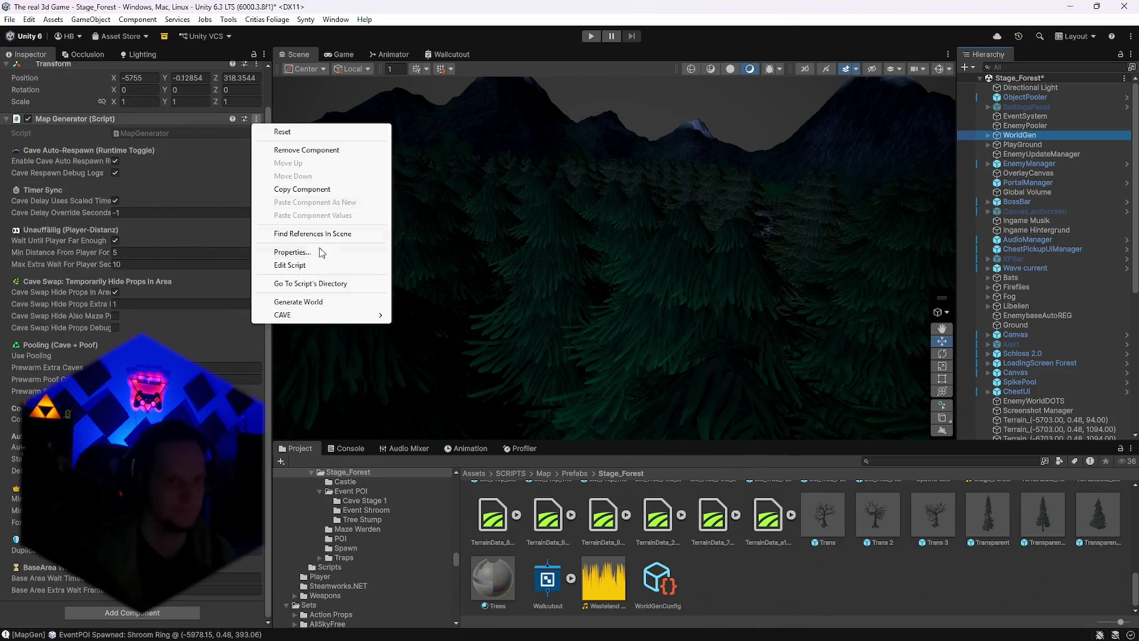
Generate World again and orbit around the new maze, red castle and pine forest.
left_click(297, 302)
mouse_move(699, 260)
left_mouse_down()
mouse_move(534, 318)
mouse_move(852, 341)
mouse_move(797, 338)
mouse_move(775, 304)
mouse_move(584, 249)
mouse_move(610, 254)
mouse_move(473, 247)
mouse_move(585, 246)
mouse_move(465, 257)
mouse_move(513, 274)
mouse_move(443, 285)
mouse_move(483, 285)
mouse_move(472, 281)
left_mouse_up()
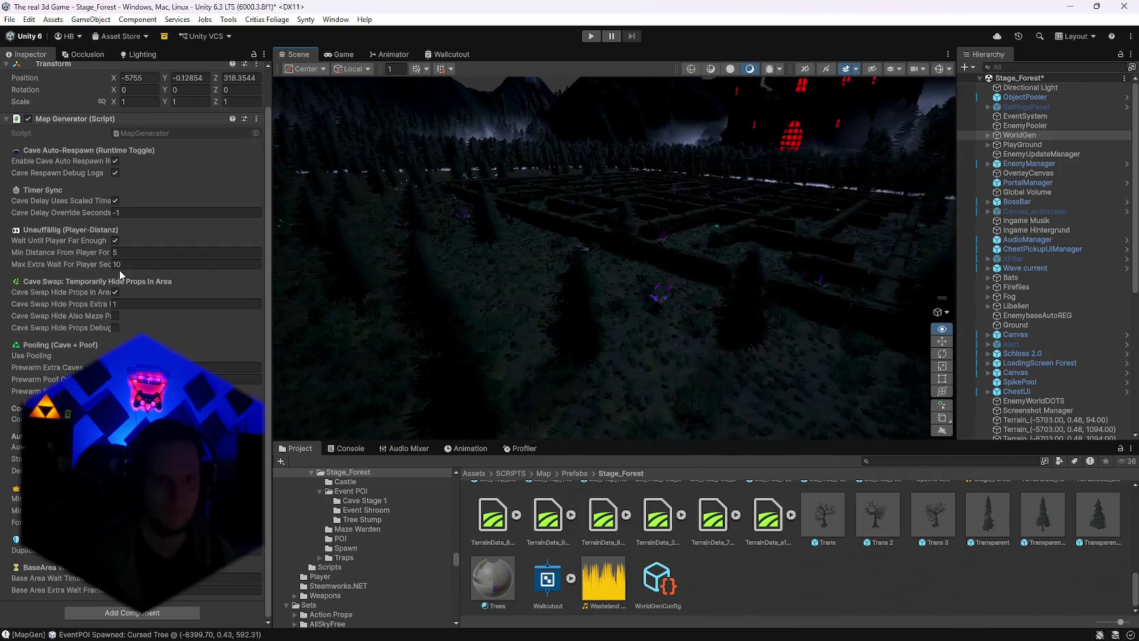
mouse_move(383, 274)
left_mouse_down()
mouse_move(560, 272)
mouse_move(825, 296)
mouse_move(867, 333)
left_mouse_up()
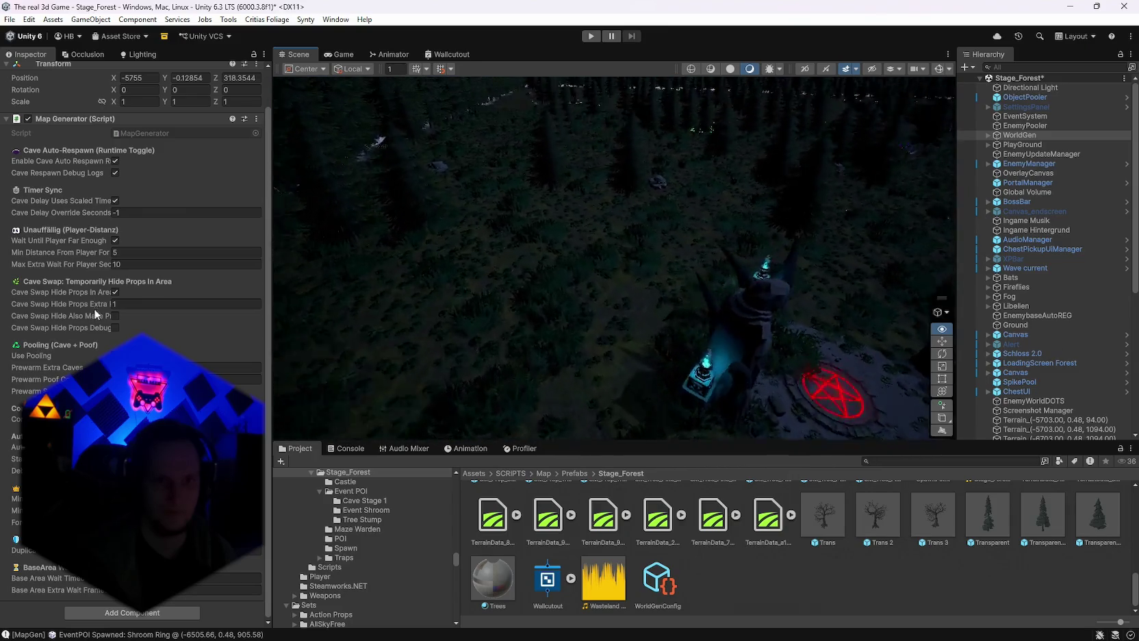
mouse_move(124, 286)
left_mouse_down()
mouse_move(178, 251)
mouse_move(320, 229)
mouse_move(384, 256)
mouse_move(363, 316)
mouse_move(374, 339)
mouse_move(291, 353)
mouse_move(425, 328)
mouse_move(616, 319)
mouse_move(763, 336)
mouse_move(829, 284)
mouse_move(849, 332)
mouse_move(877, 348)
mouse_move(842, 356)
mouse_move(12, 277)
mouse_move(948, 282)
mouse_move(641, 323)
mouse_move(537, 313)
mouse_move(469, 276)
mouse_move(527, 321)
left_mouse_up()
left_click(634, 178)
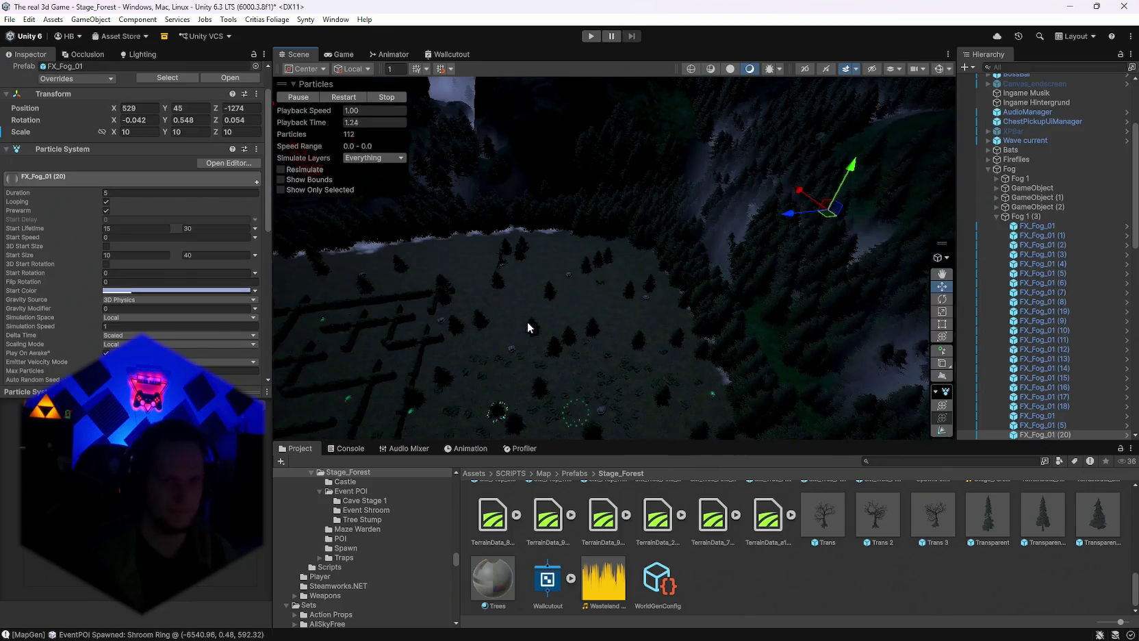
Select the Ground terrain, raise the pine tree brush to 419, and paint the slope and neighbouring tiles.
left_click(519, 320)
mouse_move(606, 174)
left_mouse_down()
mouse_move(679, 148)
mouse_move(619, 226)
left_mouse_up()
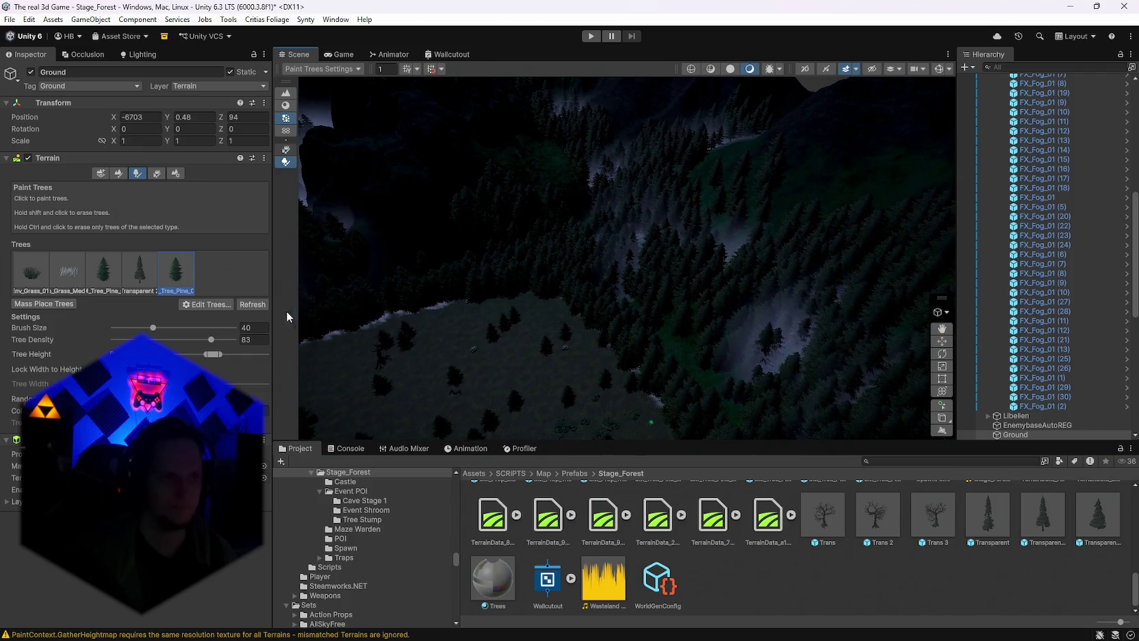
left_click_drag(554, 356, 325, 332)
left_click(162, 327)
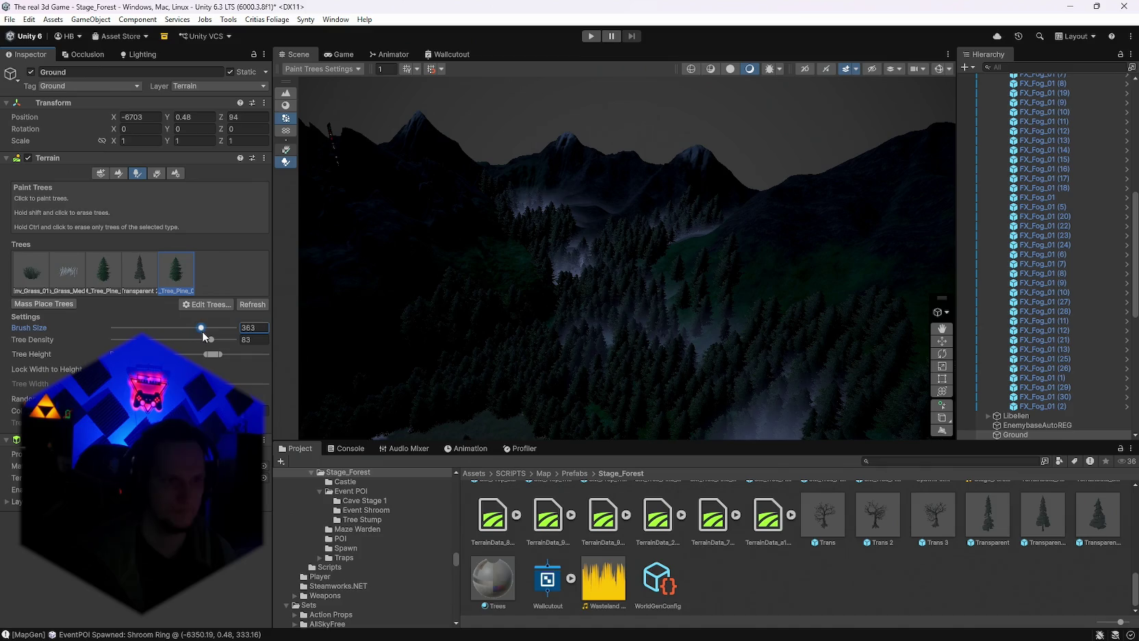
left_click_drag(203, 336, 208, 328)
left_click(521, 217)
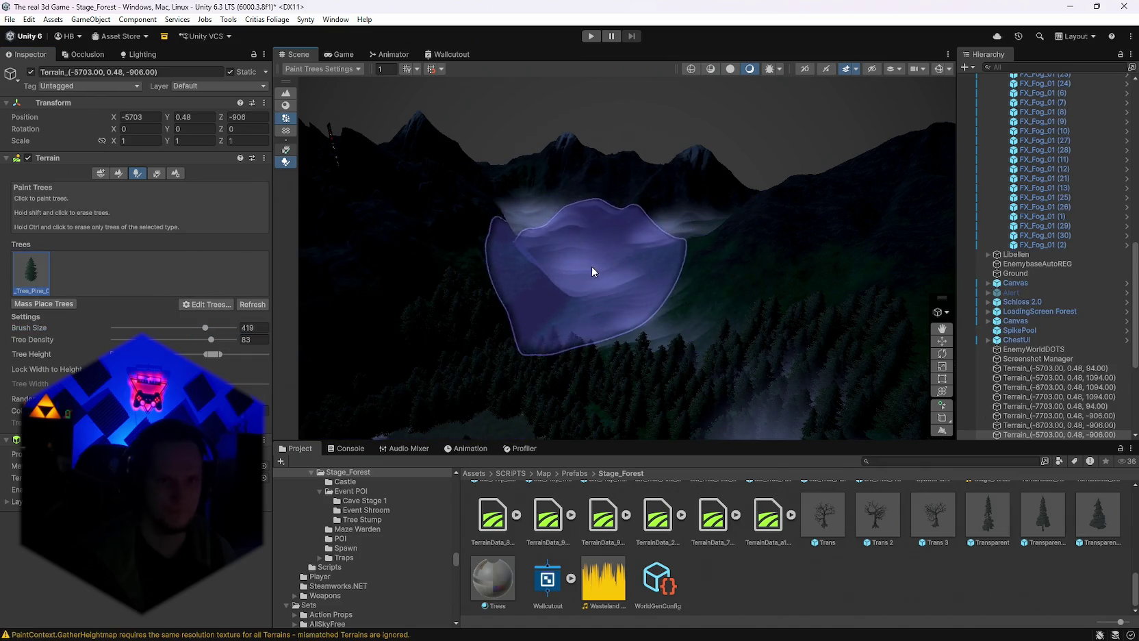
scroll(591, 264, "up", 5)
scroll(737, 241, "down", 5)
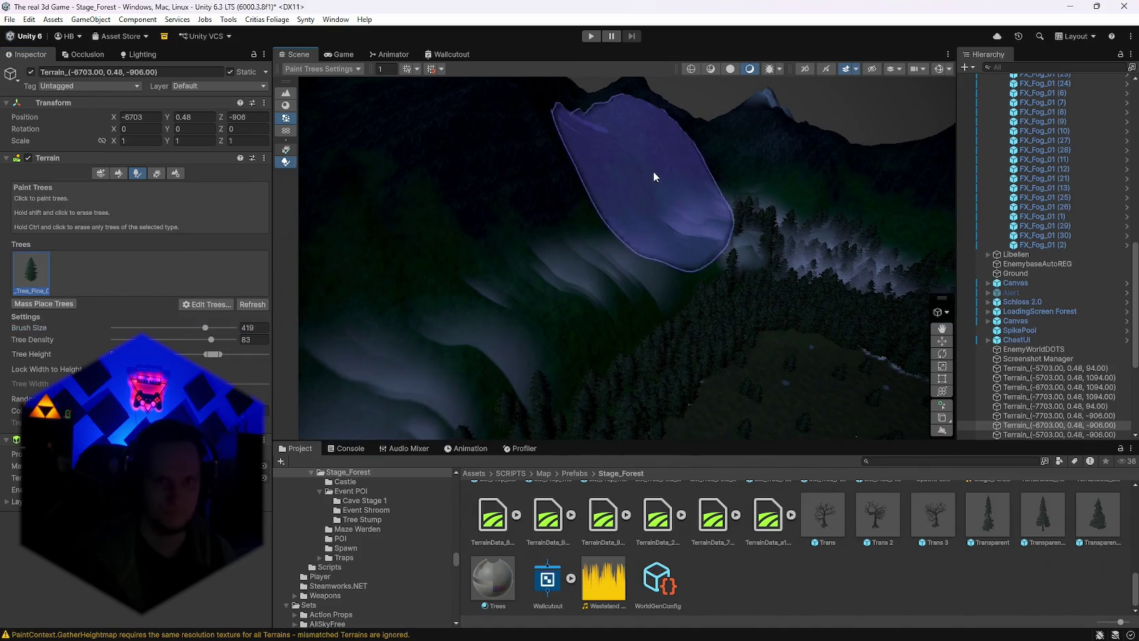
left_click(743, 186)
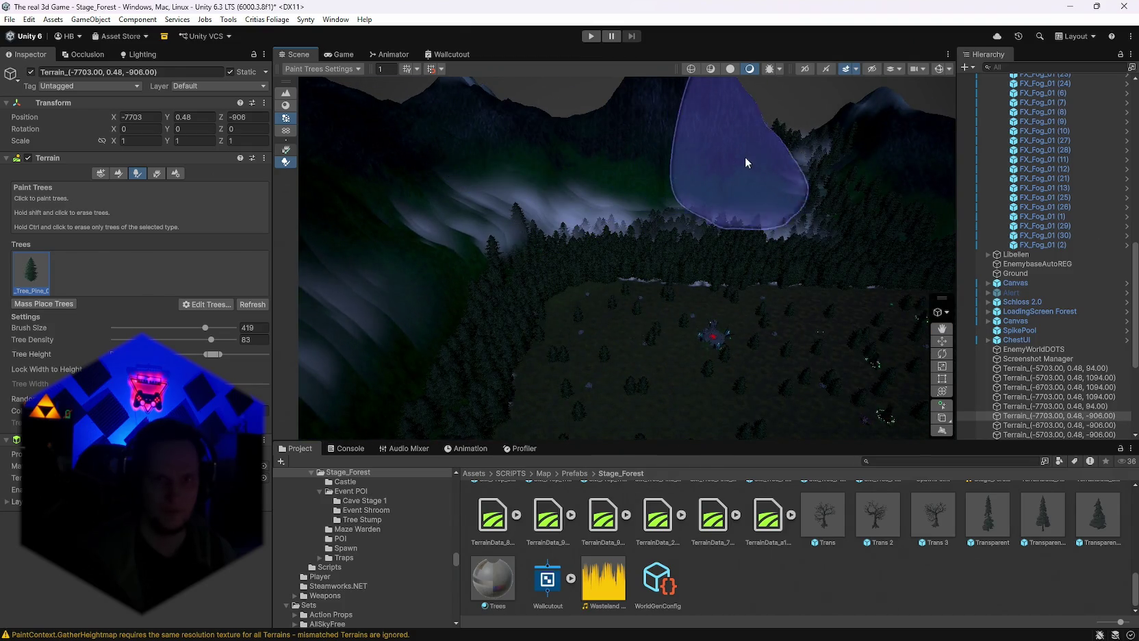
left_click(778, 165)
left_click(695, 115)
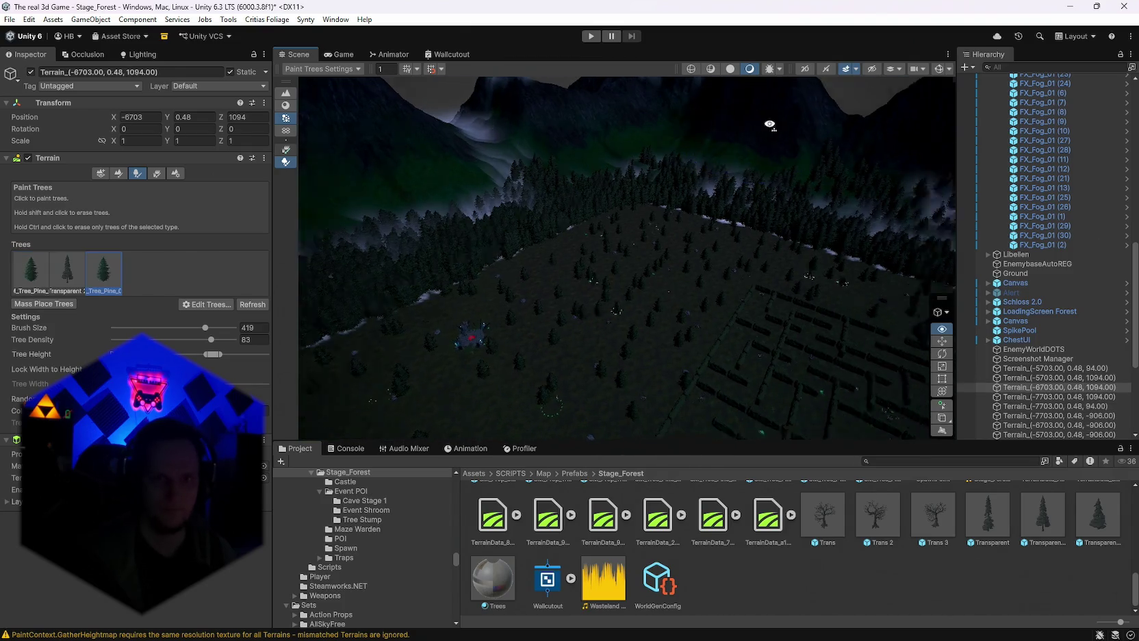
Paint pine trees onto the mountainside and a closer mountain slope.
left_click_drag(620, 130, 600, 193)
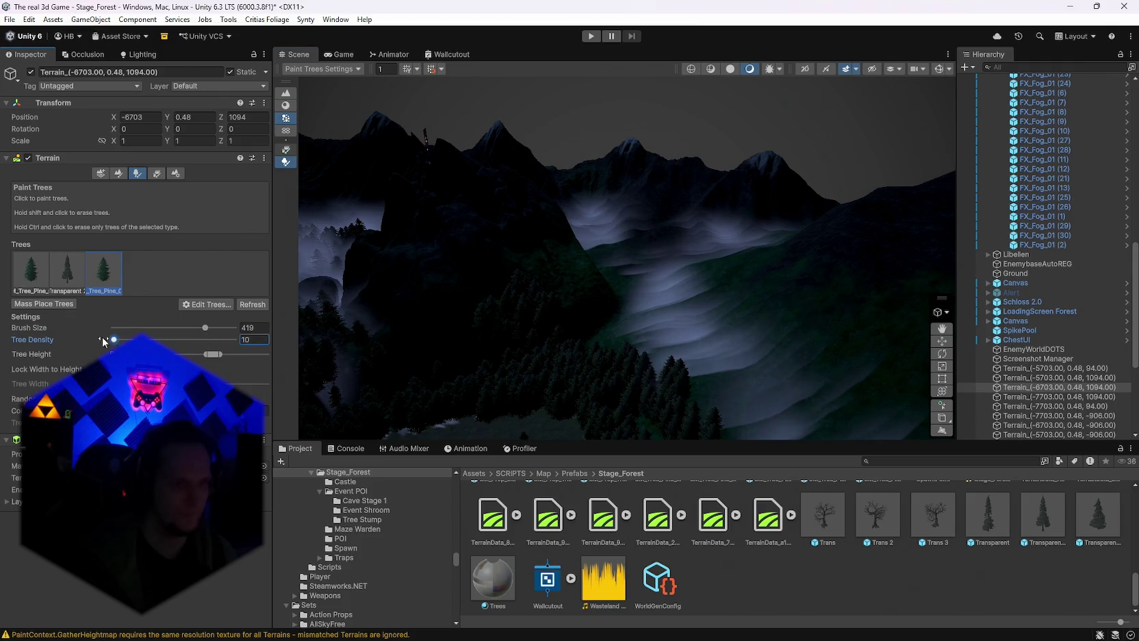
left_click(627, 254)
mouse_move(656, 293)
left_mouse_down()
mouse_move(710, 382)
mouse_move(770, 356)
left_mouse_up()
left_click_drag(763, 267, 697, 346)
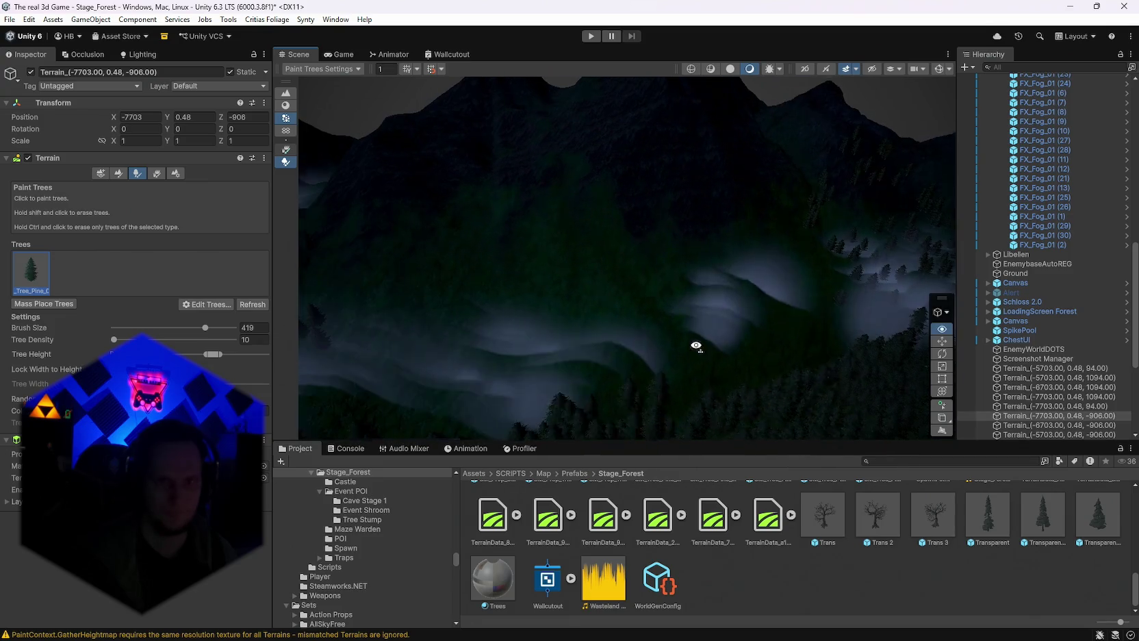
left_click(804, 249)
mouse_move(805, 249)
left_mouse_down()
mouse_move(745, 324)
mouse_move(809, 323)
mouse_move(652, 333)
mouse_move(609, 303)
left_mouse_up()
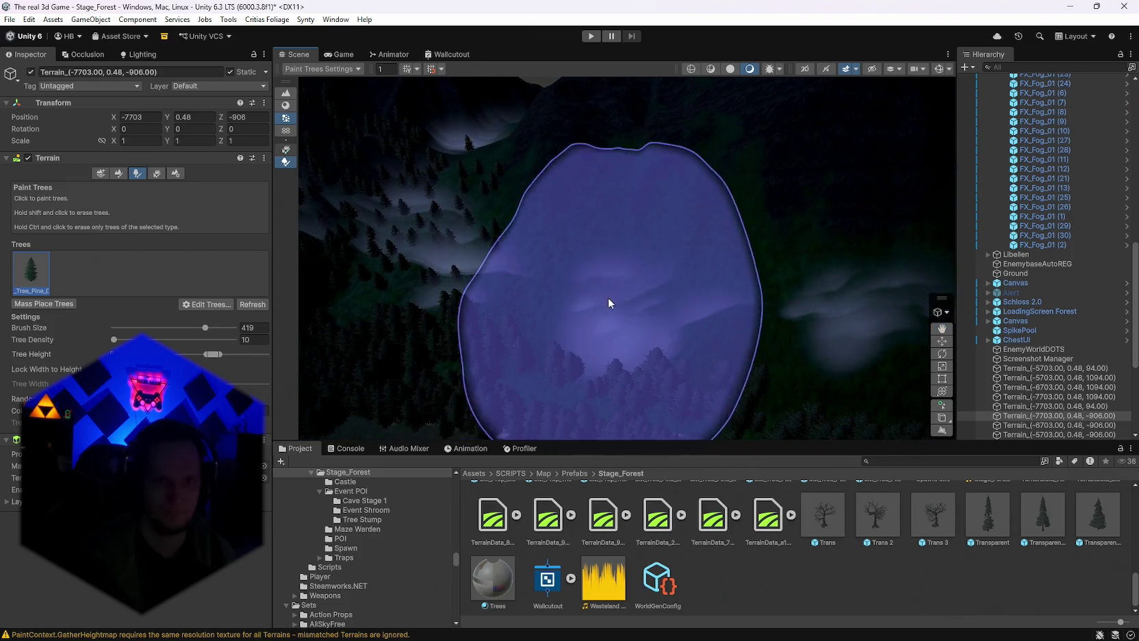
Shrink the tree brush to 250 and paint the nearby terrain tile.
left_click(192, 326)
left_click(654, 345)
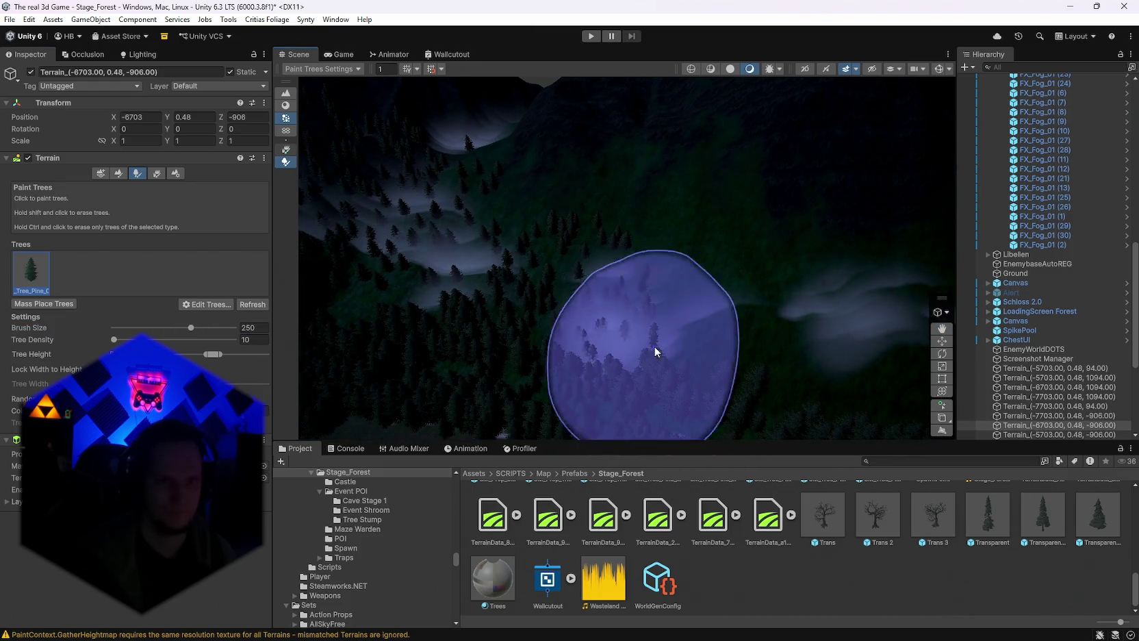
mouse_move(694, 310)
left_mouse_down()
mouse_move(770, 318)
mouse_move(708, 312)
left_mouse_up()
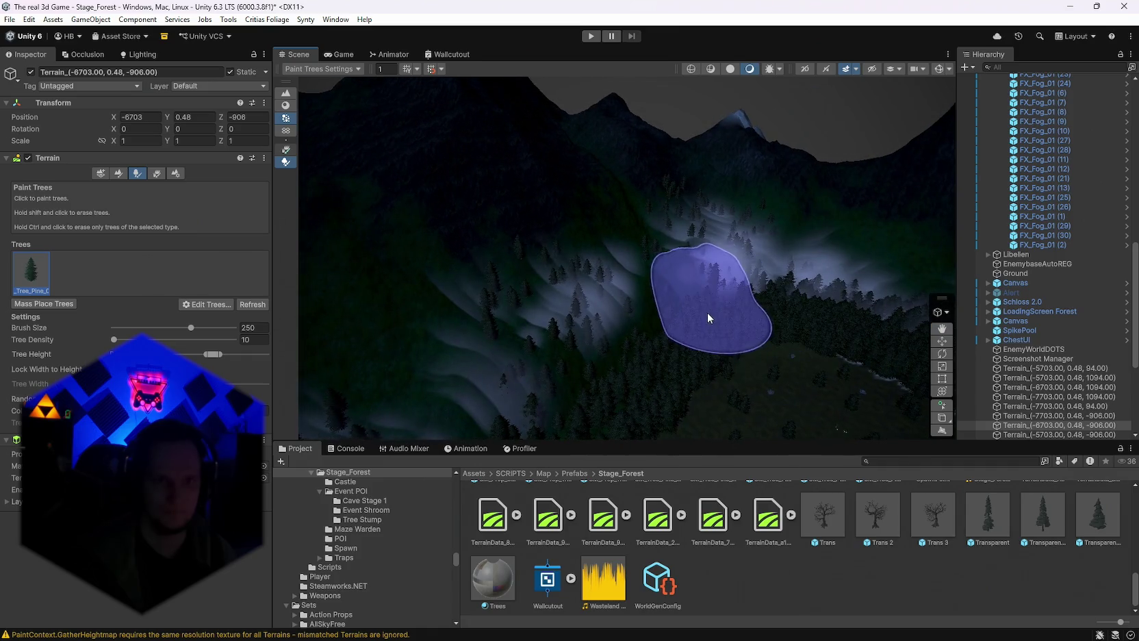
mouse_move(626, 327)
left_mouse_down()
mouse_move(560, 374)
mouse_move(567, 360)
mouse_move(680, 337)
mouse_move(445, 361)
mouse_move(387, 318)
left_mouse_up()
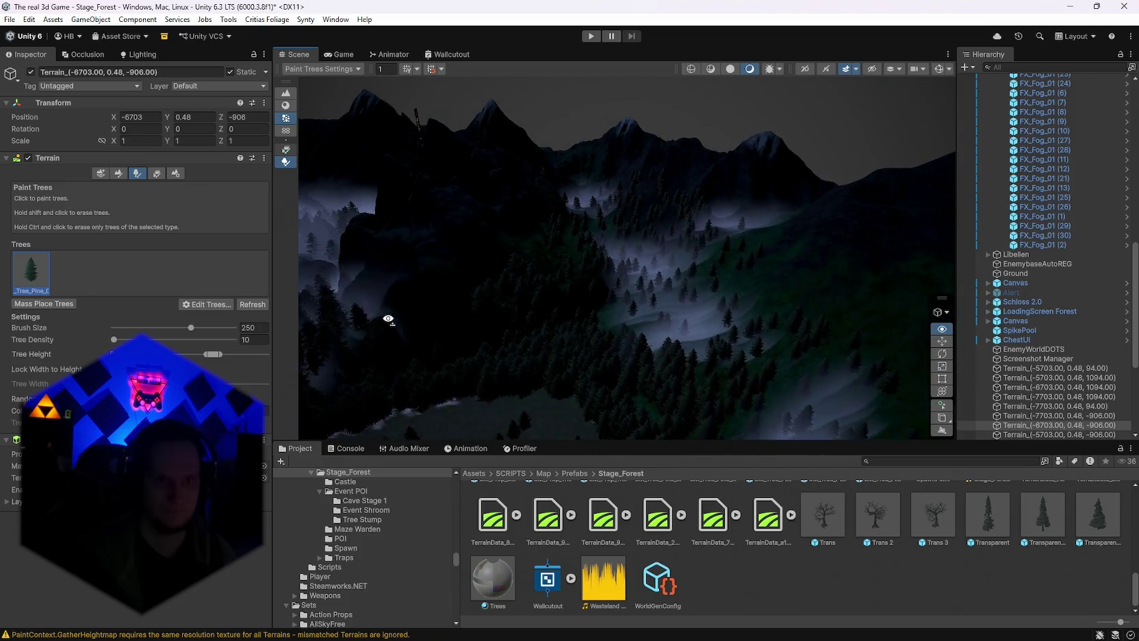
mouse_move(674, 254)
left_mouse_down()
mouse_move(733, 245)
mouse_move(836, 284)
left_mouse_up()
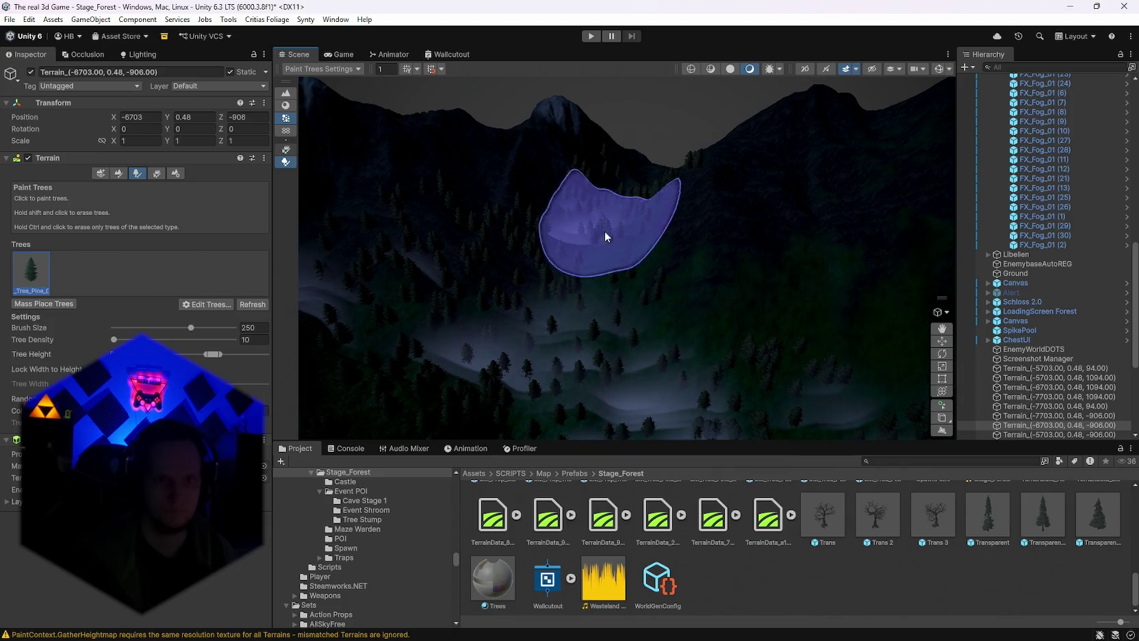
mouse_move(570, 254)
left_mouse_down()
mouse_move(549, 343)
mouse_move(526, 235)
left_mouse_up()
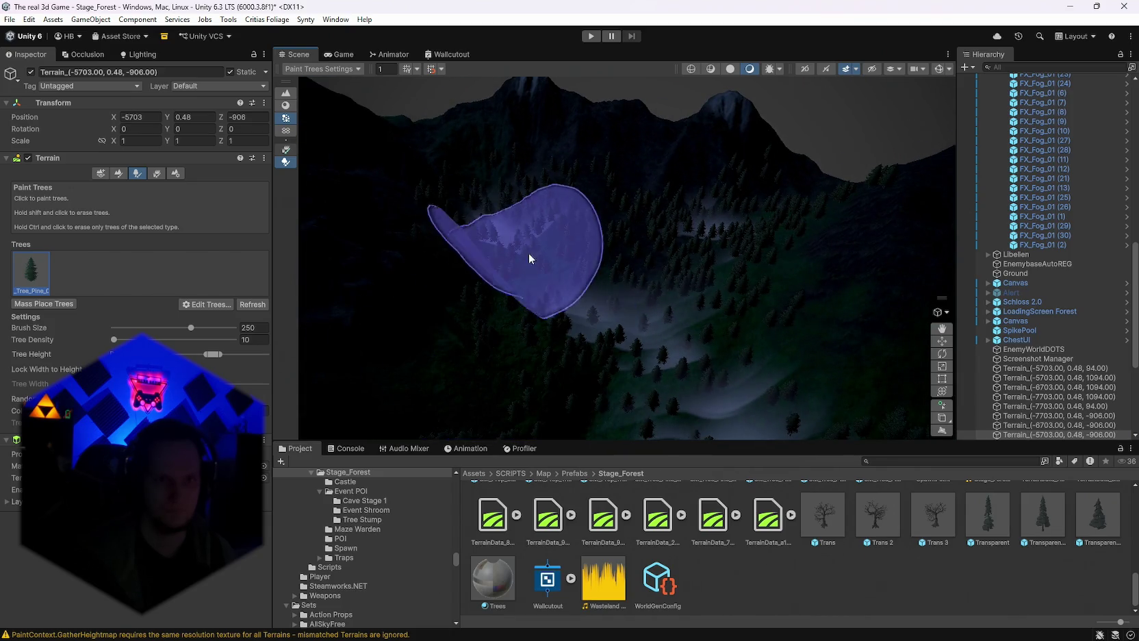
mouse_move(613, 371)
left_mouse_down()
mouse_move(727, 356)
mouse_move(628, 389)
mouse_move(730, 386)
mouse_move(848, 357)
mouse_move(521, 320)
mouse_move(872, 325)
mouse_move(649, 213)
left_mouse_up()
Paint pine patches across the valley slopes and adjacent tiles toward the castle.
left_click(603, 213)
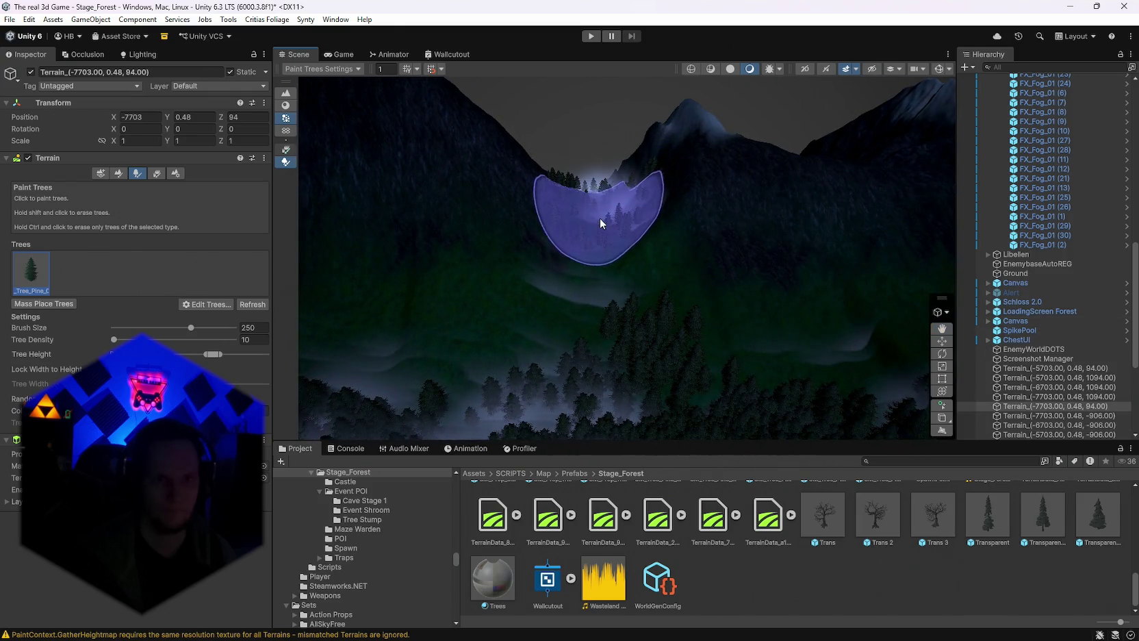
mouse_move(565, 338)
left_mouse_down()
mouse_move(521, 387)
mouse_move(580, 341)
mouse_move(696, 322)
mouse_move(616, 240)
left_mouse_up()
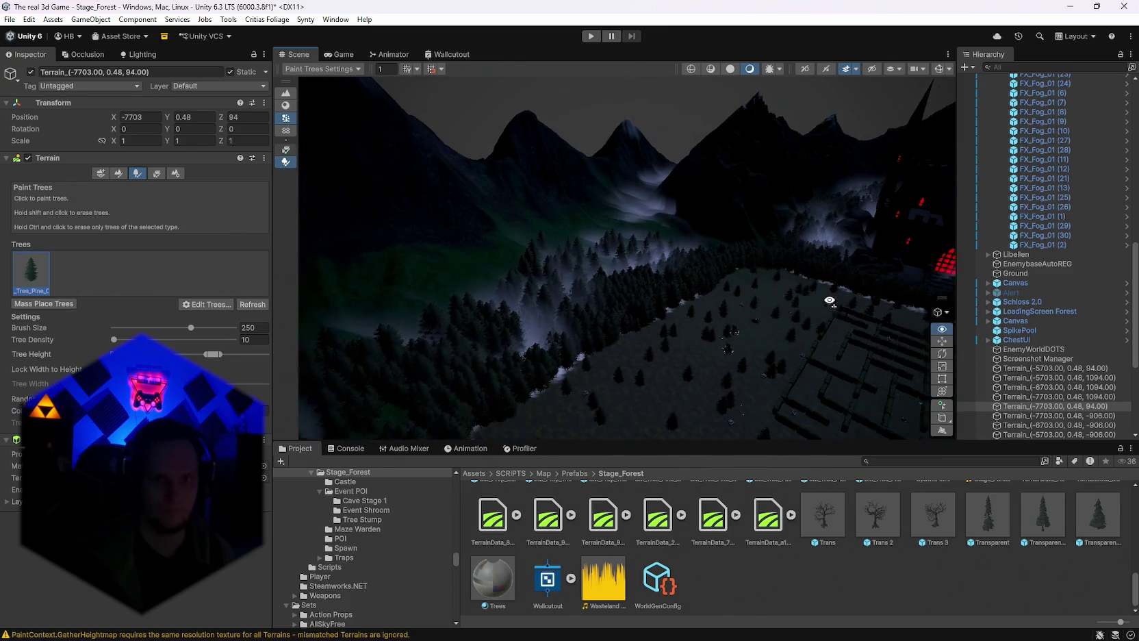
left_click(624, 230)
left_click(698, 203)
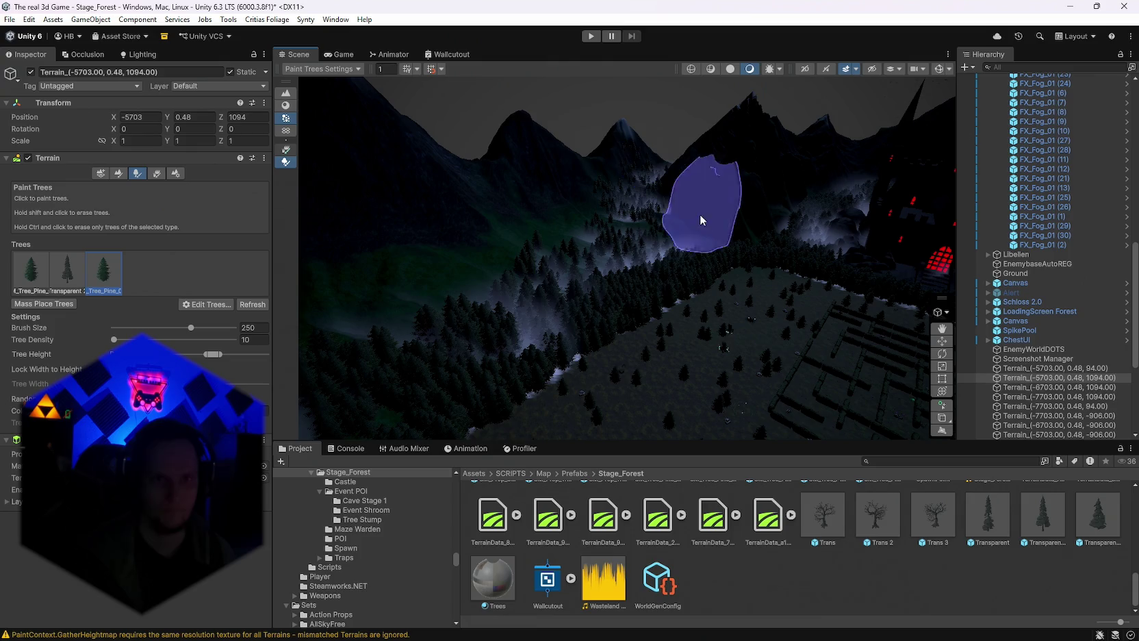
left_click(647, 204)
left_click(642, 189)
mouse_move(642, 189)
left_mouse_down()
mouse_move(697, 254)
mouse_move(763, 267)
mouse_move(613, 221)
mouse_move(655, 283)
left_mouse_up()
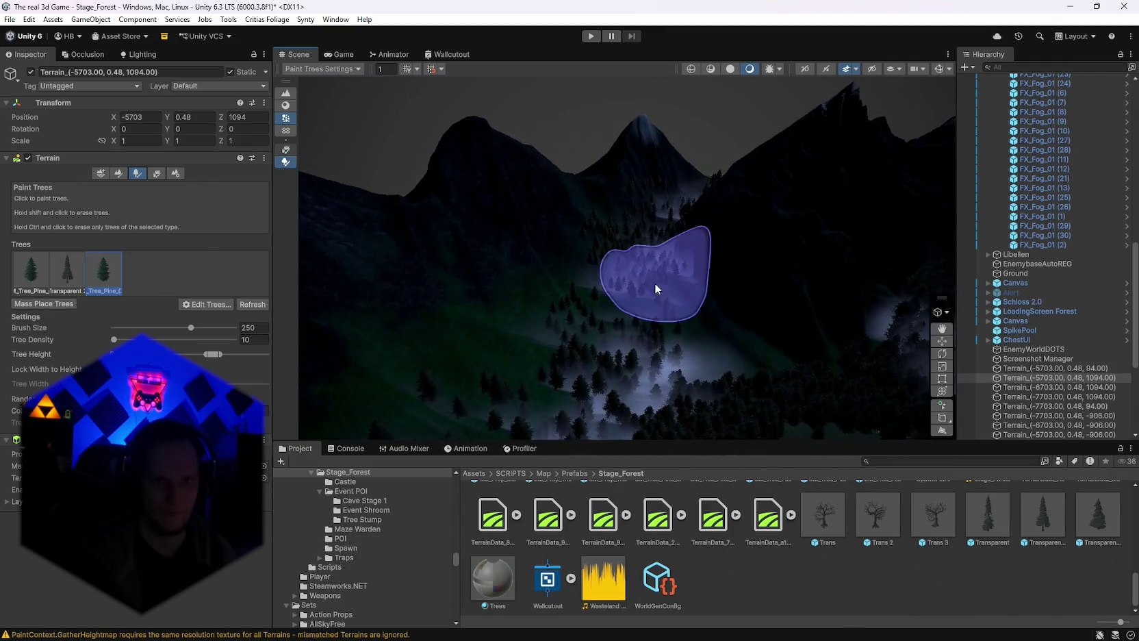
left_click(655, 285)
Shrink the brush to 161 and paint trees on the neighbouring terrain and western tile.
left_click_drag(191, 329, 180, 329)
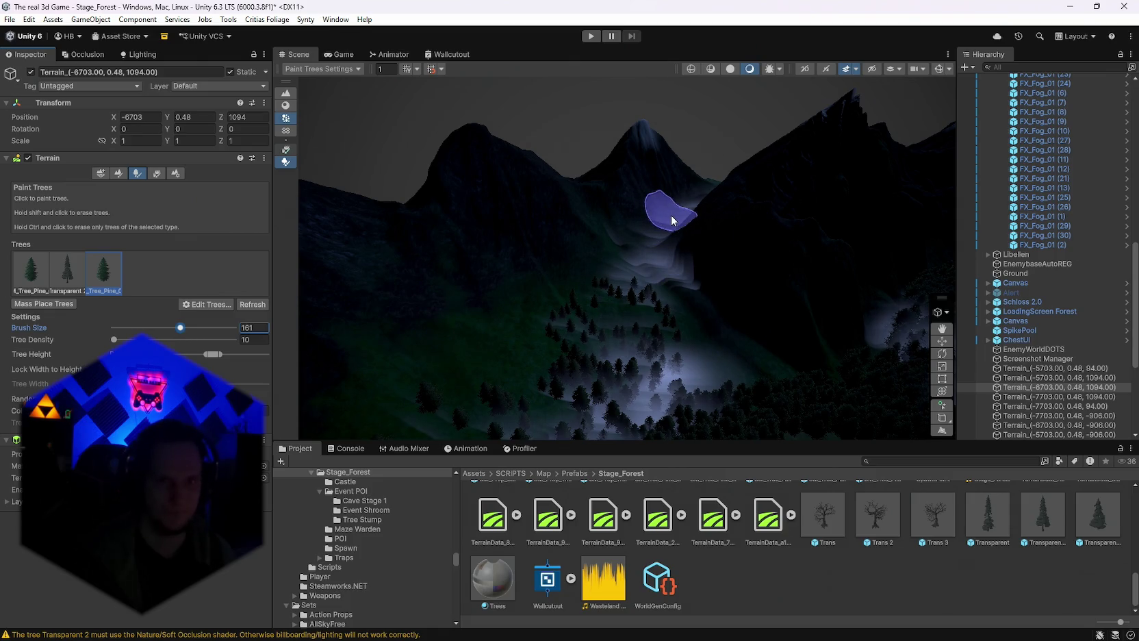
left_click(672, 220)
left_click(640, 302)
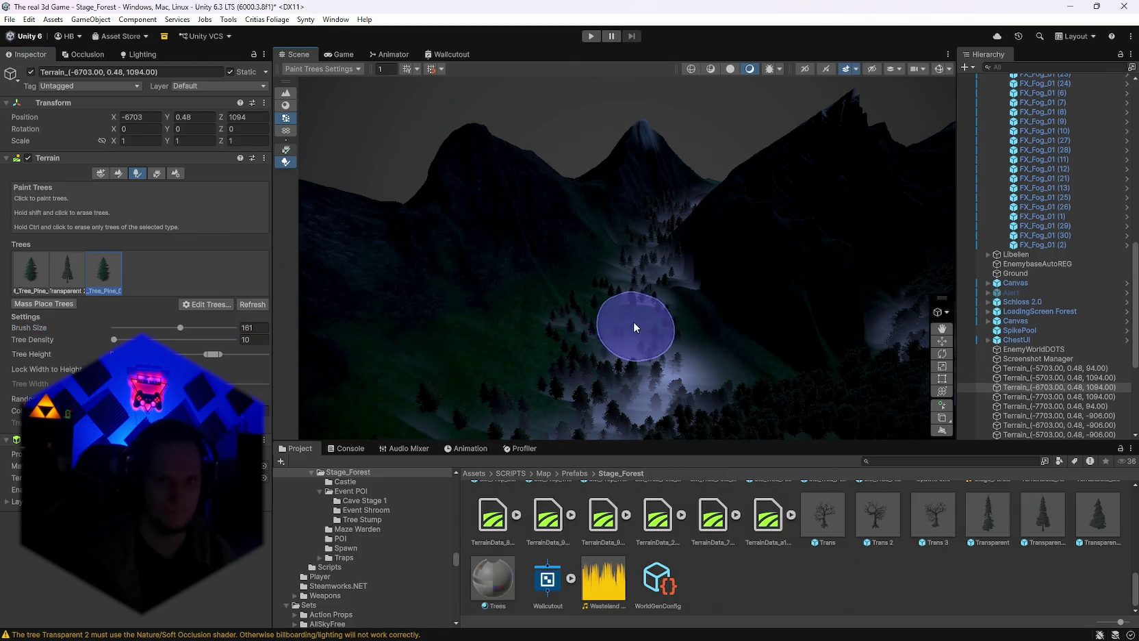
scroll(615, 352, "up", 3)
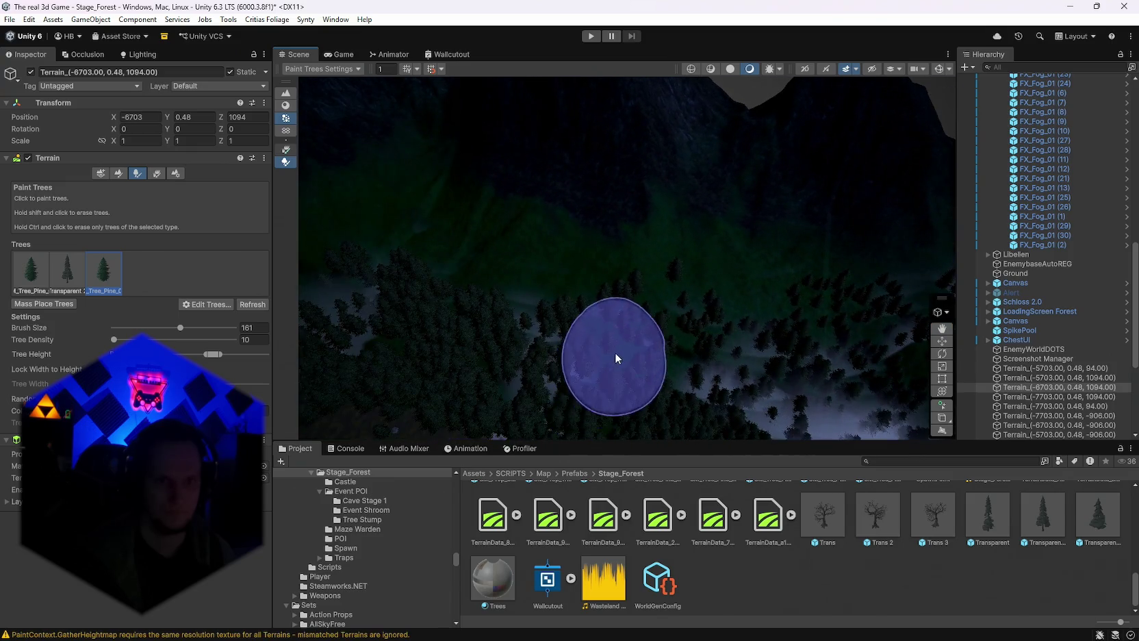
scroll(599, 270, "up", 2)
left_click(476, 274)
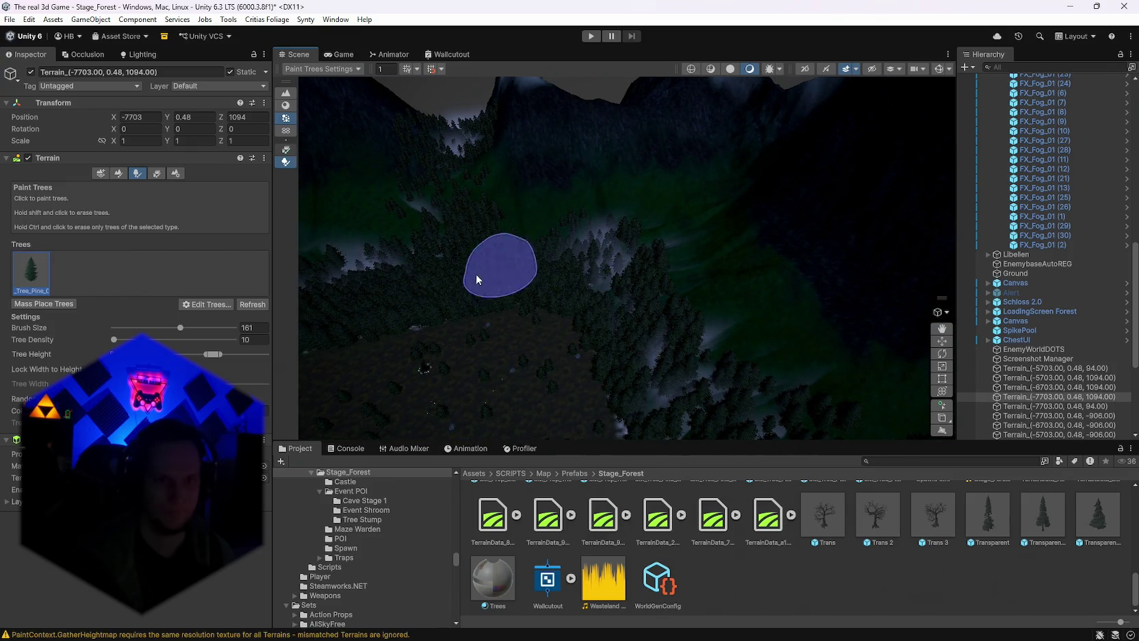
key("f")
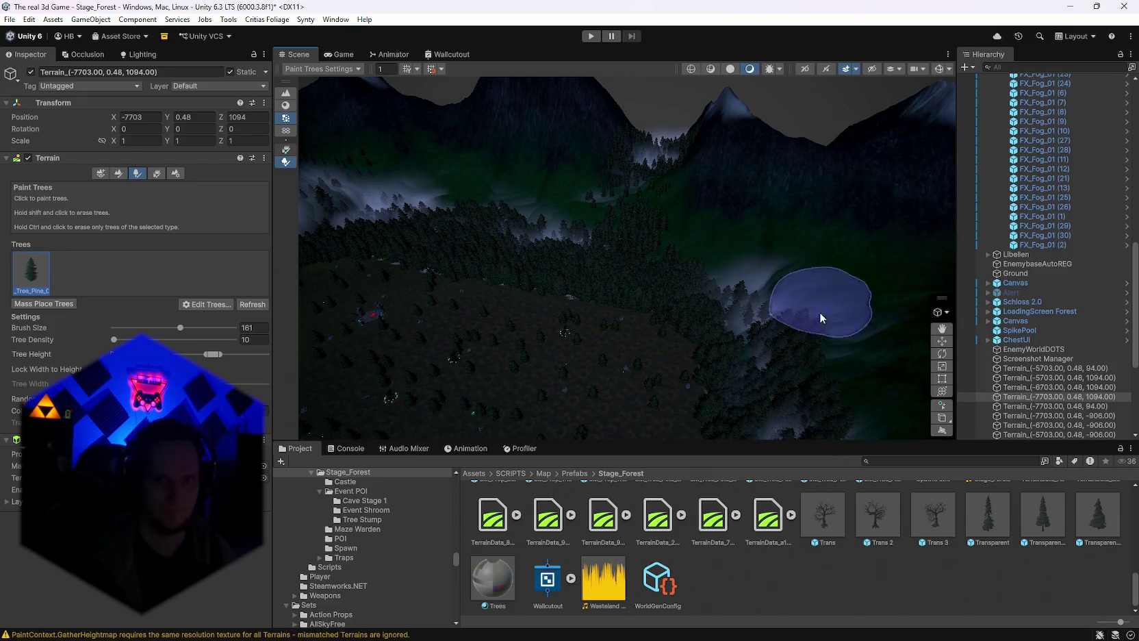
scroll(768, 277, "up", 2)
Paint trees on the middle, far western and southern tiles and along the far ridge.
left_click(740, 342)
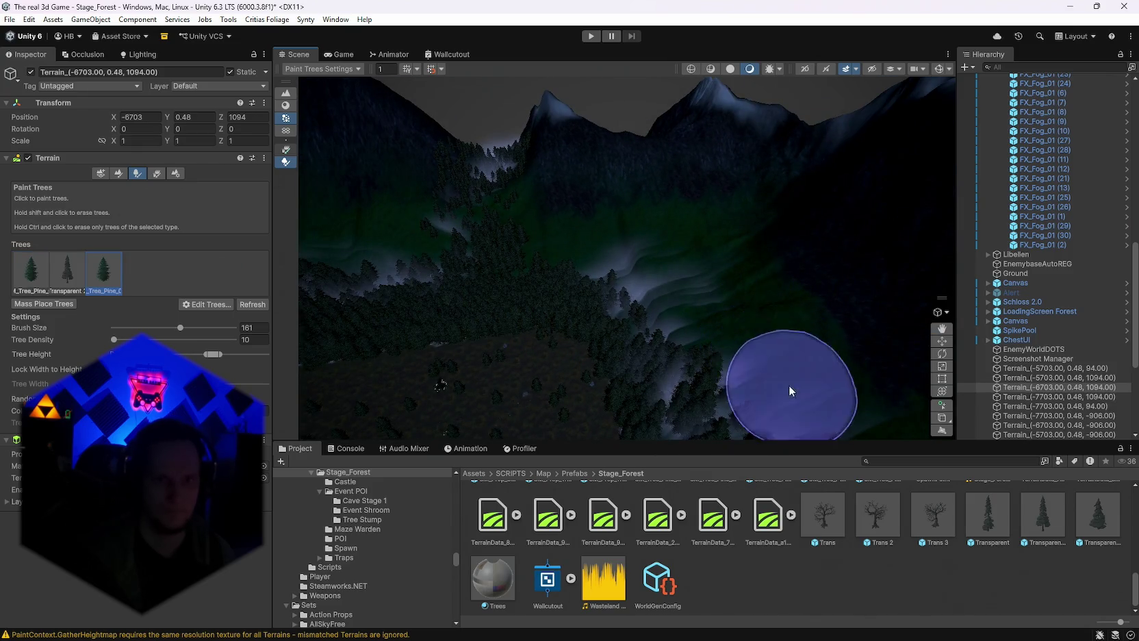
key("f")
left_click(538, 306)
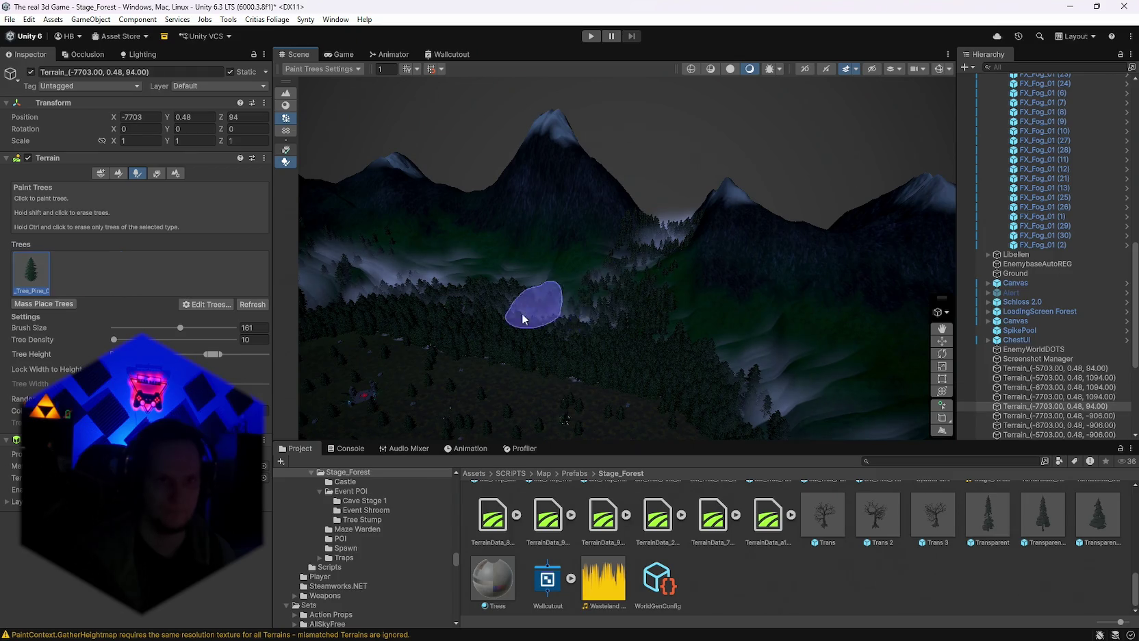
key("f")
left_click(577, 282)
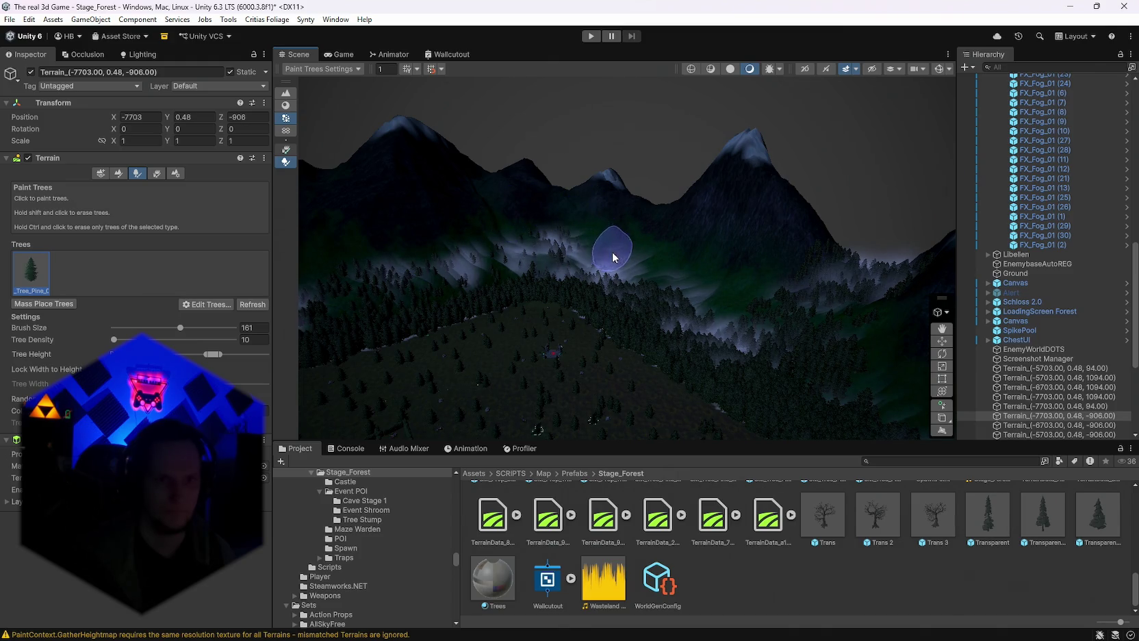
left_click(458, 238)
key("f")
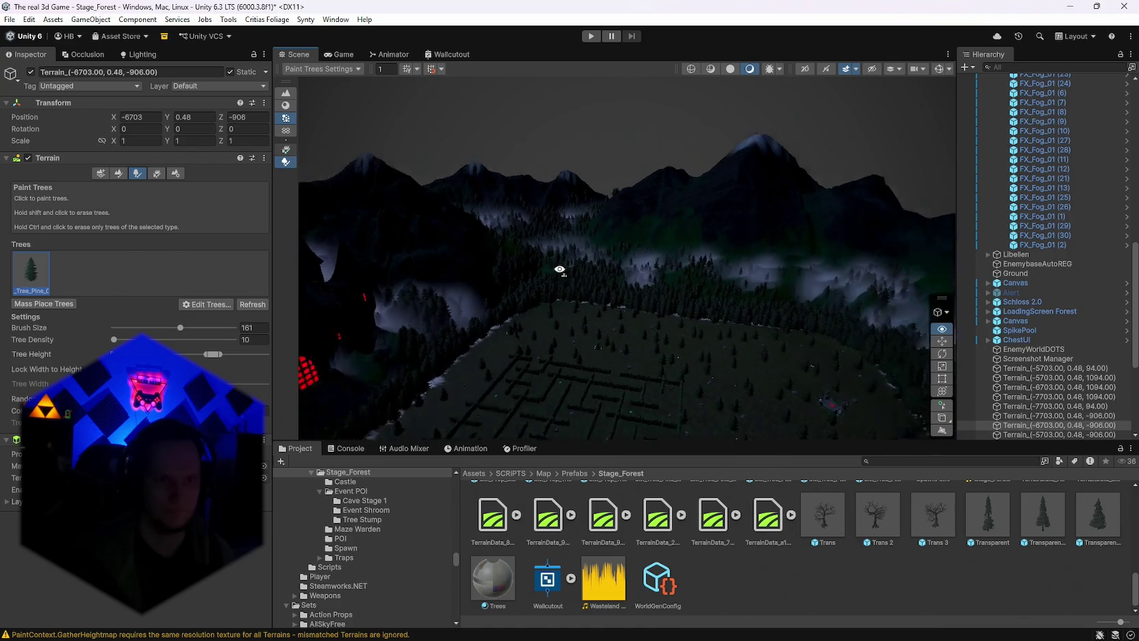
left_click(605, 175)
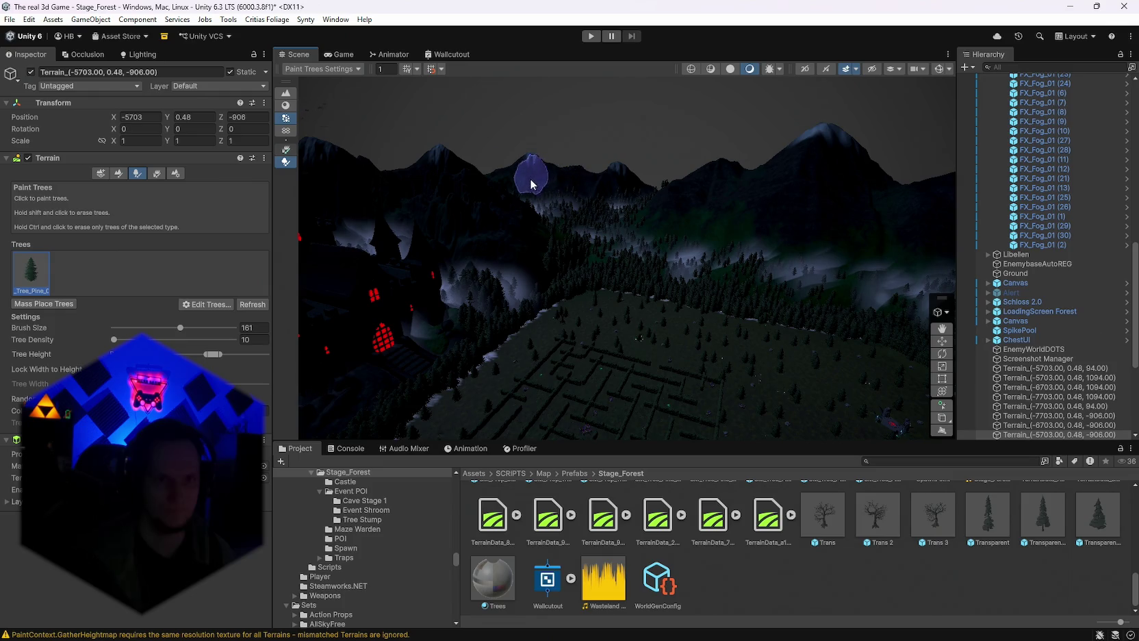
left_click(671, 218)
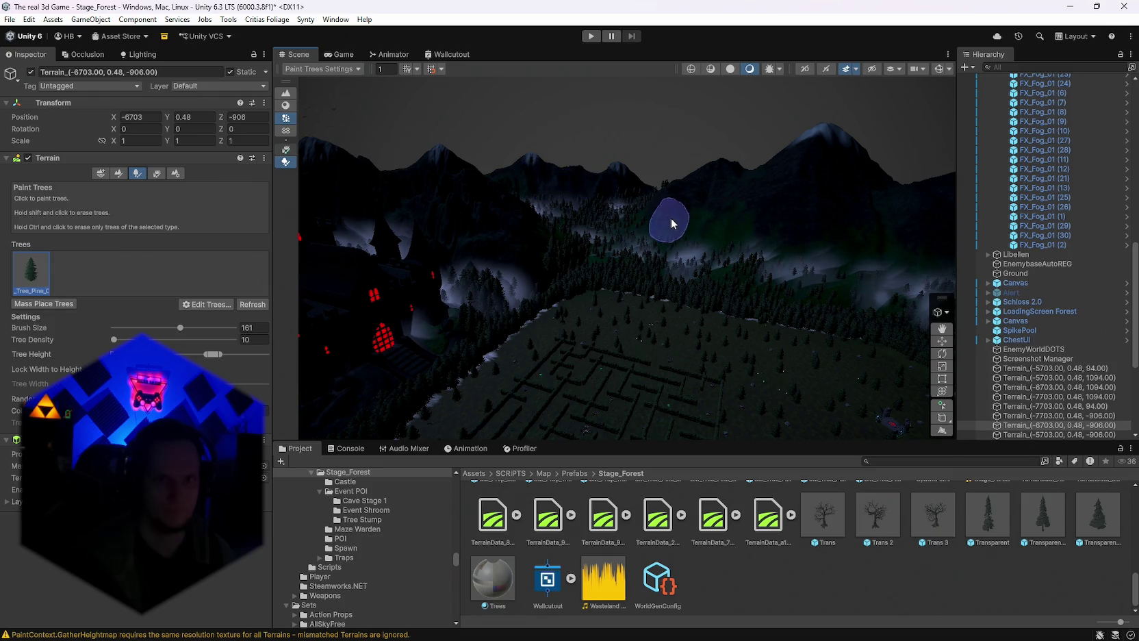
mouse_move(712, 274)
left_mouse_down()
mouse_move(917, 322)
mouse_move(842, 272)
mouse_move(808, 268)
mouse_move(880, 246)
mouse_move(781, 208)
mouse_move(689, 201)
mouse_move(884, 229)
mouse_move(769, 239)
left_mouse_up()
left_click(655, 218)
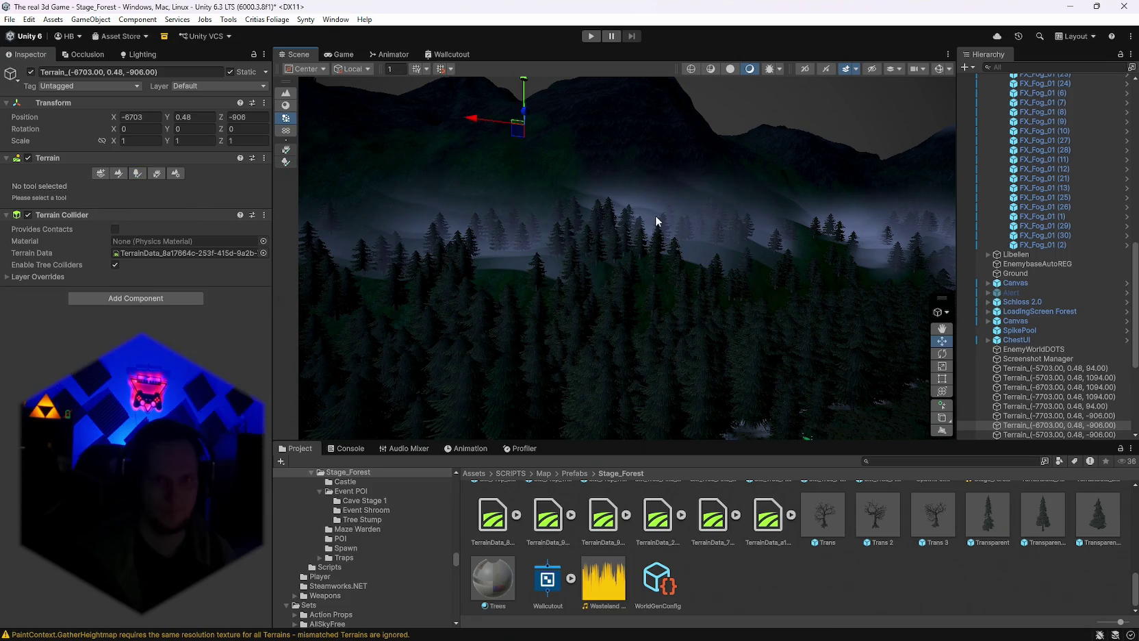
Move FX_Fog_01 (5) over the forest and shift FX_Fog_01 (7) along the valley.
left_click(657, 220)
left_click_drag(458, 271, 487, 287)
mouse_move(782, 295)
left_mouse_down()
mouse_move(549, 296)
mouse_move(706, 280)
mouse_move(597, 207)
left_mouse_up()
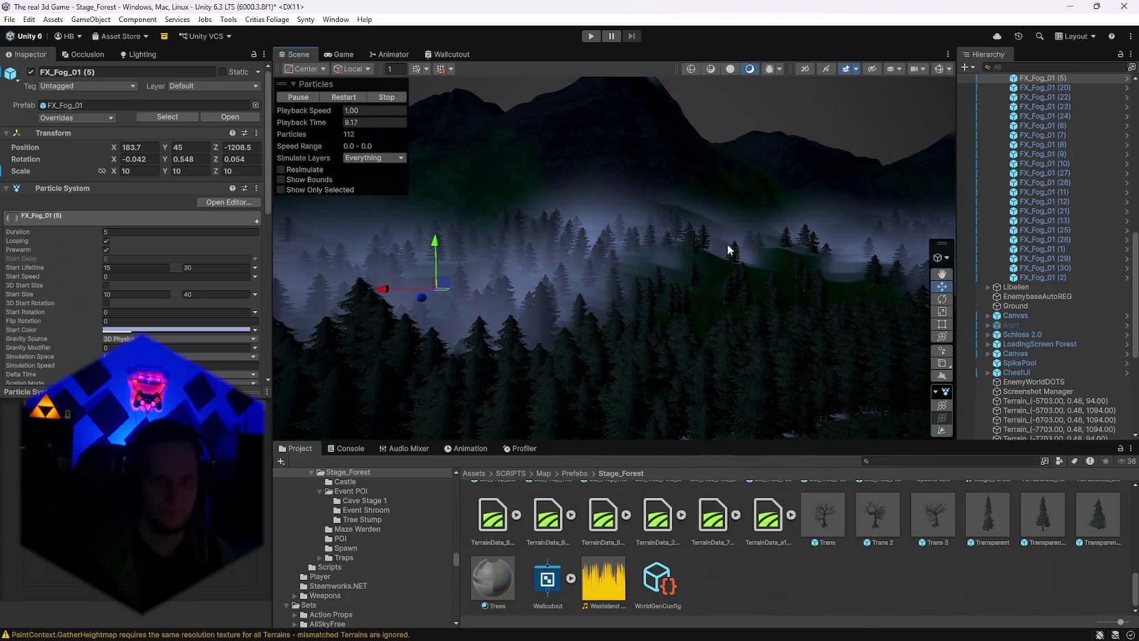
left_click(847, 260)
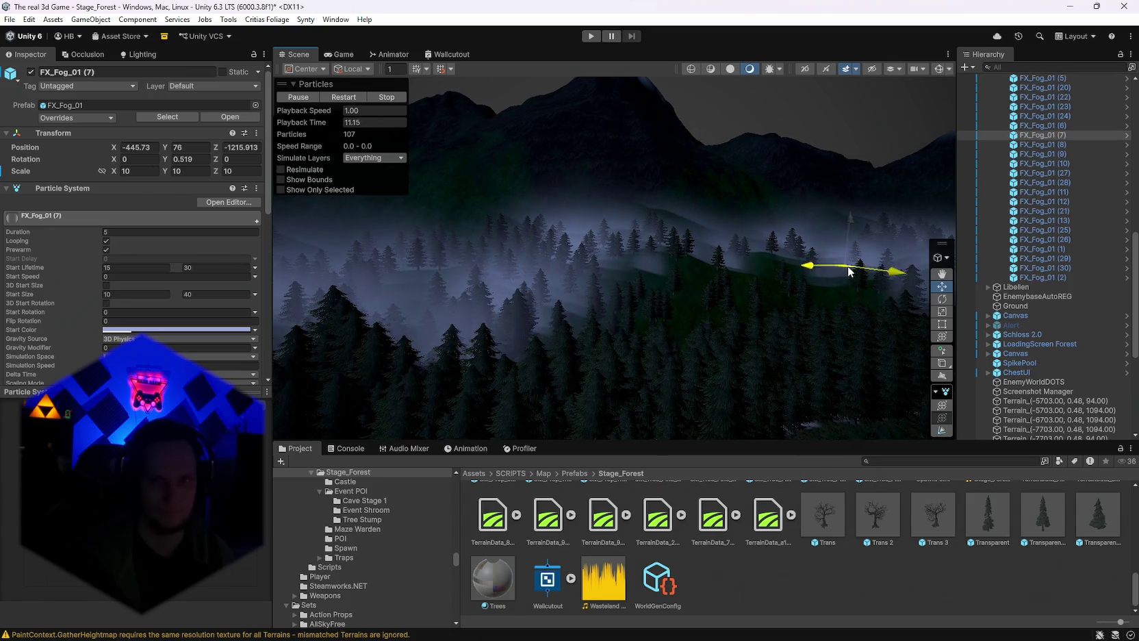
left_click_drag(847, 277, 826, 276)
mouse_move(753, 383)
left_mouse_down()
mouse_move(493, 366)
mouse_move(671, 387)
left_mouse_up()
left_click(512, 262)
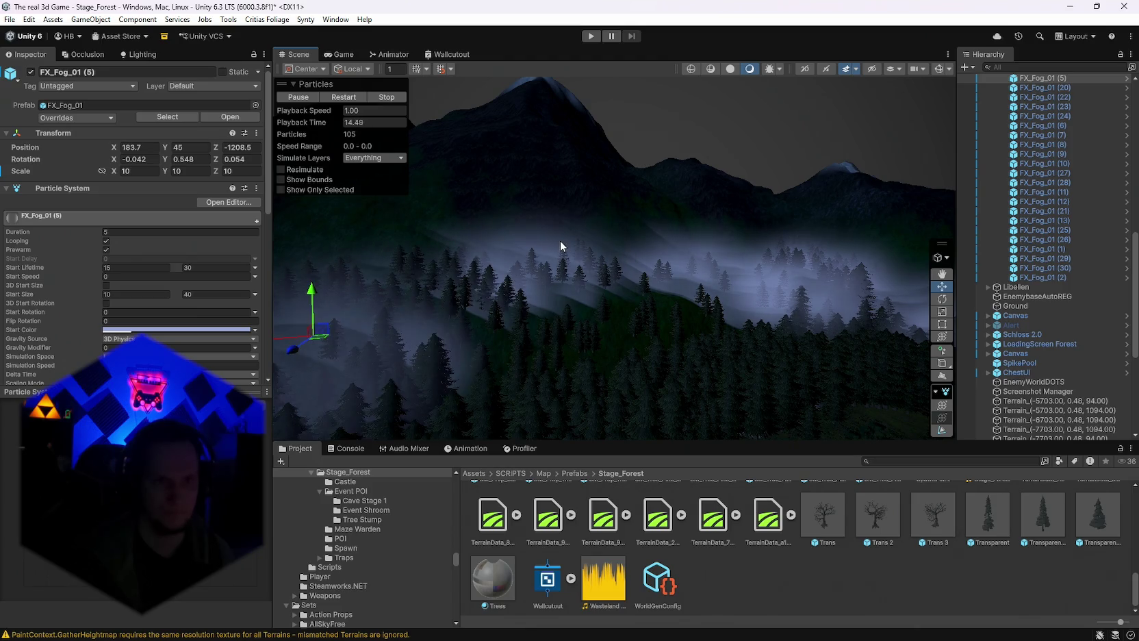
Reposition FX_Fog_01 (6) over the forest, sliding it to X -93 and lowering it to Y 29.
left_click(640, 280)
left_click_drag(523, 286, 532, 289)
mouse_move(582, 360)
left_mouse_down()
mouse_move(745, 356)
mouse_move(616, 356)
left_mouse_up()
left_click_drag(484, 214, 496, 271)
mouse_move(612, 340)
left_mouse_down()
mouse_move(733, 334)
mouse_move(905, 348)
mouse_move(399, 324)
mouse_move(466, 335)
mouse_move(478, 399)
mouse_move(369, 320)
mouse_move(348, 322)
mouse_move(555, 420)
mouse_move(541, 334)
mouse_move(522, 319)
left_mouse_up()
mouse_move(496, 248)
left_mouse_down()
mouse_move(555, 245)
mouse_move(730, 361)
mouse_move(832, 356)
mouse_move(843, 384)
mouse_move(508, 359)
mouse_move(592, 356)
mouse_move(547, 338)
mouse_move(691, 360)
mouse_move(617, 314)
left_mouse_up()
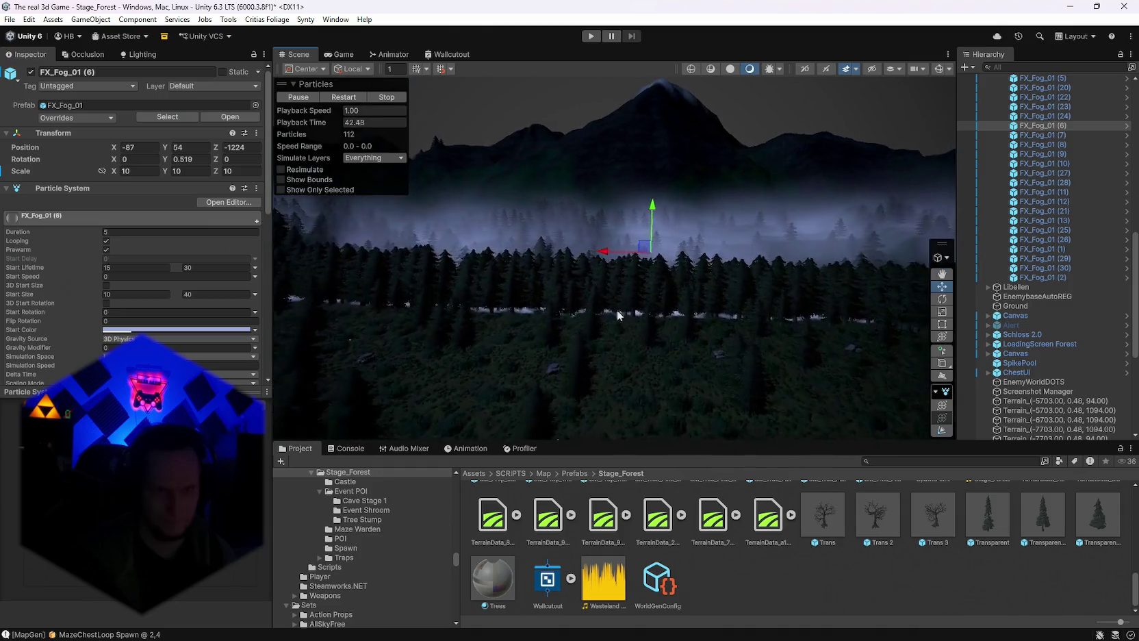
left_click_drag(652, 229, 653, 246)
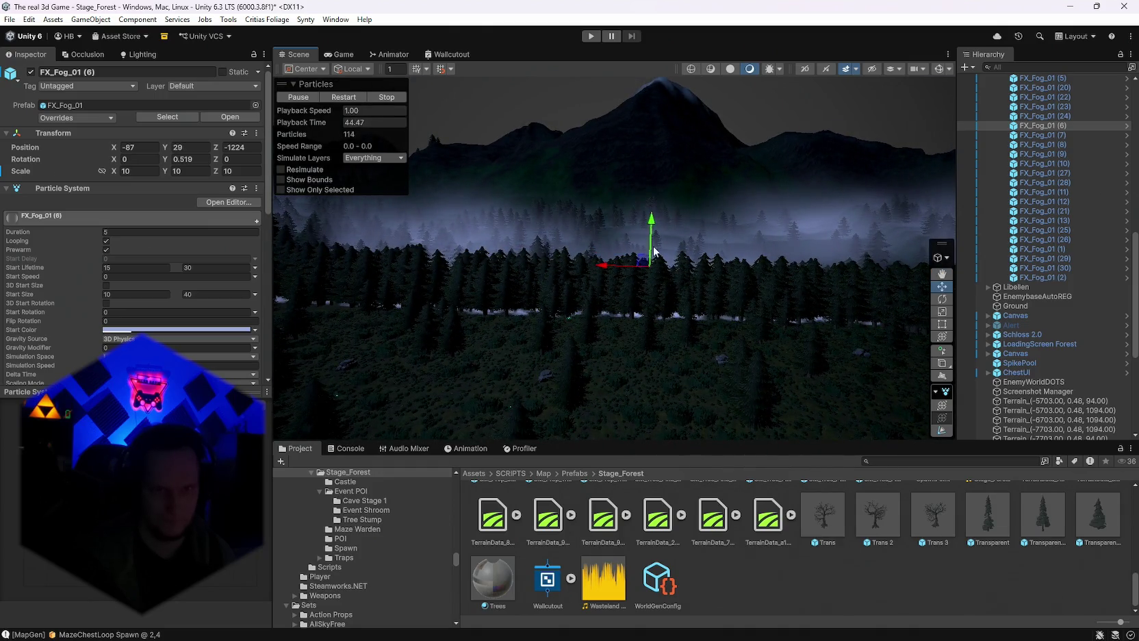
scroll(654, 246, "up", 3)
Lower FX_Fog_01 (5) to Y 28.
left_click(698, 236)
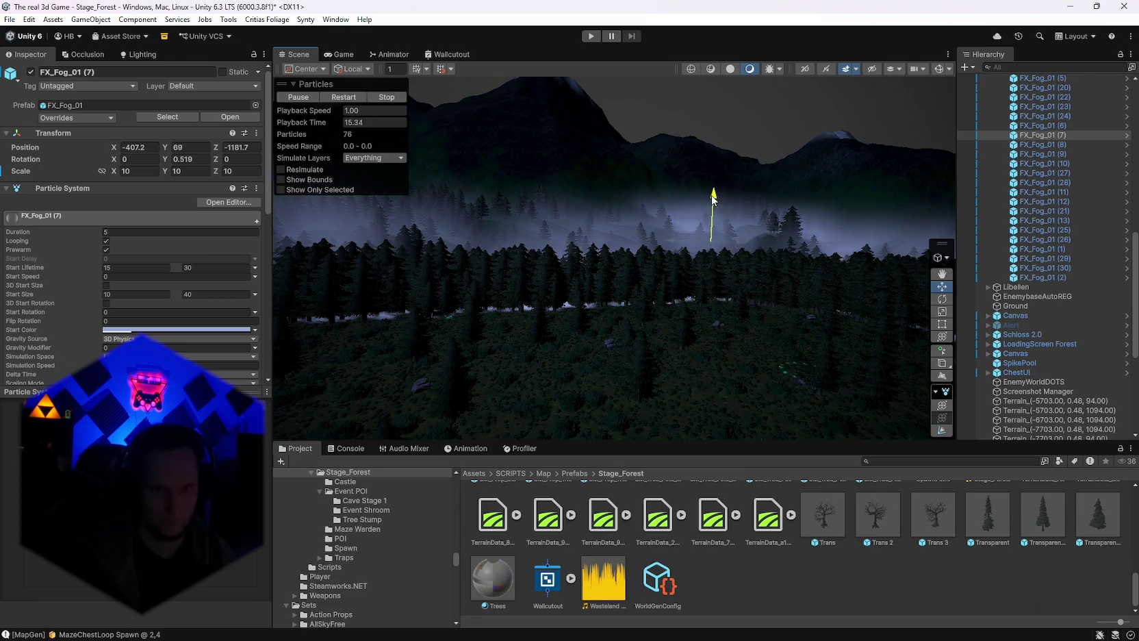
left_click(561, 222)
key("f")
left_click_drag(613, 209, 589, 233)
mouse_move(949, 337)
left_mouse_down()
mouse_move(250, 351)
mouse_move(465, 376)
mouse_move(466, 427)
mouse_move(707, 472)
mouse_move(431, 112)
left_mouse_up()
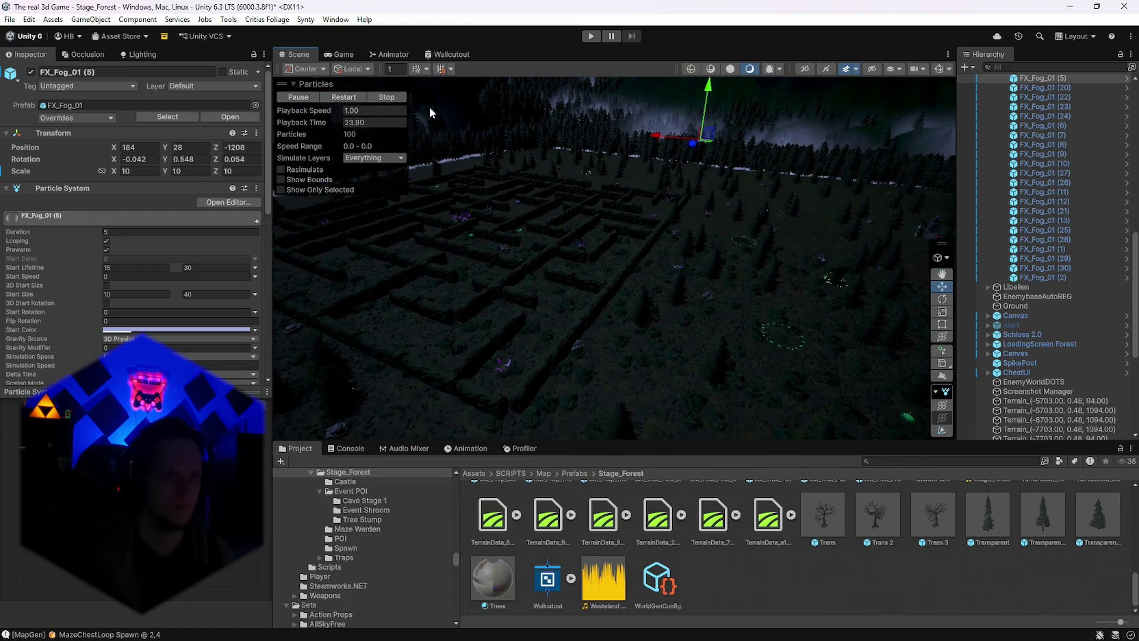
Save the project with File > Save Project.
left_click(8, 19)
left_click(5, 19)
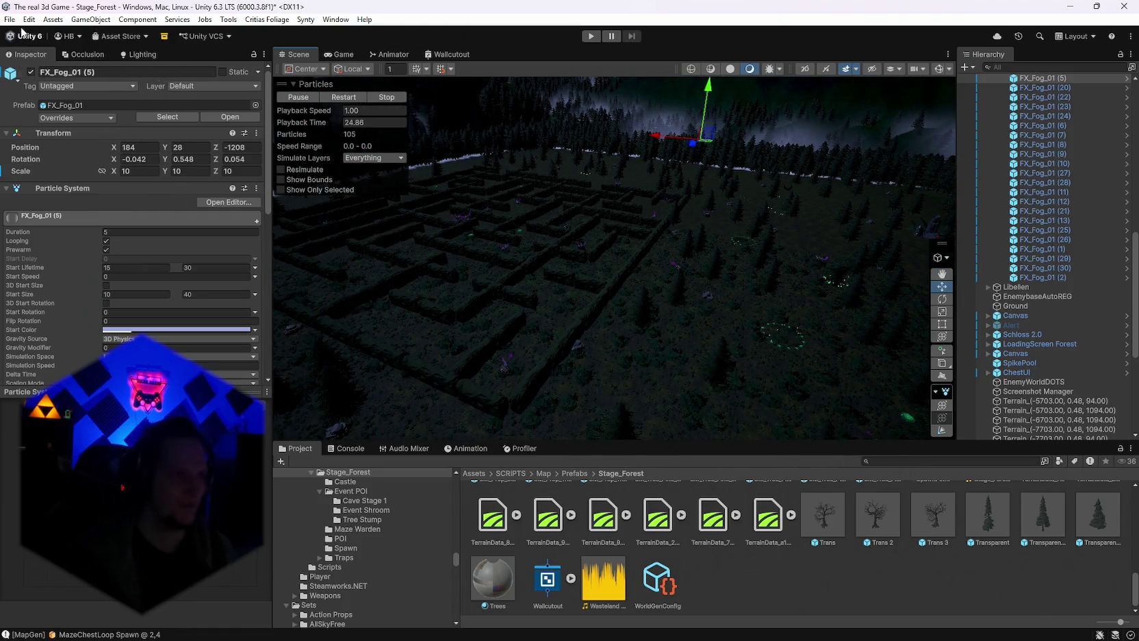
left_click(8, 19)
left_click(42, 148)
left_click(591, 36)
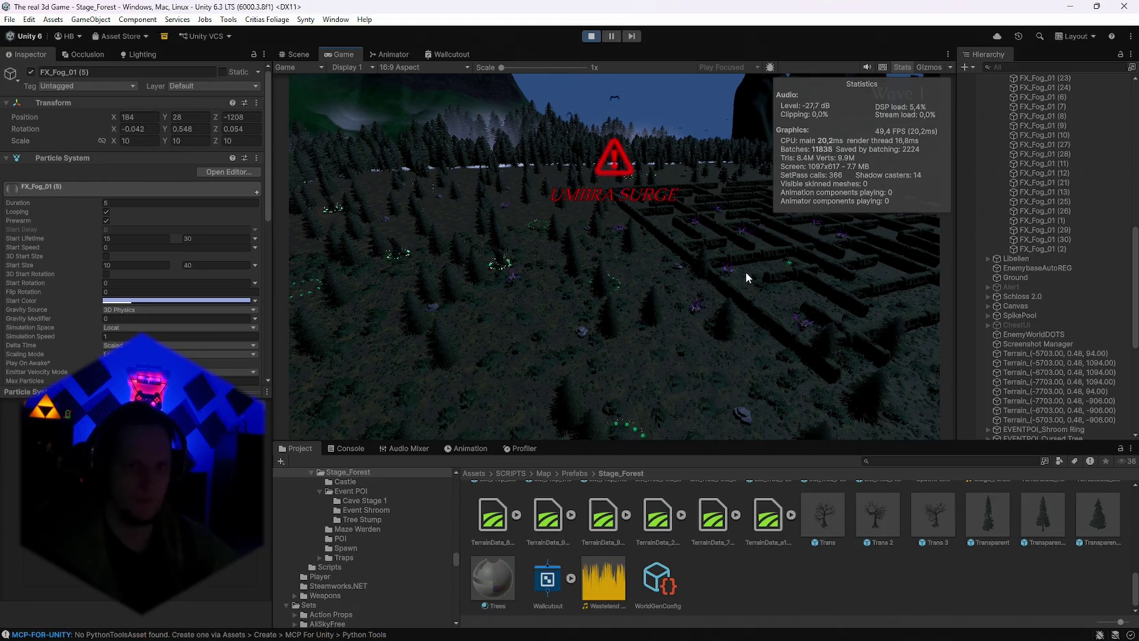
View the running stage in the Scene tab and select the generated Camera, showing far clip 1000.
left_click(296, 55)
mouse_move(641, 225)
left_mouse_down()
mouse_move(628, 267)
mouse_move(435, 224)
mouse_move(478, 252)
mouse_move(667, 285)
mouse_move(824, 371)
mouse_move(877, 330)
mouse_move(699, 219)
left_mouse_up()
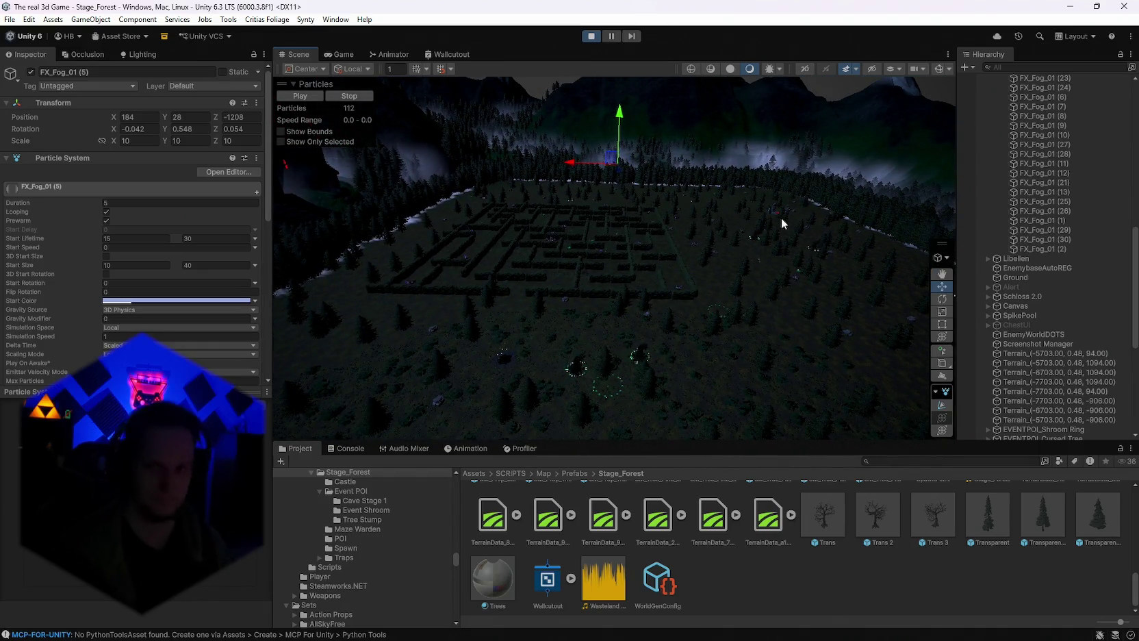
scroll(1040, 292, "down", 10)
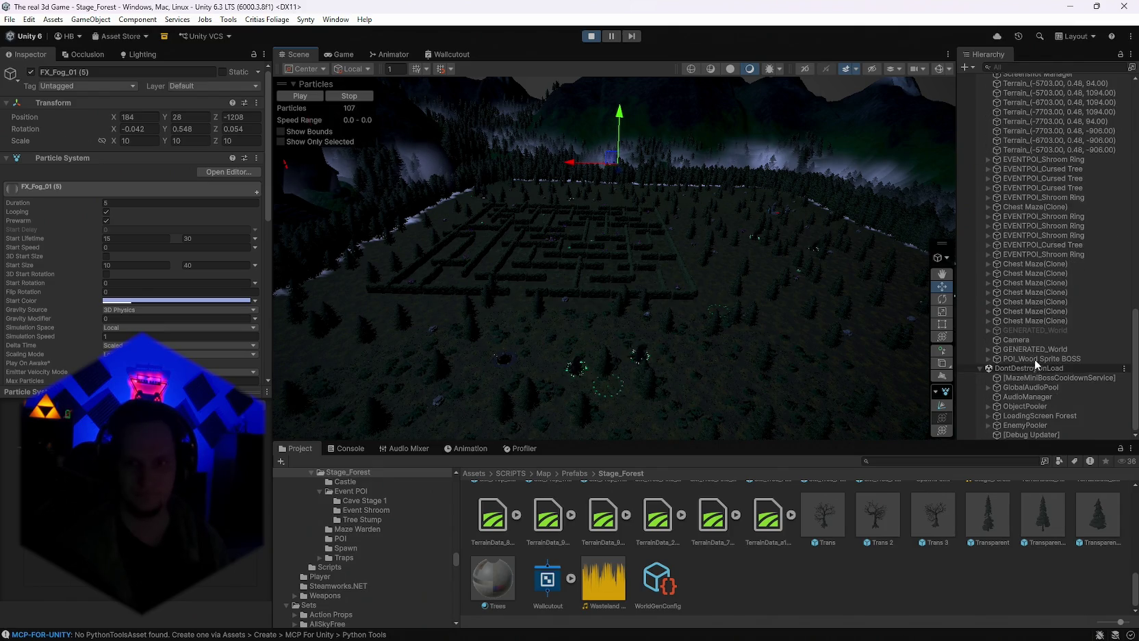
scroll(1054, 380, "up", 10)
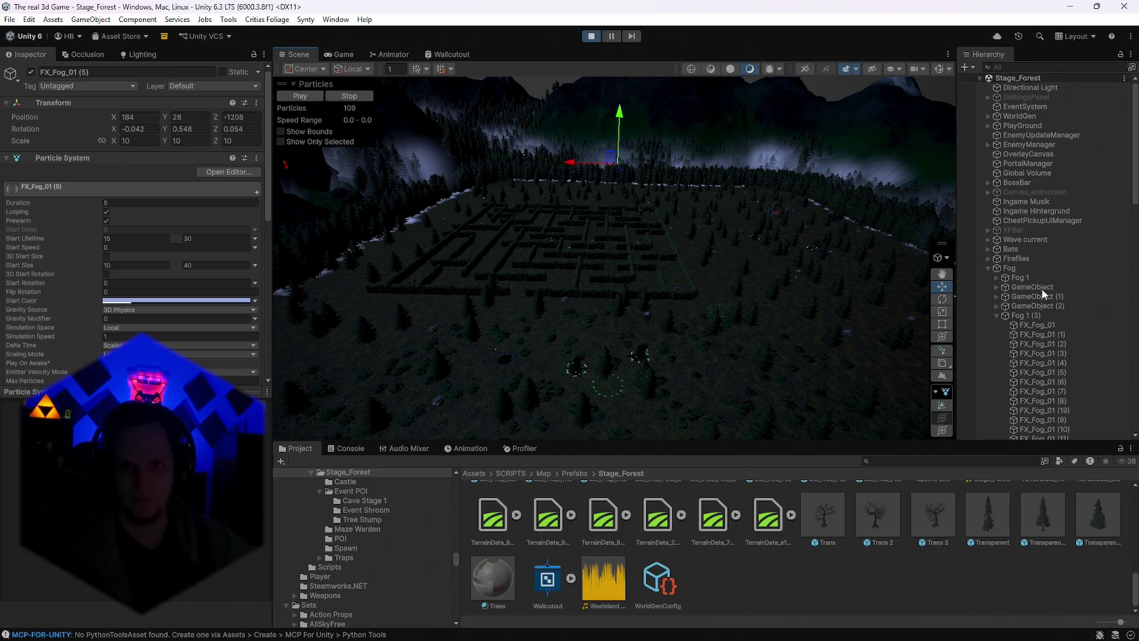
scroll(1042, 289, "down", 15)
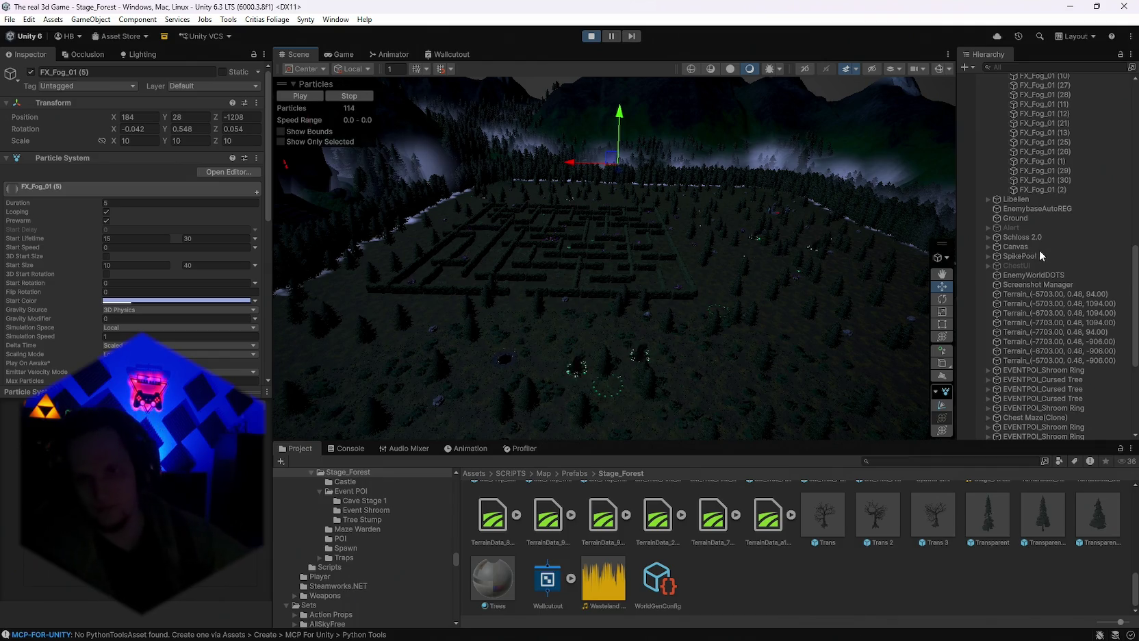
scroll(1041, 267, "down", 7)
left_click(1023, 340)
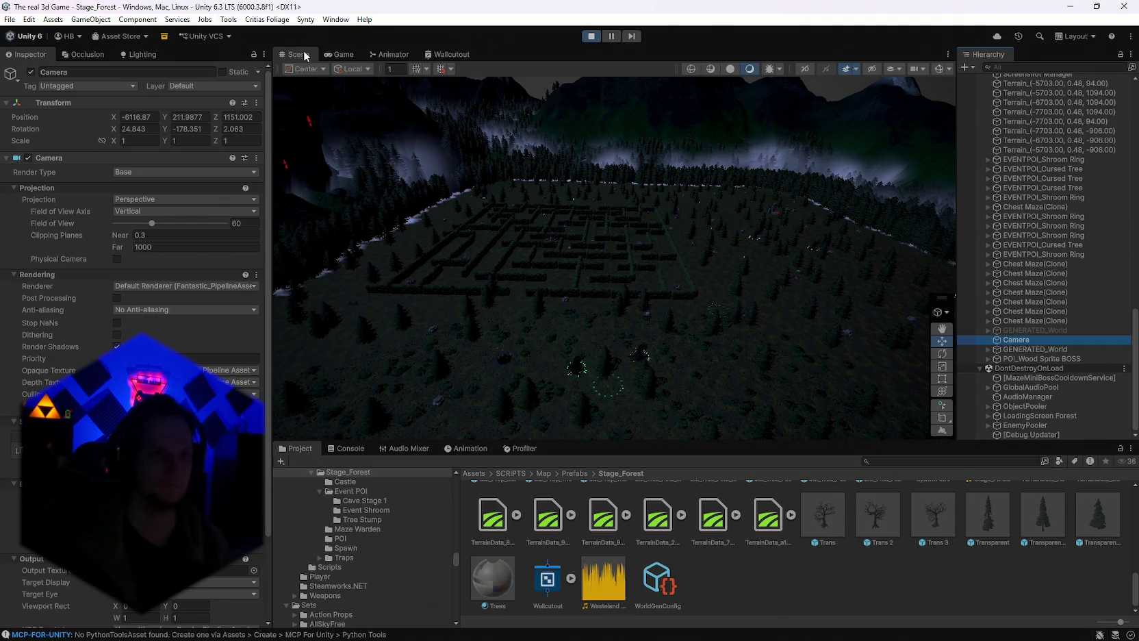
Set the generated Camera's far clipping plane to 3000 while watching the Game view.
left_click(340, 54)
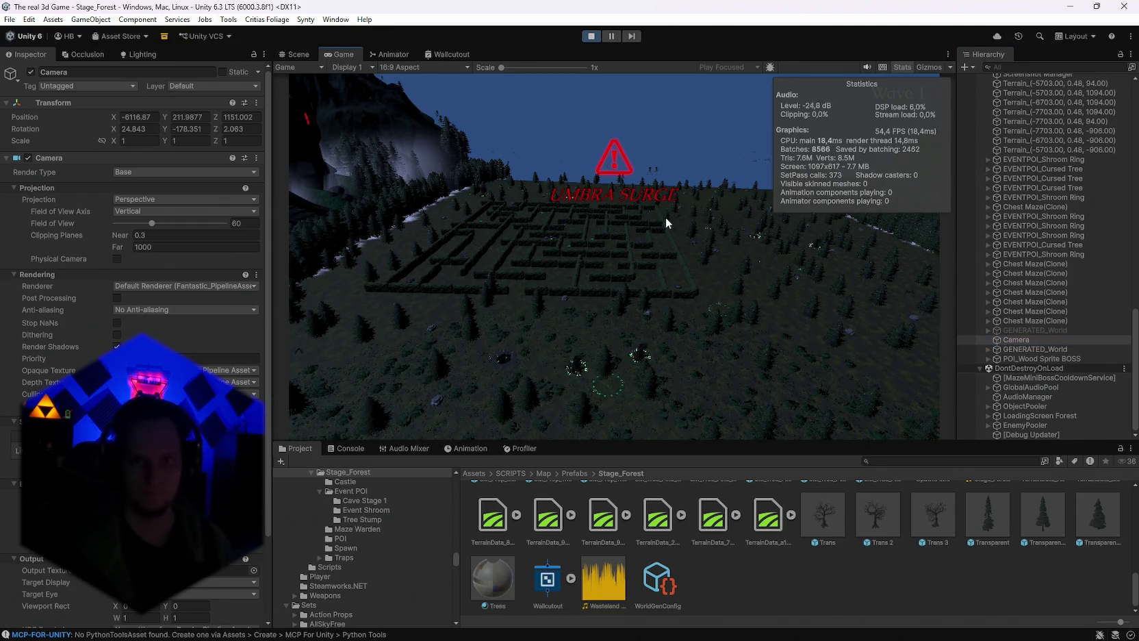
left_click(177, 245)
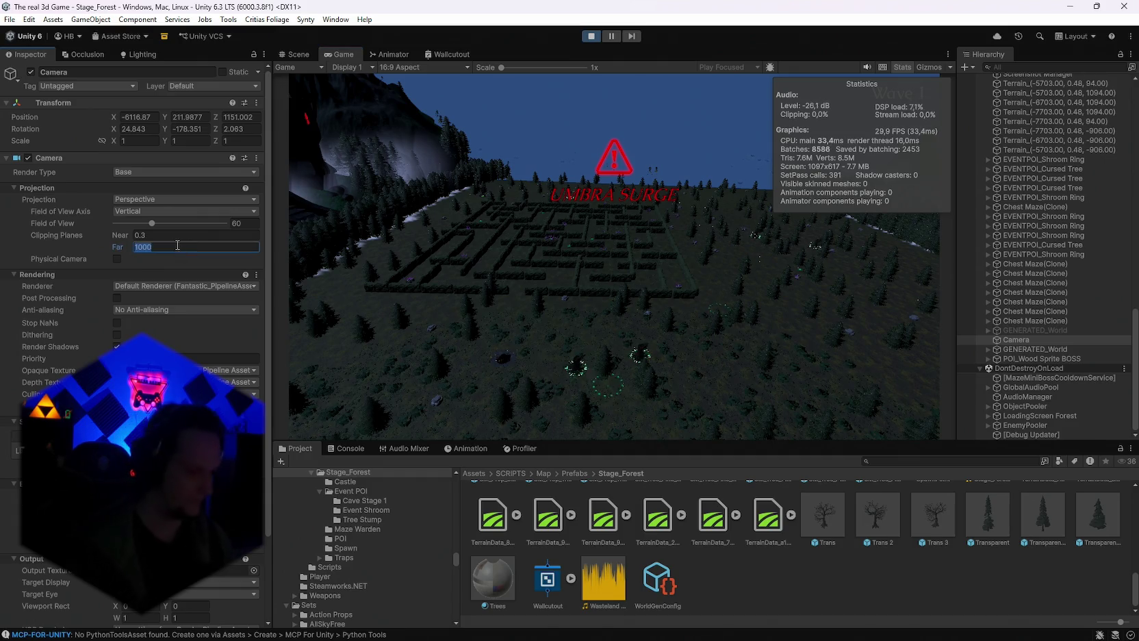
type("3000")
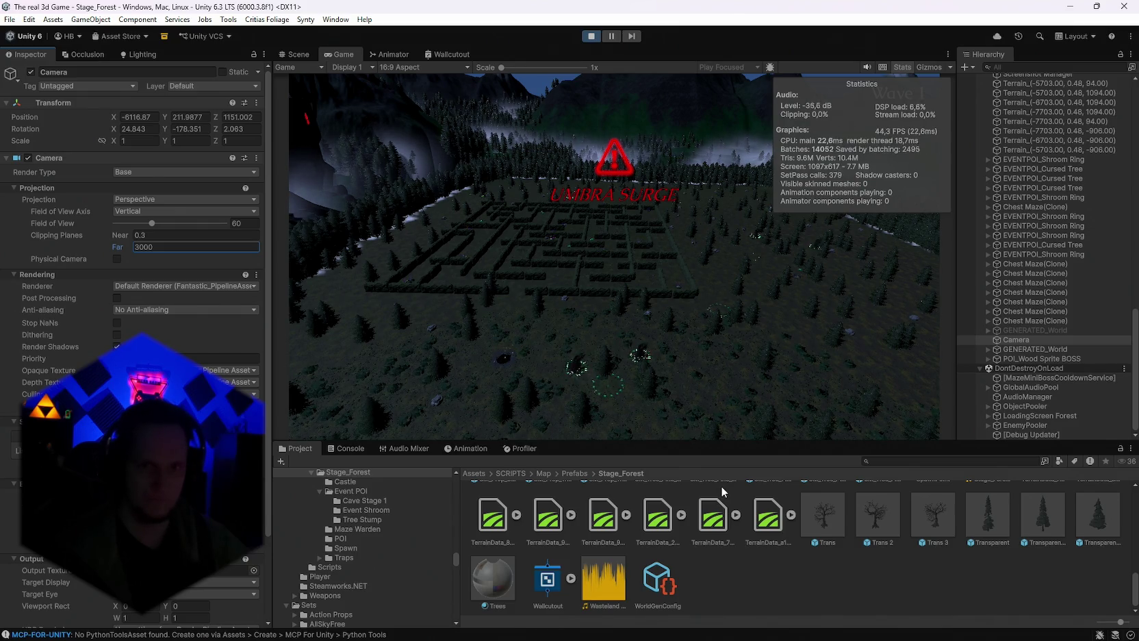
scroll(715, 543, "up", 3)
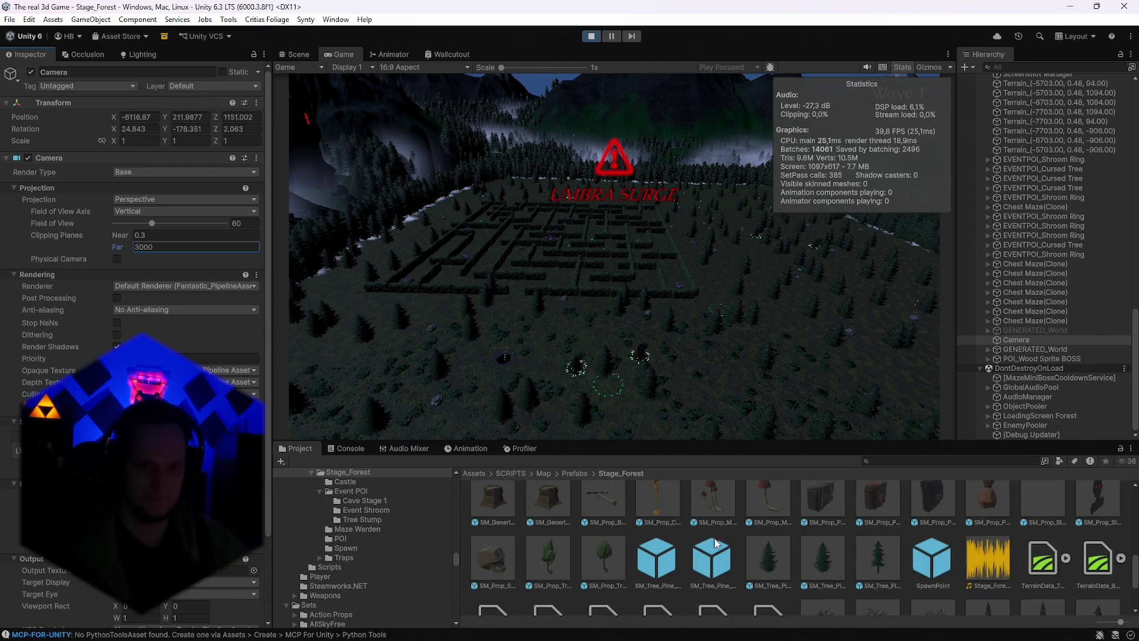
Stop play mode, open the SM_Tree_Pine_02 prefab, and expand its pine leaves material settings.
double_click(828, 565)
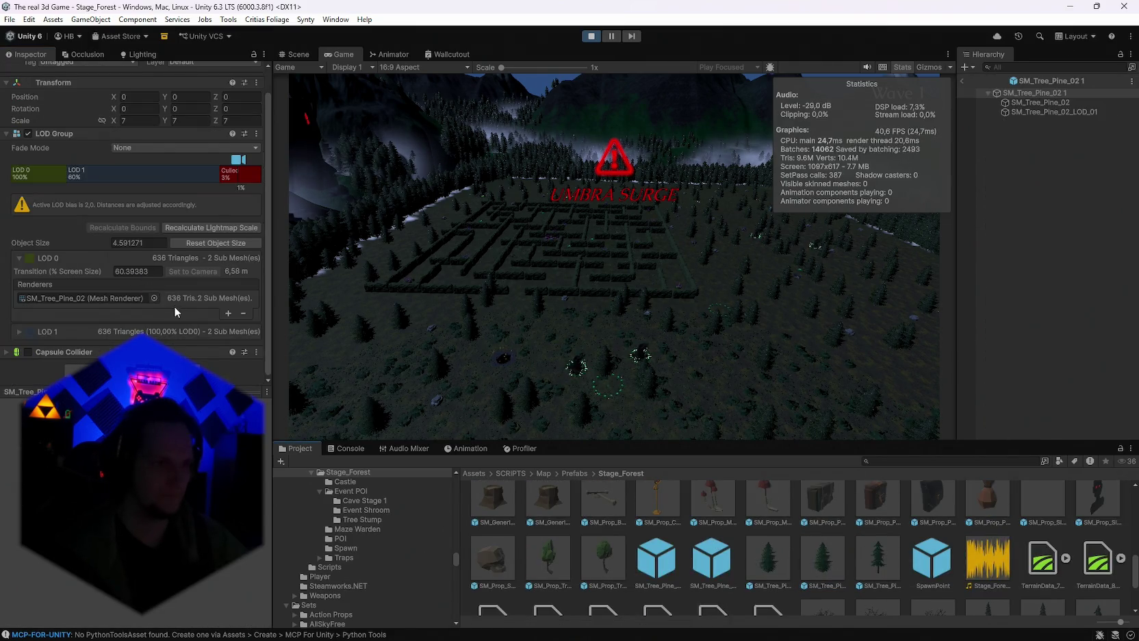
scroll(174, 308, "up", 2)
left_click(1041, 102)
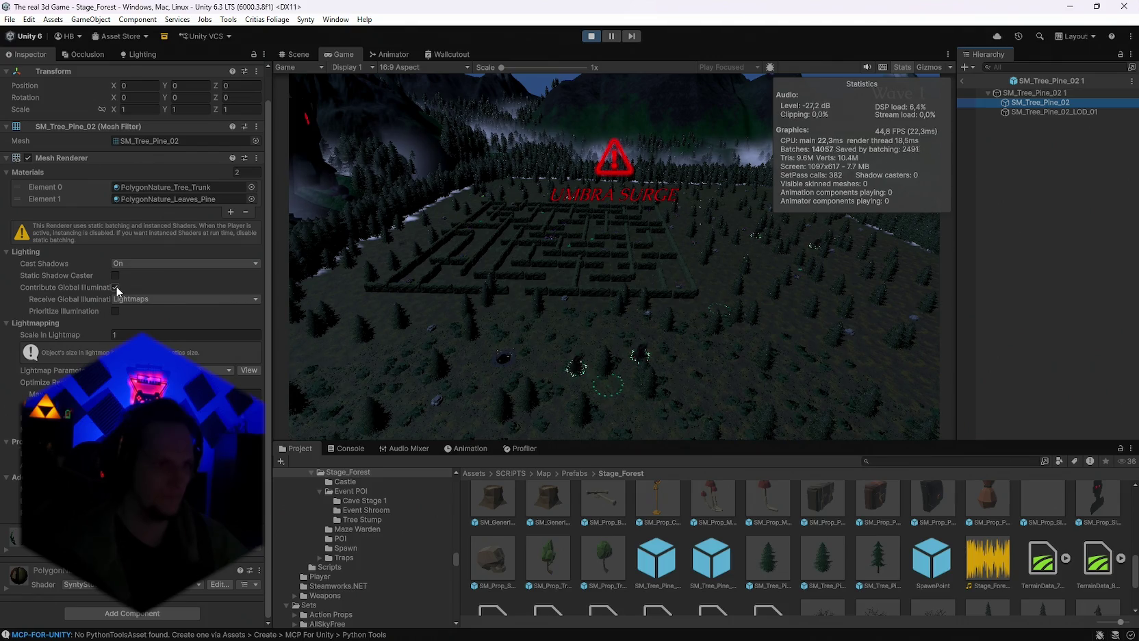
left_click(591, 37)
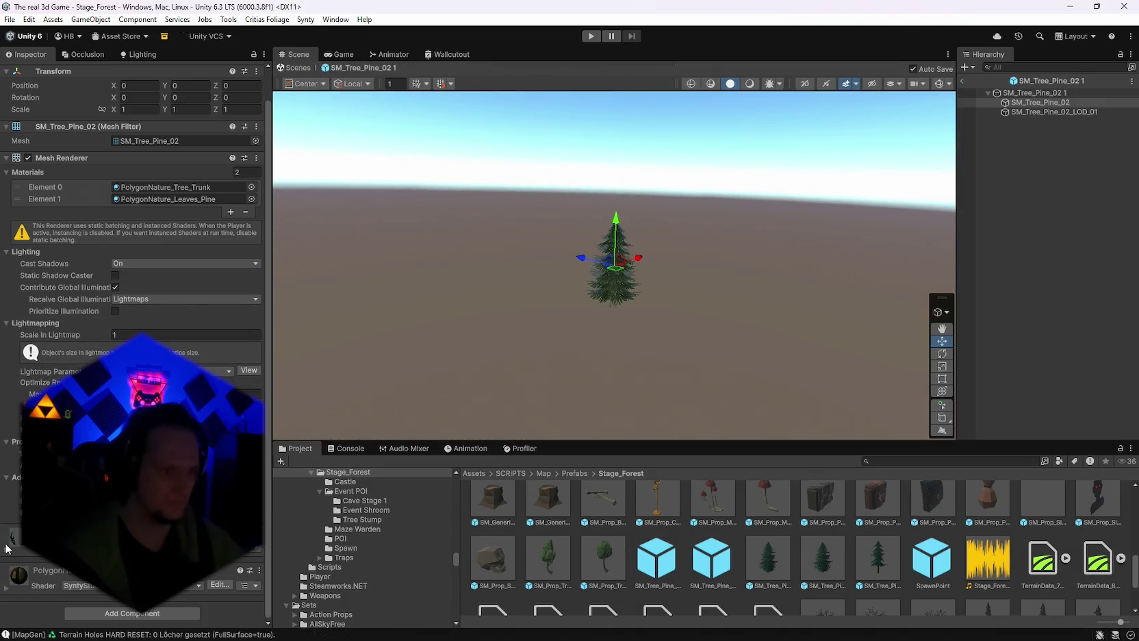
left_click(7, 552)
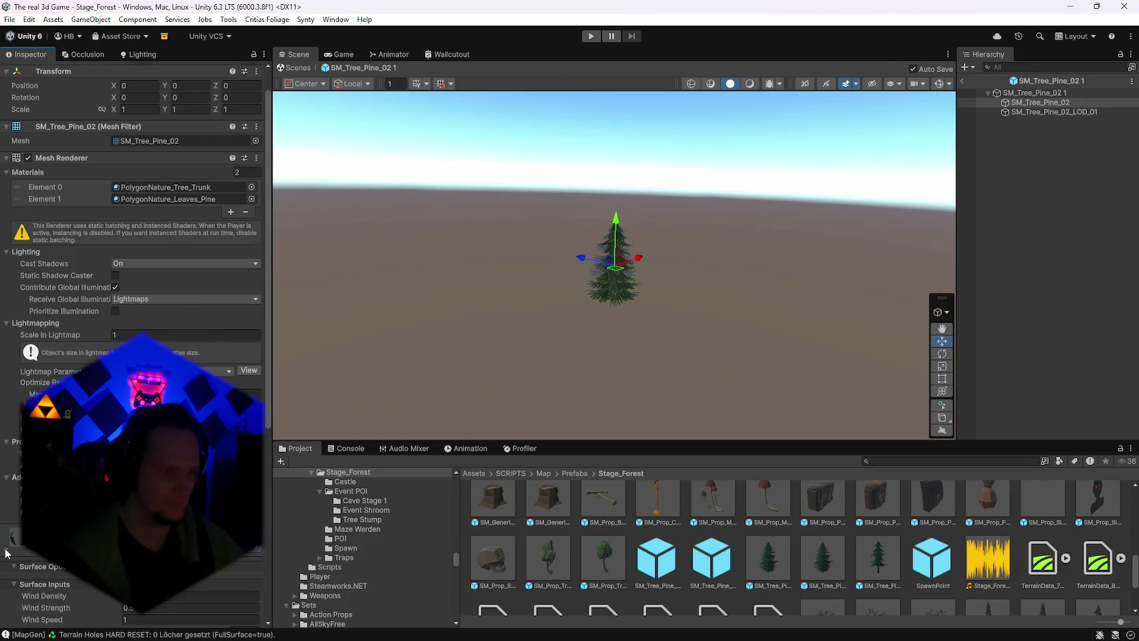
Uncheck Contribute Global Illumination on both SM_Tree_Pine_02 and SM_Tree_Pine_02_LOD_01.
scroll(6, 549, "down", 5)
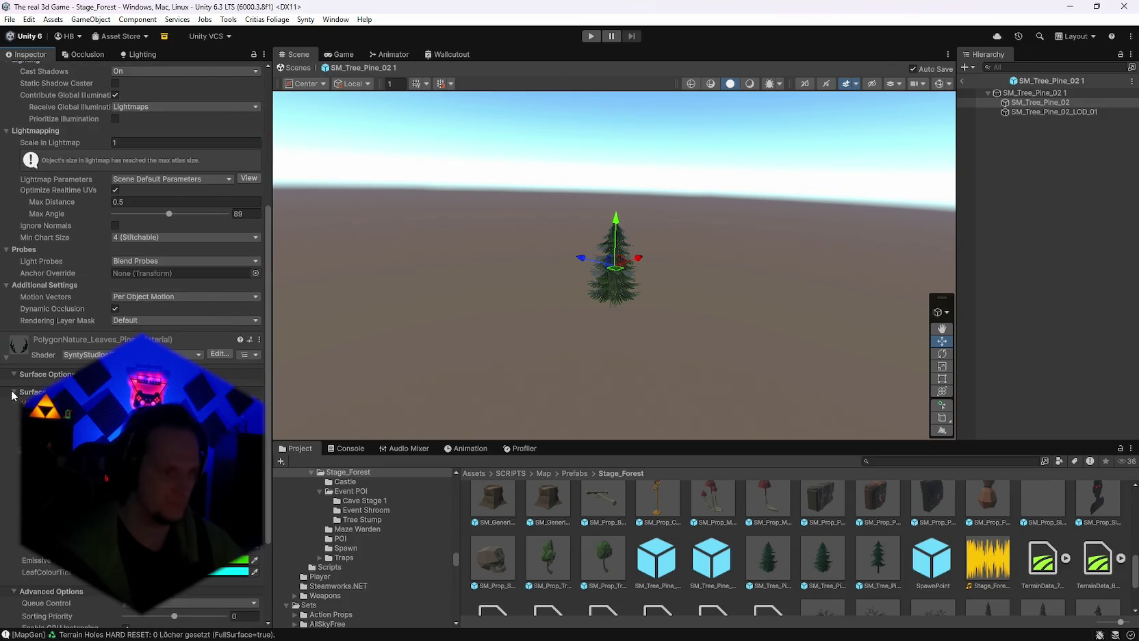
scroll(14, 396, "down", 3)
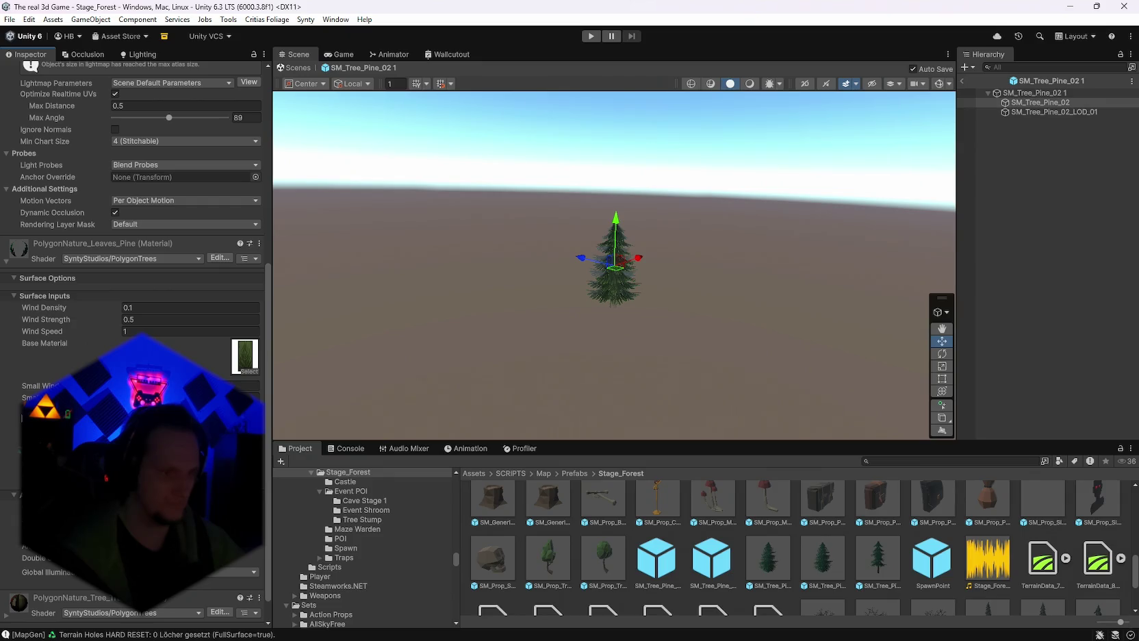
scroll(14, 396, "up", 9)
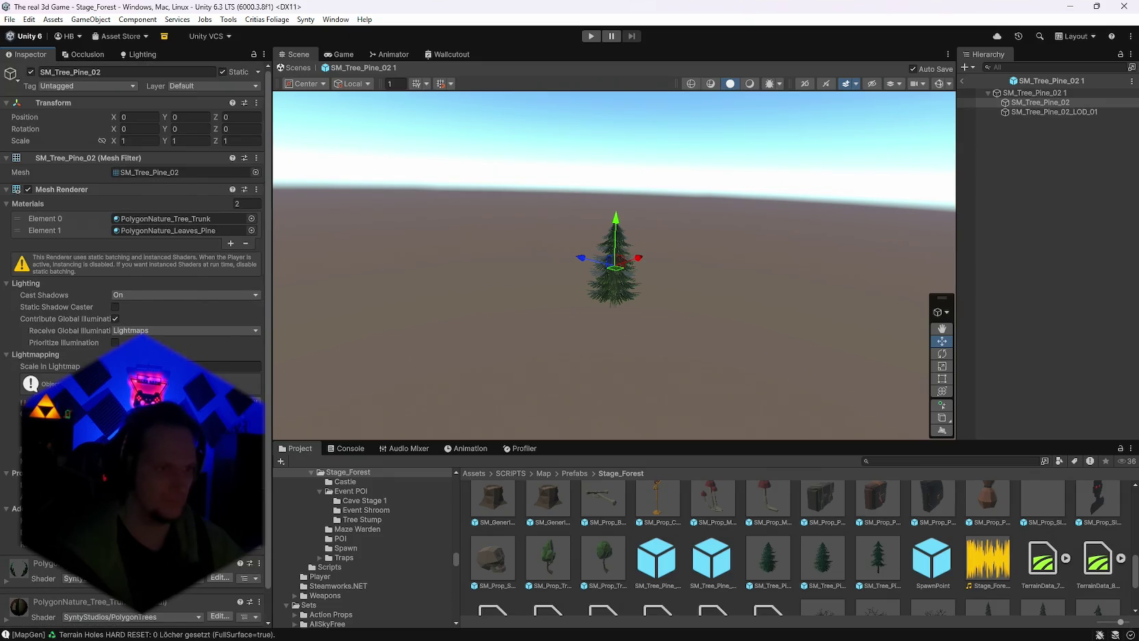
left_click(115, 319)
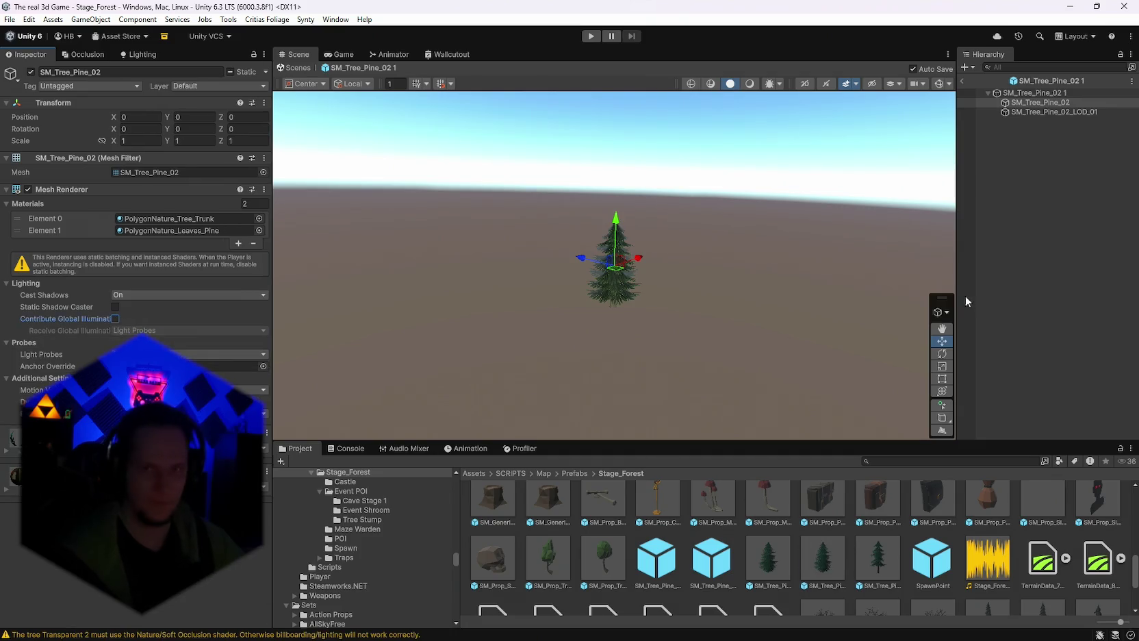
left_click(1037, 113)
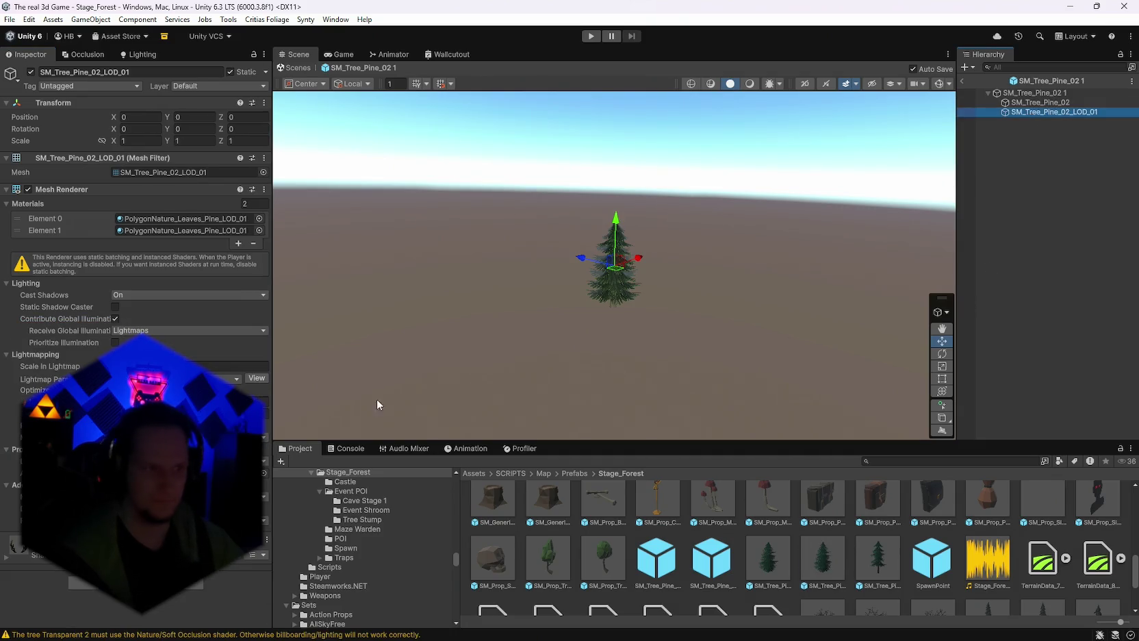
left_click(114, 318)
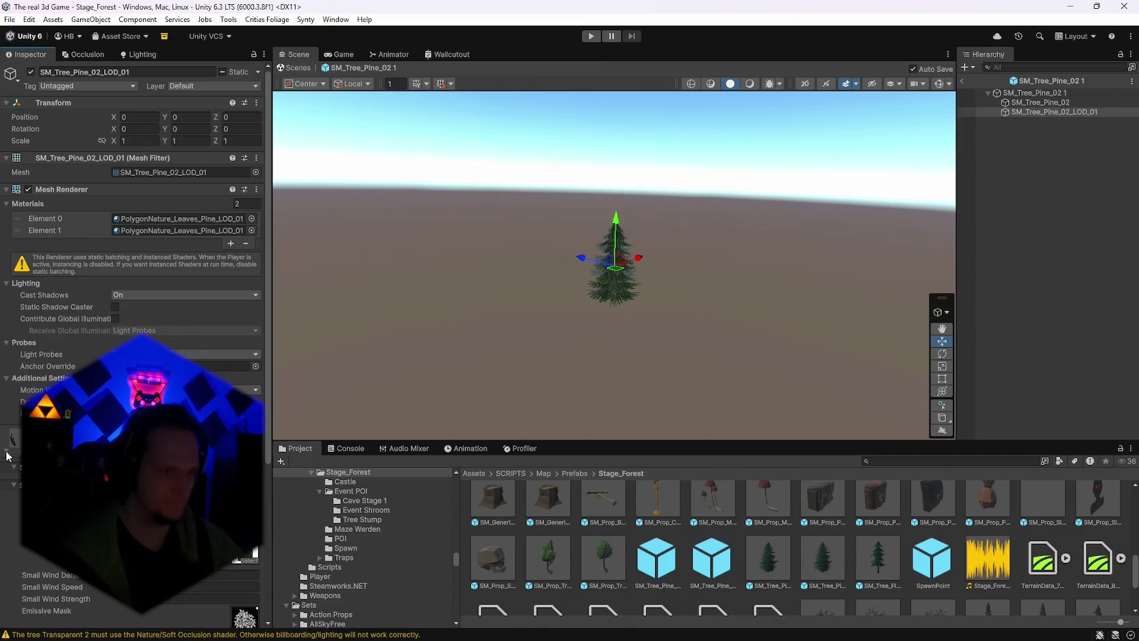
scroll(16, 459, "down", 6)
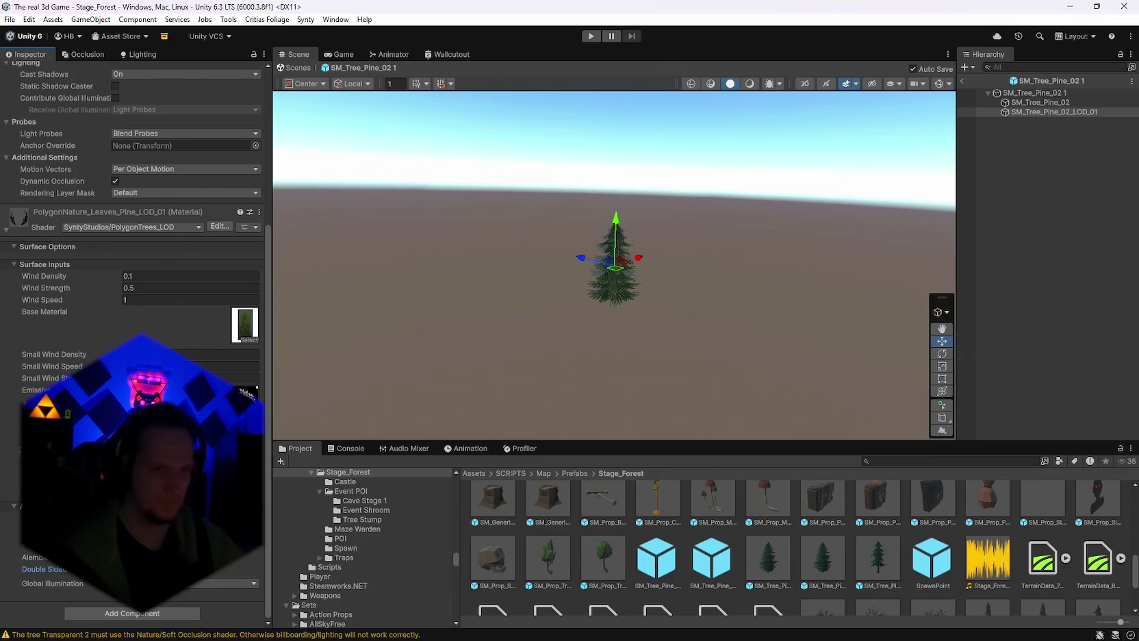
scroll(137, 274, "up", 2)
Set Cast Shadows to Off on the main SM_Tree_Pine_02 mesh and on LOD_01.
left_click(1041, 102)
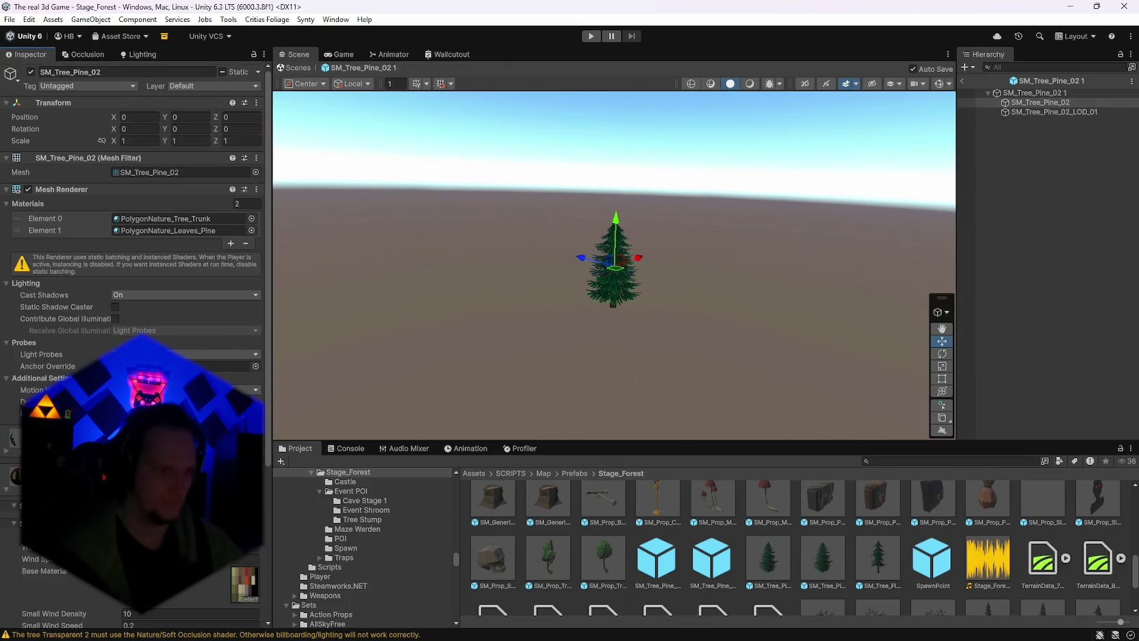
scroll(4, 492, "down", 5)
left_click(6, 239)
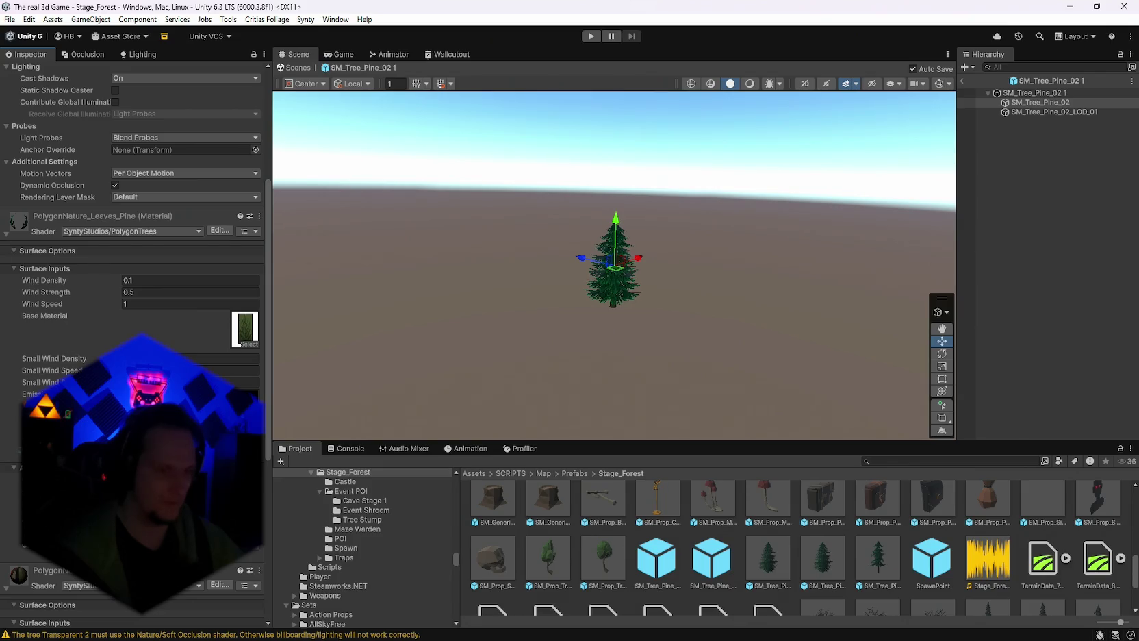
scroll(134, 273, "up", 5)
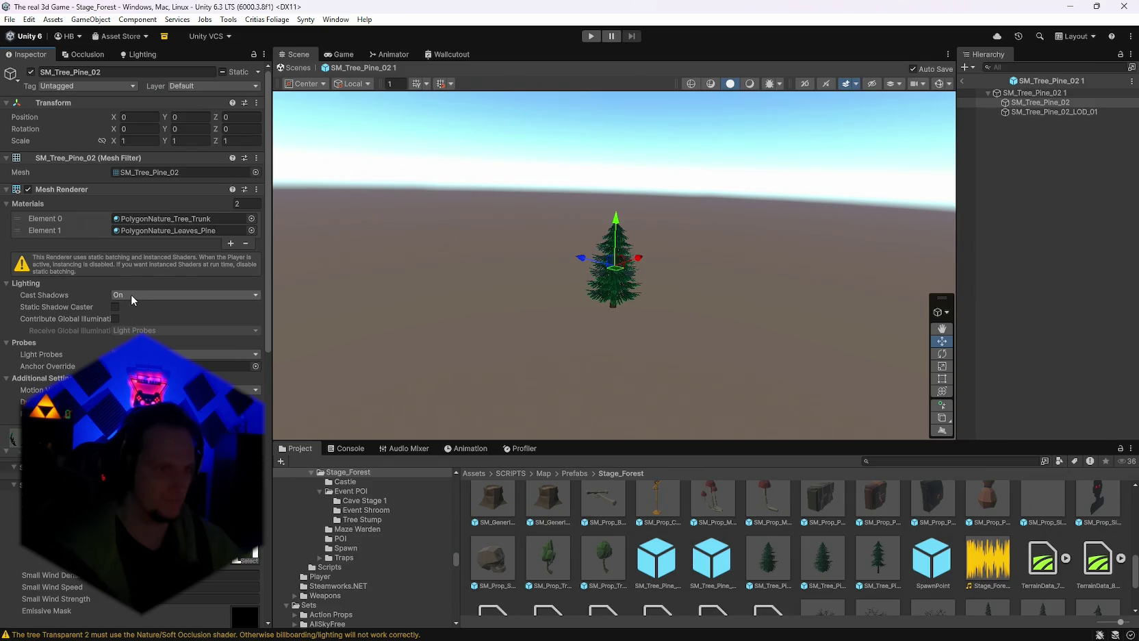
left_click(130, 295)
left_click(140, 308)
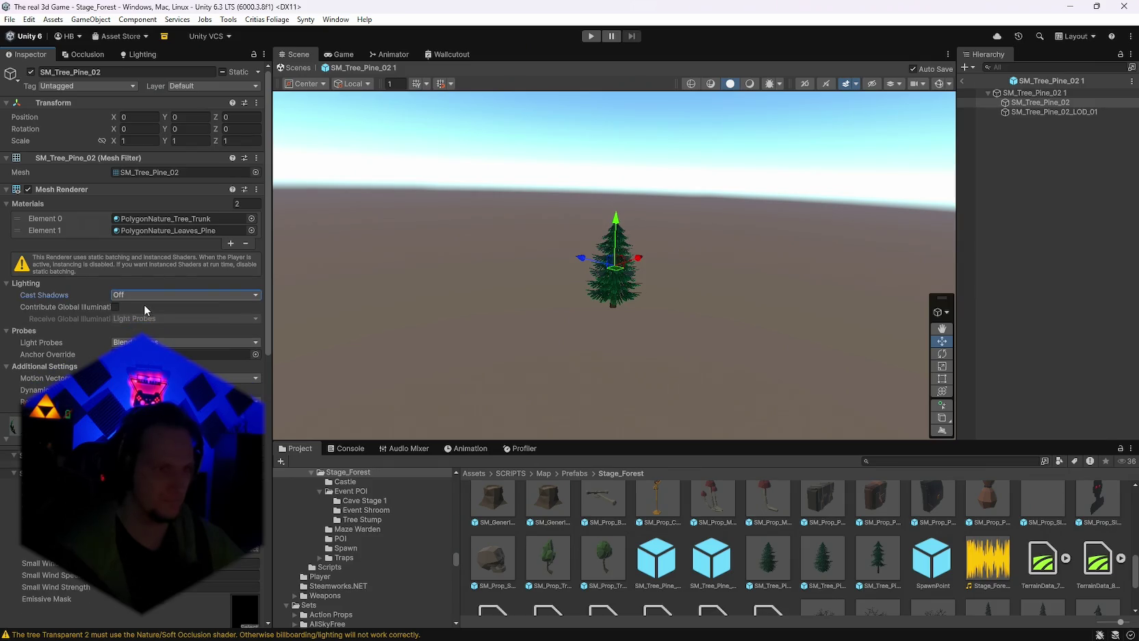
left_click(1020, 112)
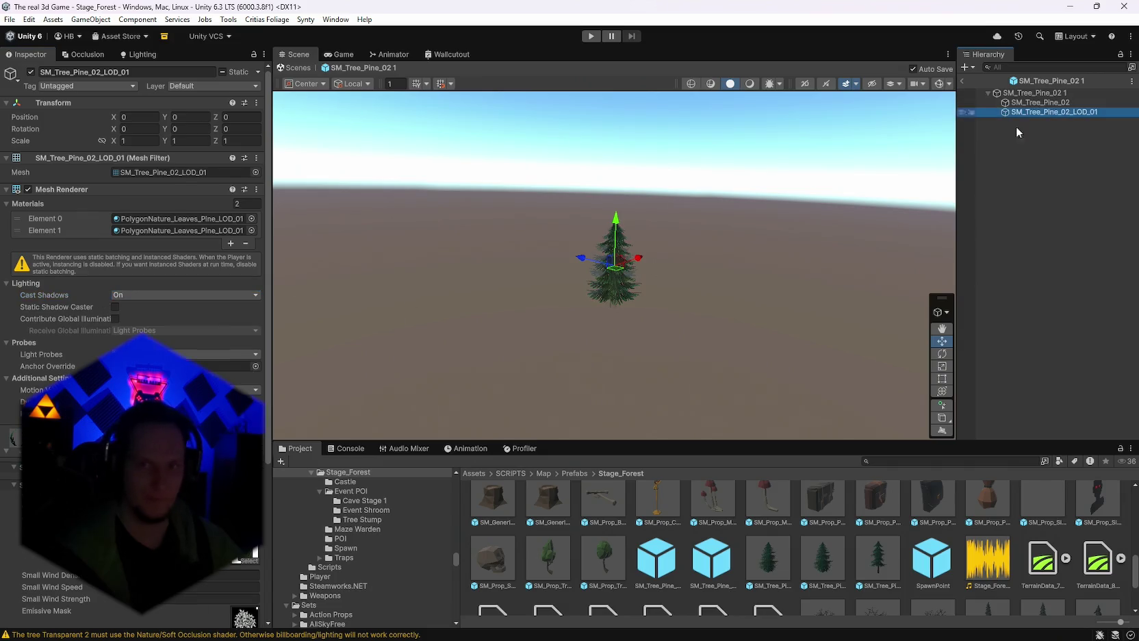
left_click(126, 295)
left_click(139, 309)
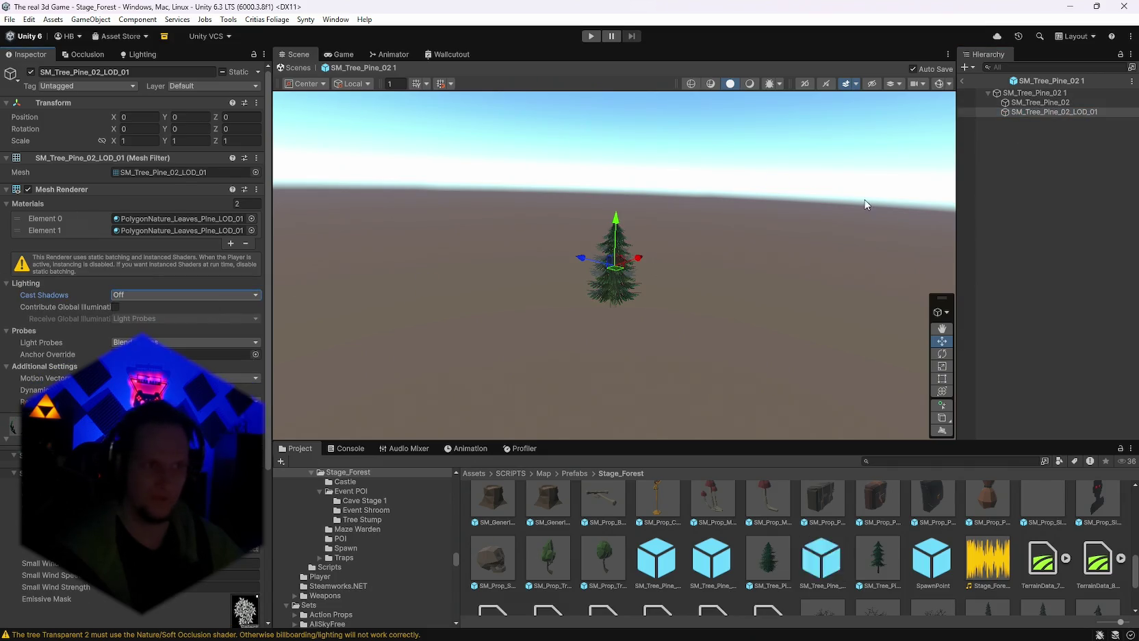
Turn the main mesh's shadow casting back on, exit Prefab Mode, and enter Play mode.
left_click(1041, 102)
left_click(133, 295)
left_click(174, 317)
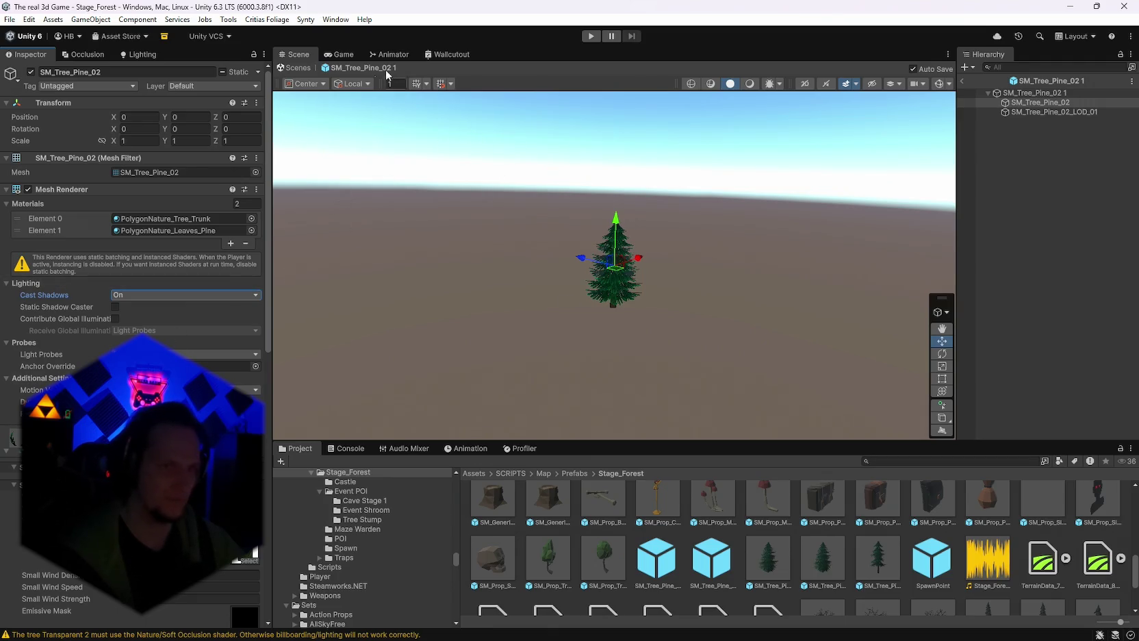
left_click(962, 80)
left_click(588, 36)
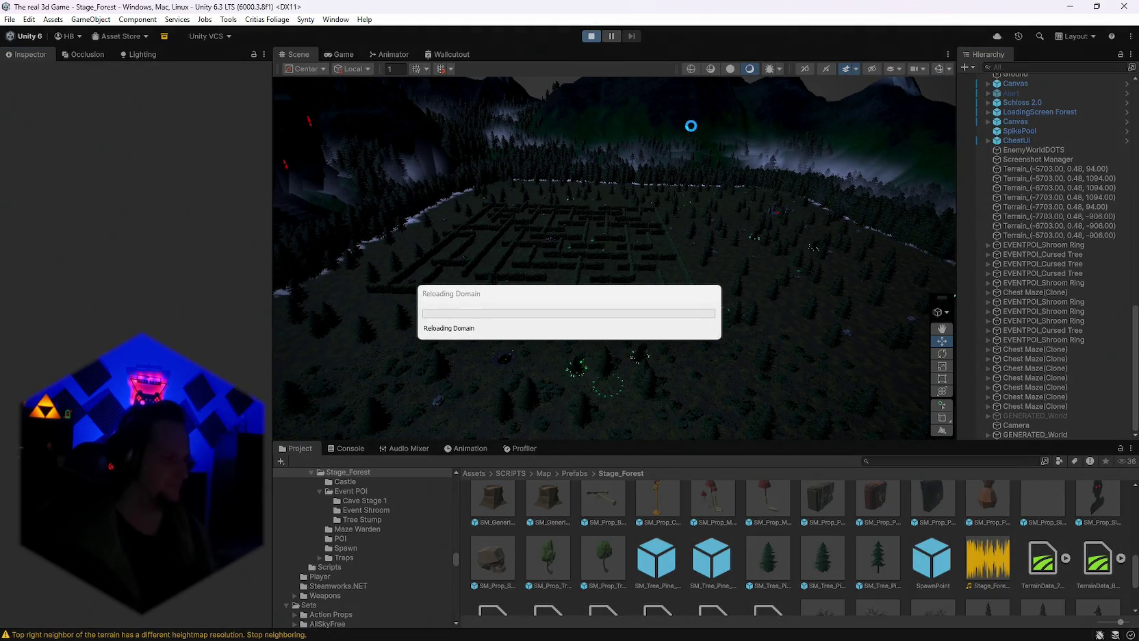
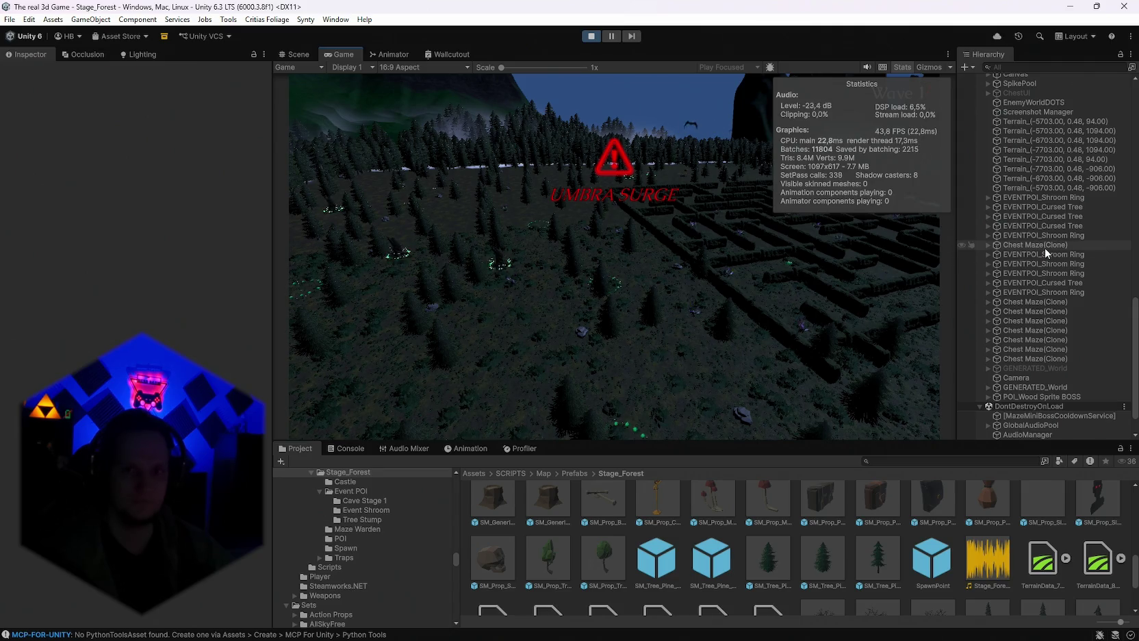
Select the Camera and set its far clipping plane to 3000.
scroll(1020, 263, "down", 2)
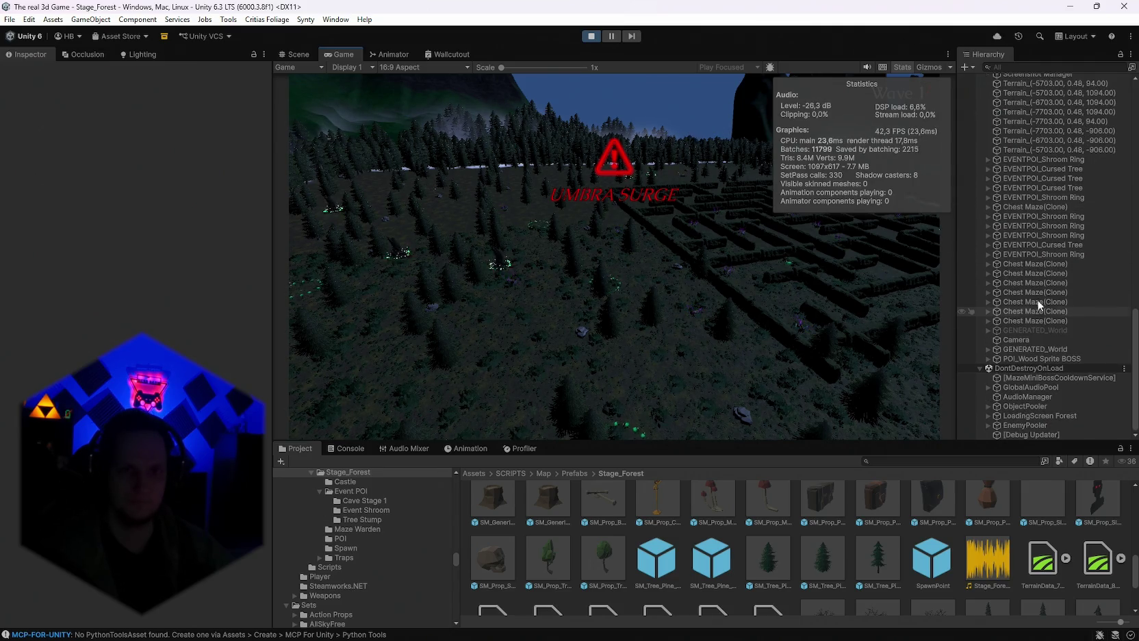
scroll(1037, 299, "up", 10)
scroll(1051, 262, "up", 10)
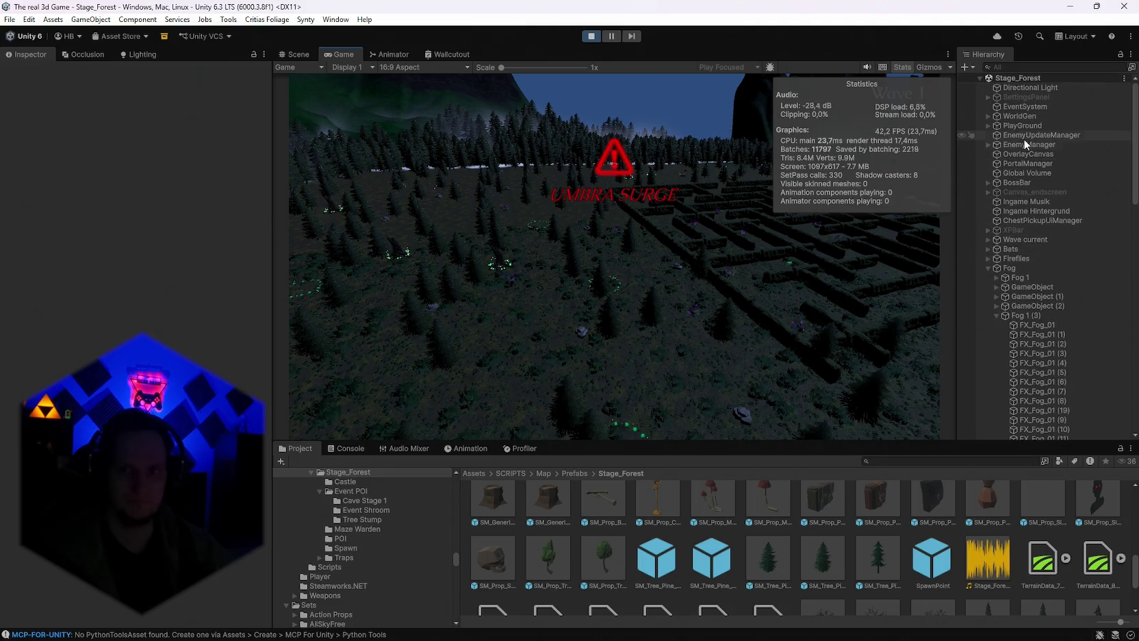
scroll(1031, 142, "down", 10)
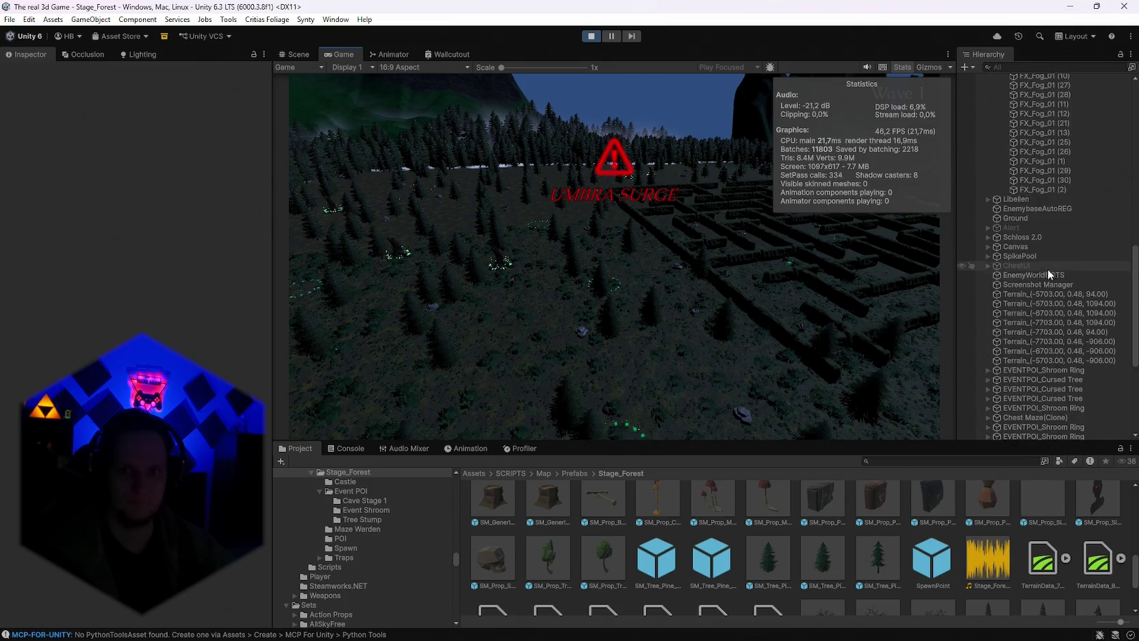
scroll(1034, 274, "down", 7)
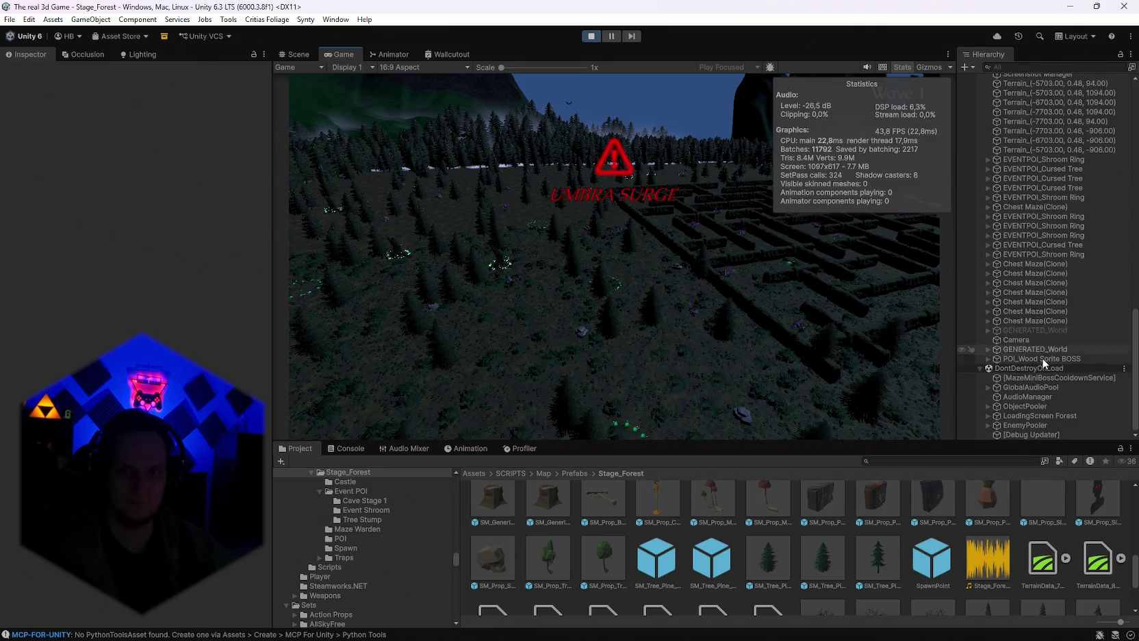
left_click(1021, 339)
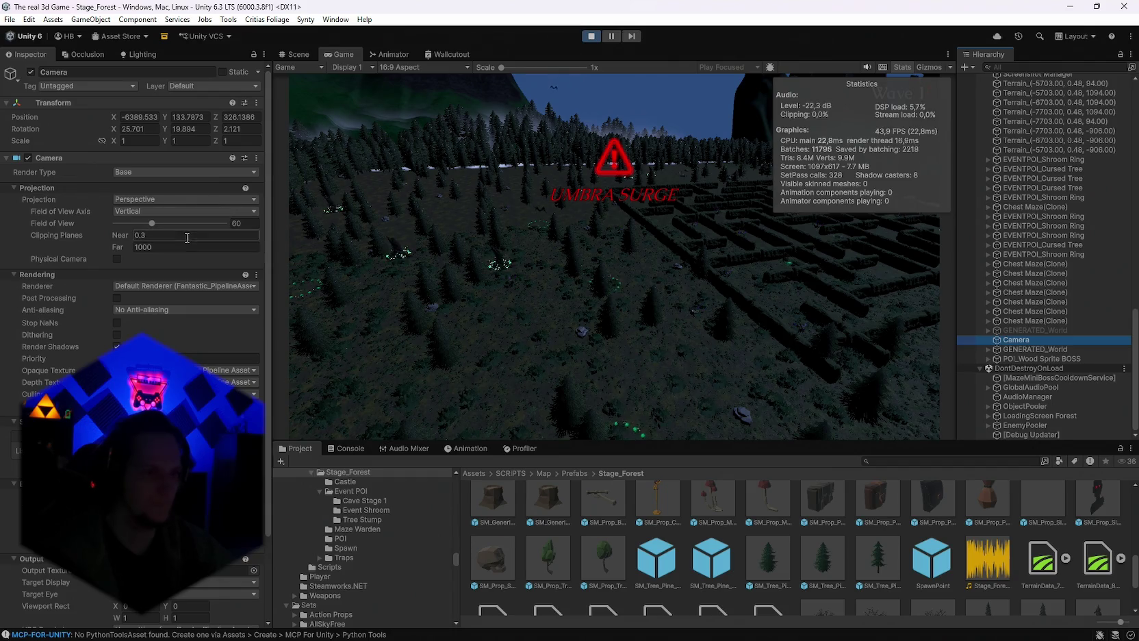
double_click(141, 248)
type("3000")
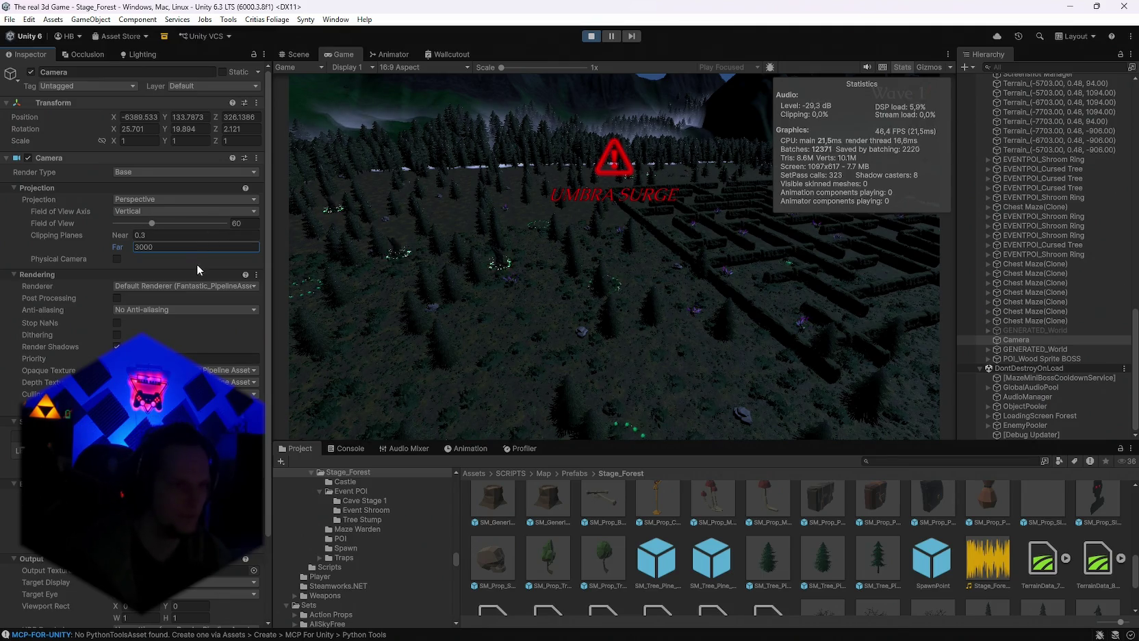
Enable post-processing with No Anti-aliasing, after trying FXAA, and turn on camera shadow rendering.
left_click(117, 298)
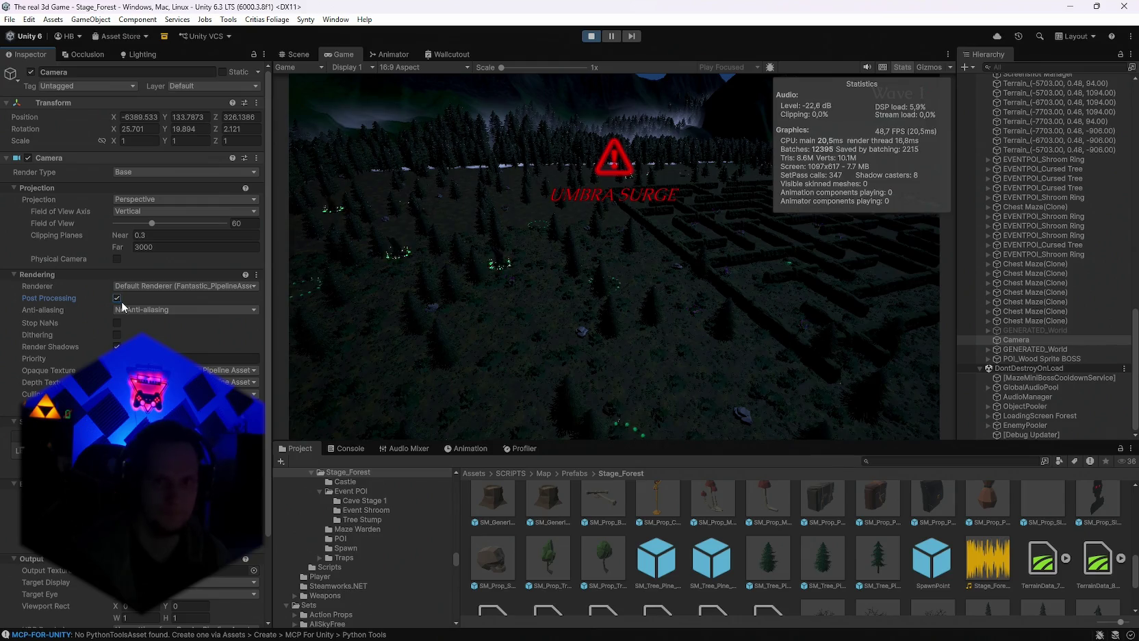
left_click(132, 310)
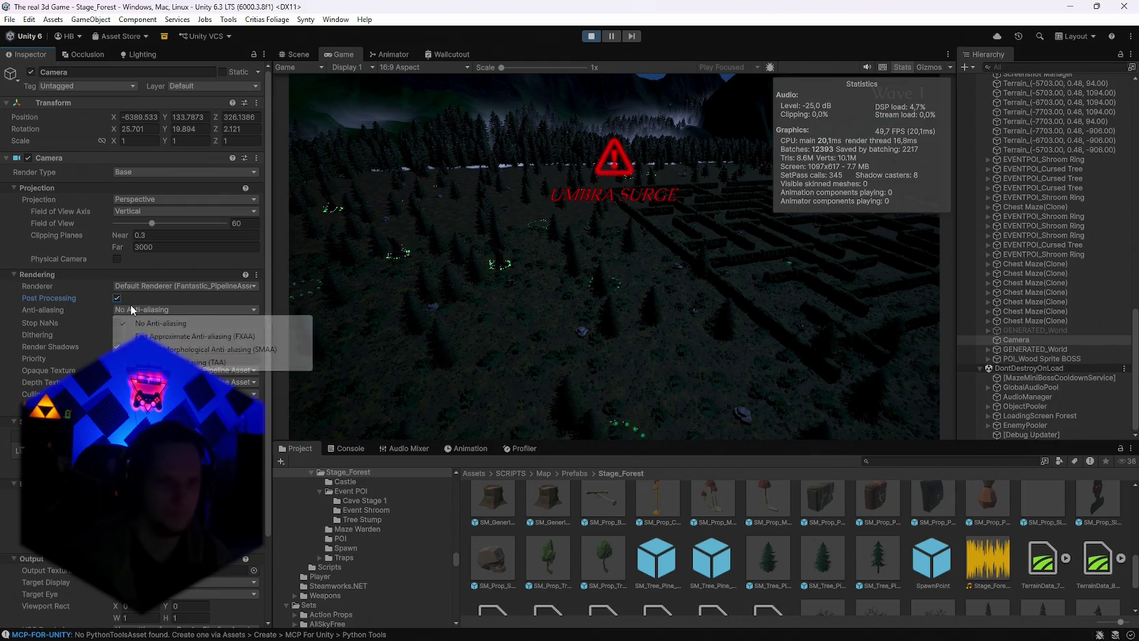
left_click(154, 336)
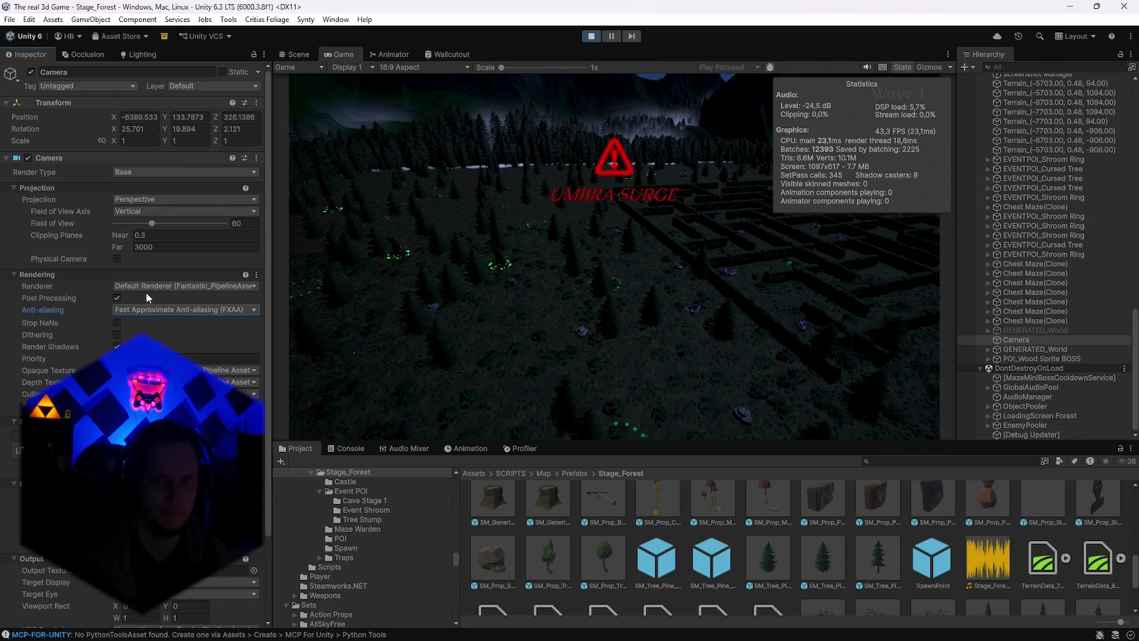
left_click(130, 310)
left_click(142, 324)
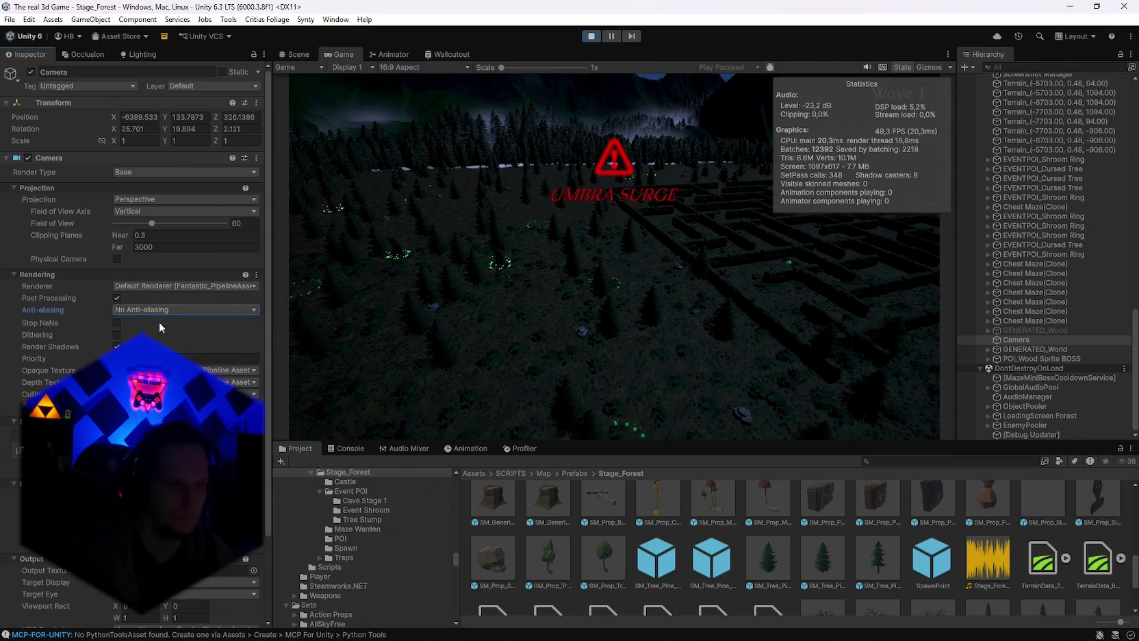
left_click(117, 336)
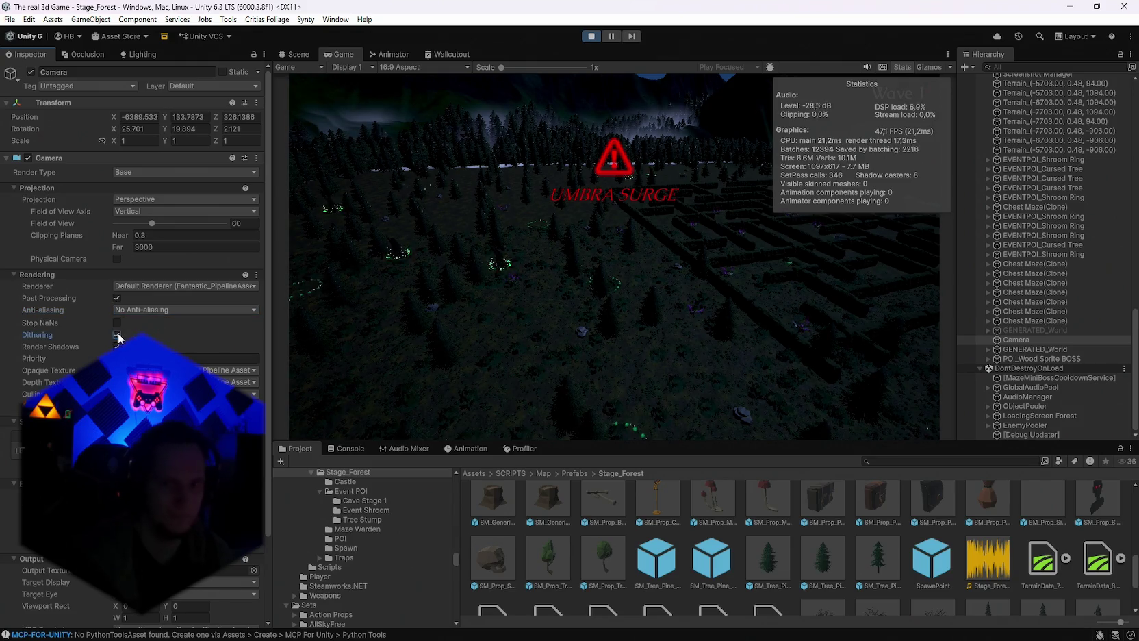
left_click(117, 347)
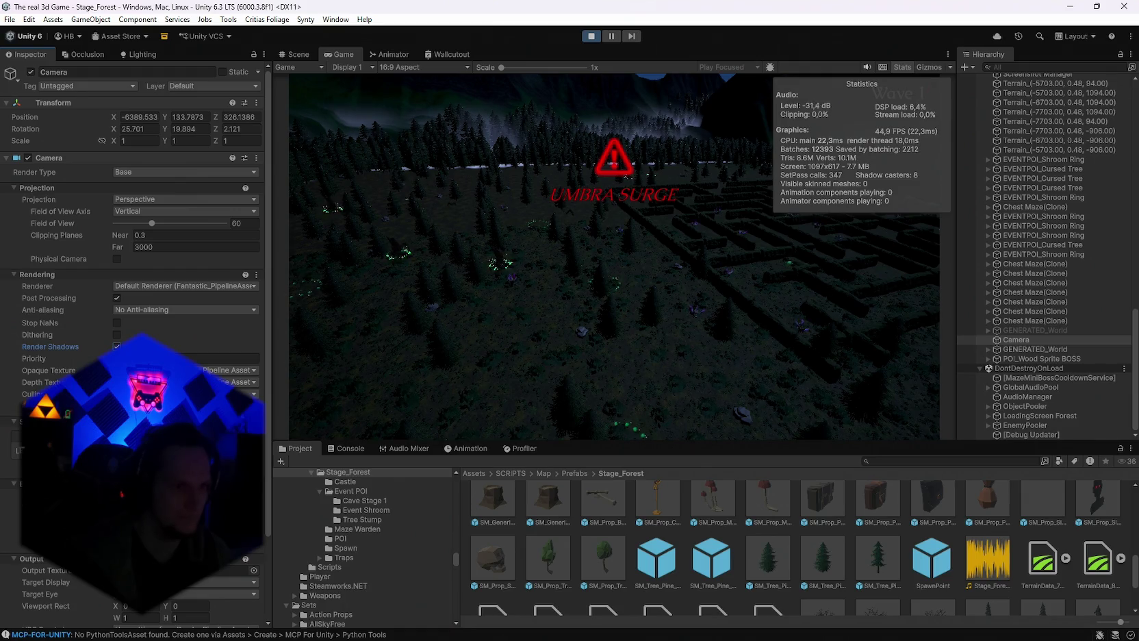
scroll(134, 274, "down", 3)
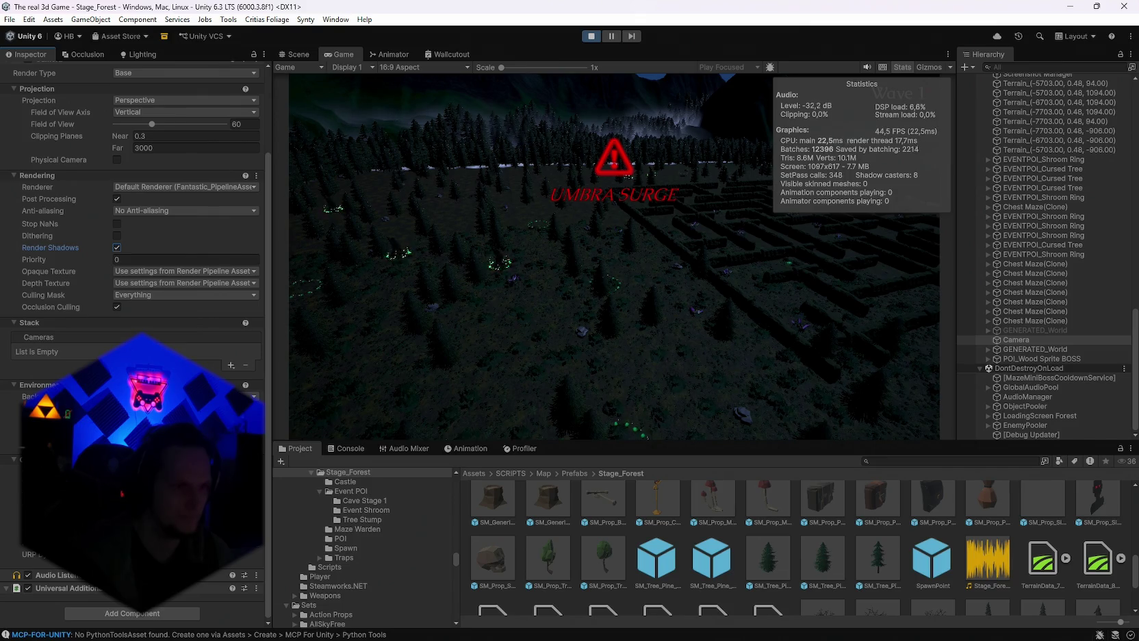
scroll(134, 274, "up", 3)
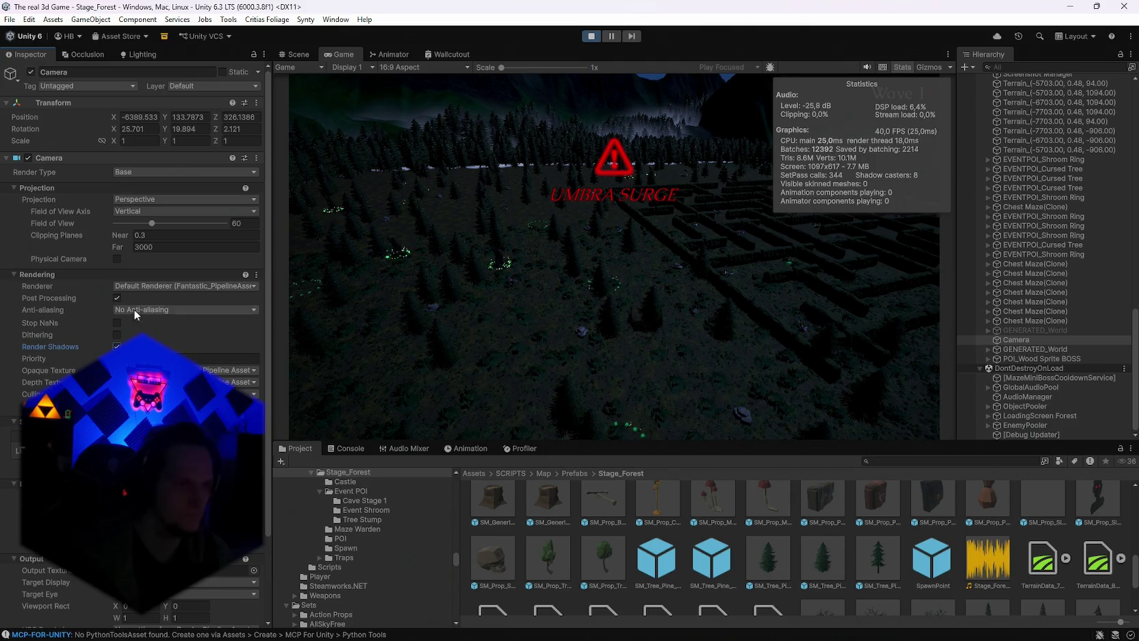
Try orthographic projection, then return the camera to perspective.
left_click(139, 199)
left_click(142, 225)
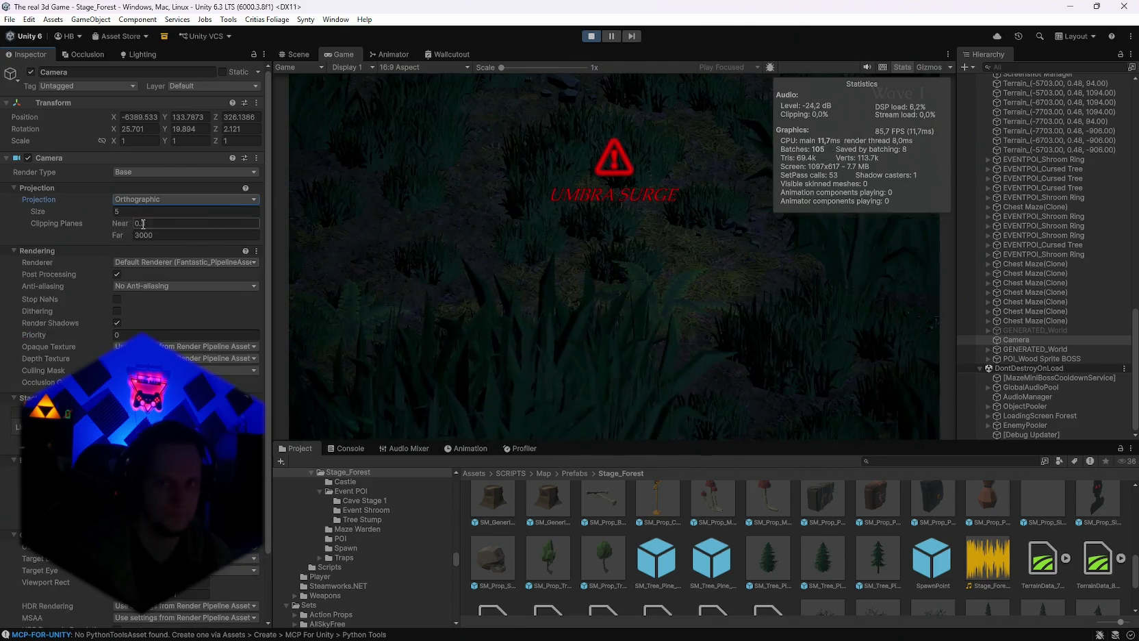
left_click(142, 199)
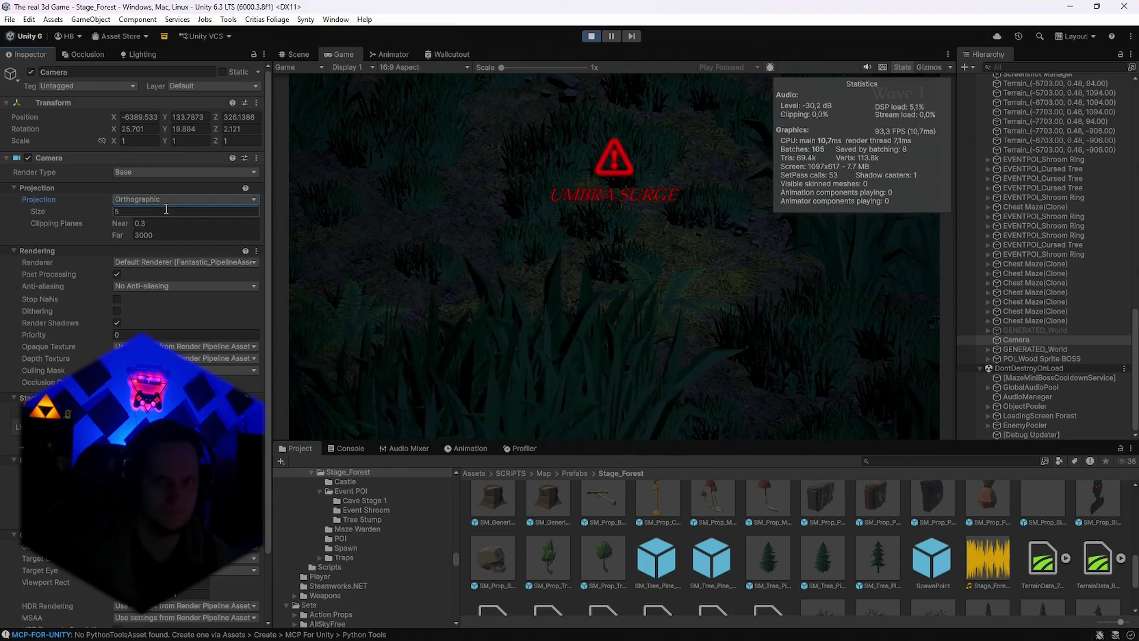
left_click(147, 212)
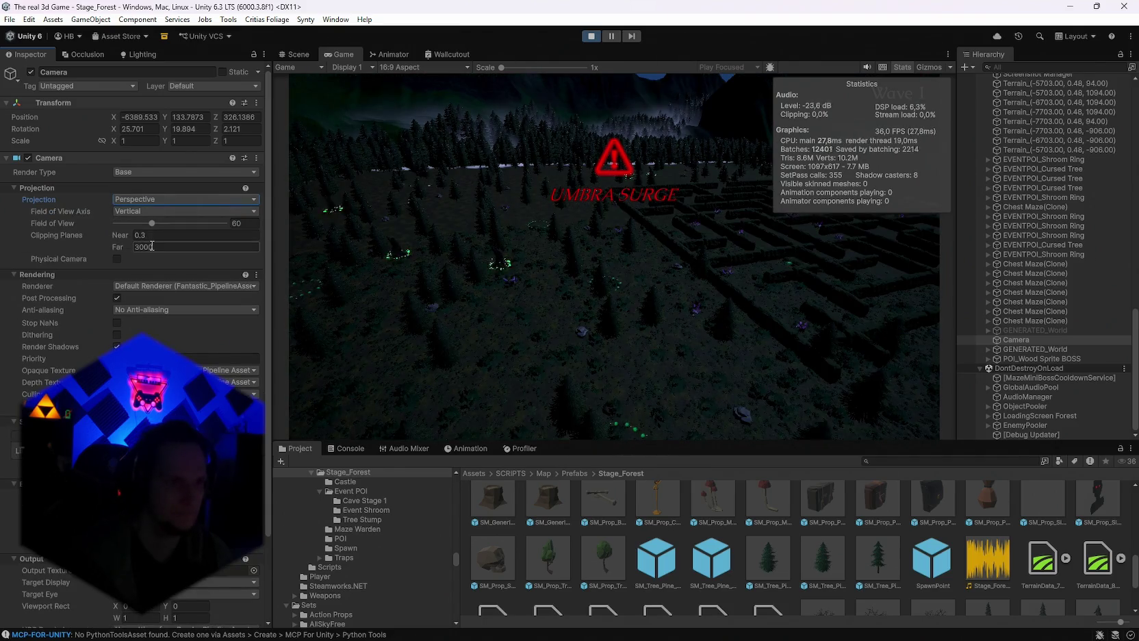
Set near clipping to 0.01 and field of view to 60, then select the SM_Tree_Pine_02 prefab.
left_click_drag(125, 235, 63, 235)
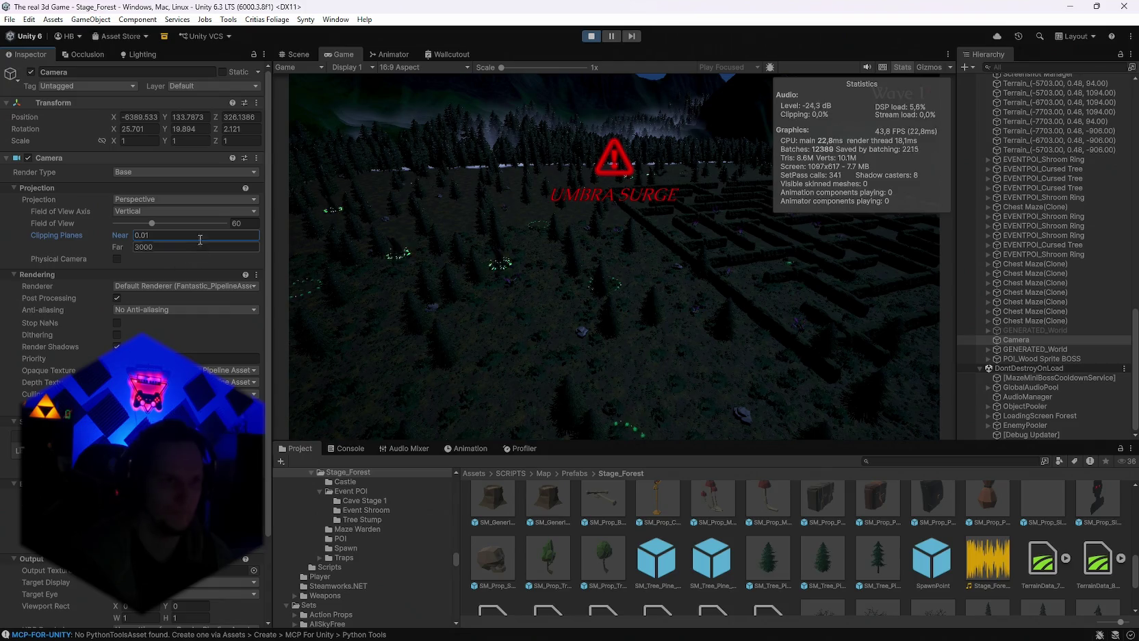
mouse_move(155, 224)
left_mouse_down()
mouse_move(141, 228)
mouse_move(224, 228)
left_mouse_up()
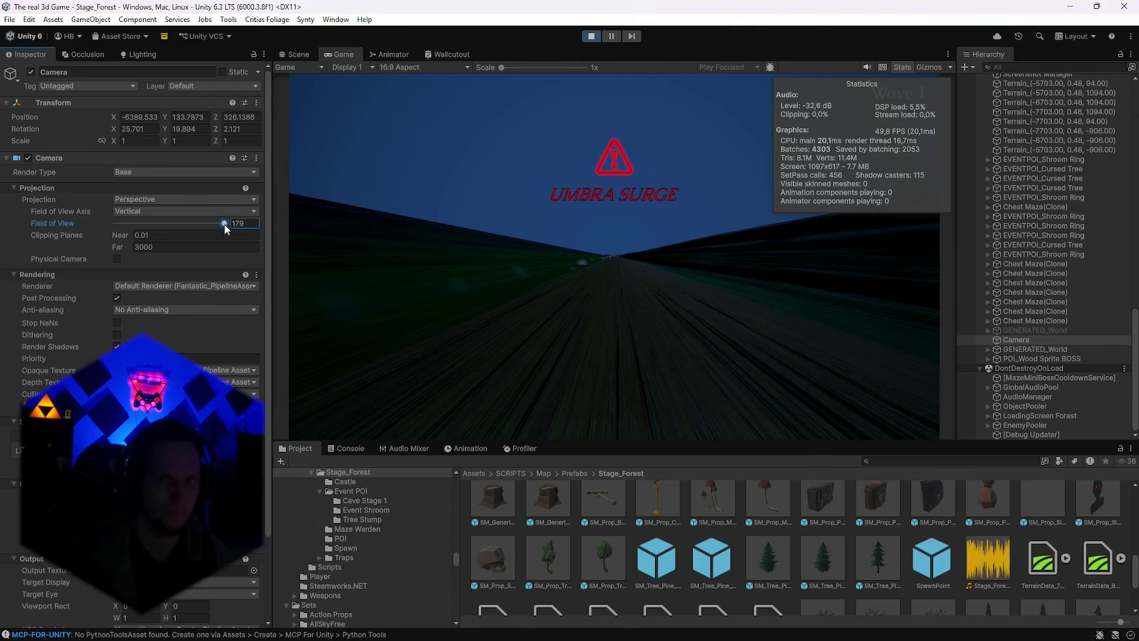
type("60")
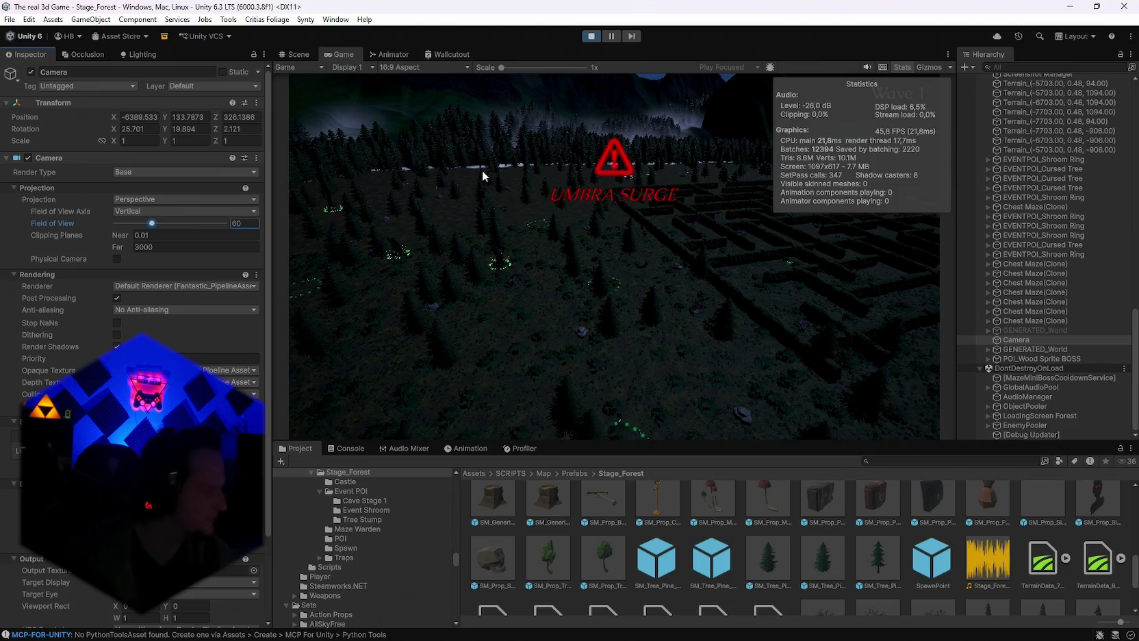
scroll(137, 445, "down", 3)
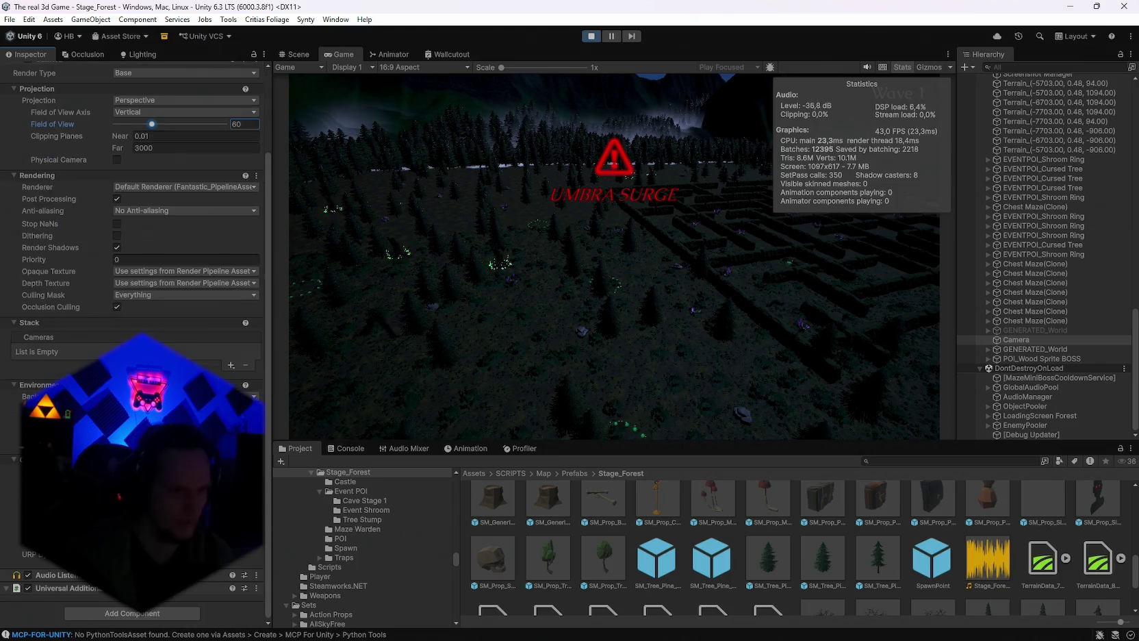
left_click(806, 561)
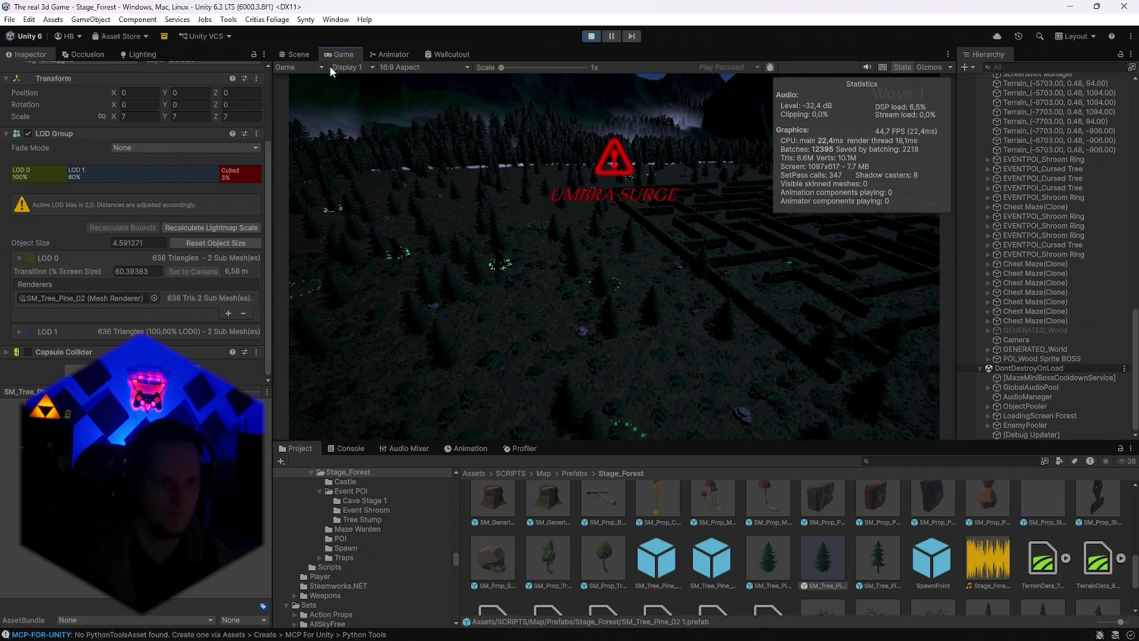
Fly through the pine forest in the Scene view, then switch the Camera's post-processing off.
left_click(295, 54)
mouse_move(592, 185)
left_mouse_down()
mouse_move(590, 285)
mouse_move(732, 296)
mouse_move(1035, 284)
mouse_move(831, 273)
mouse_move(834, 247)
mouse_move(73, 218)
mouse_move(224, 217)
mouse_move(194, 258)
left_mouse_up()
left_click(342, 54)
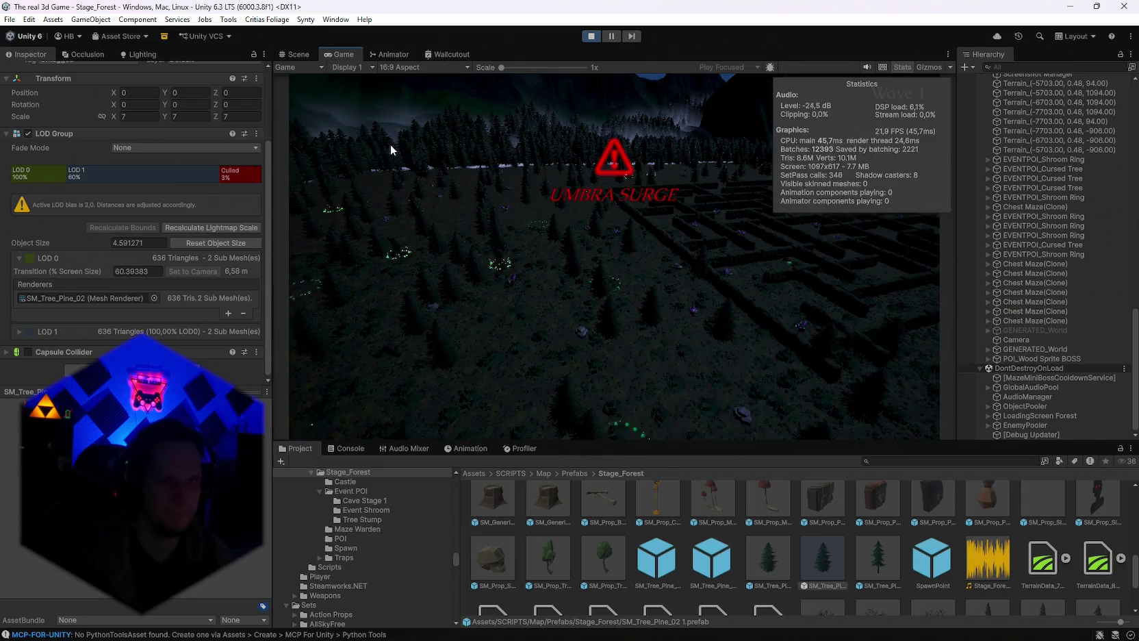
left_click(1018, 339)
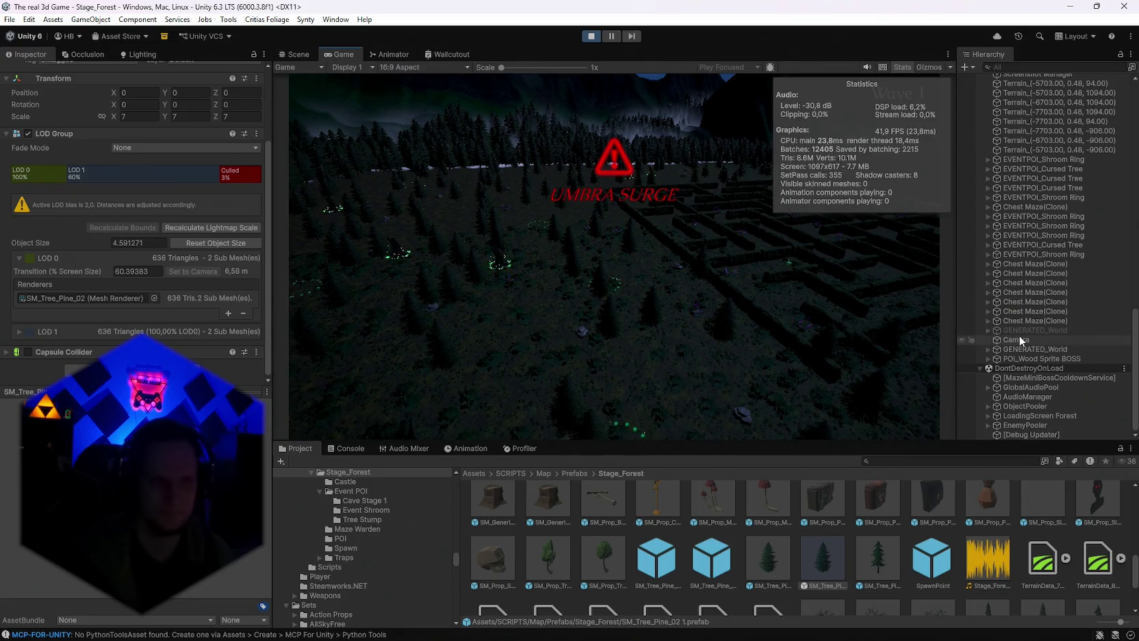
left_click(117, 298)
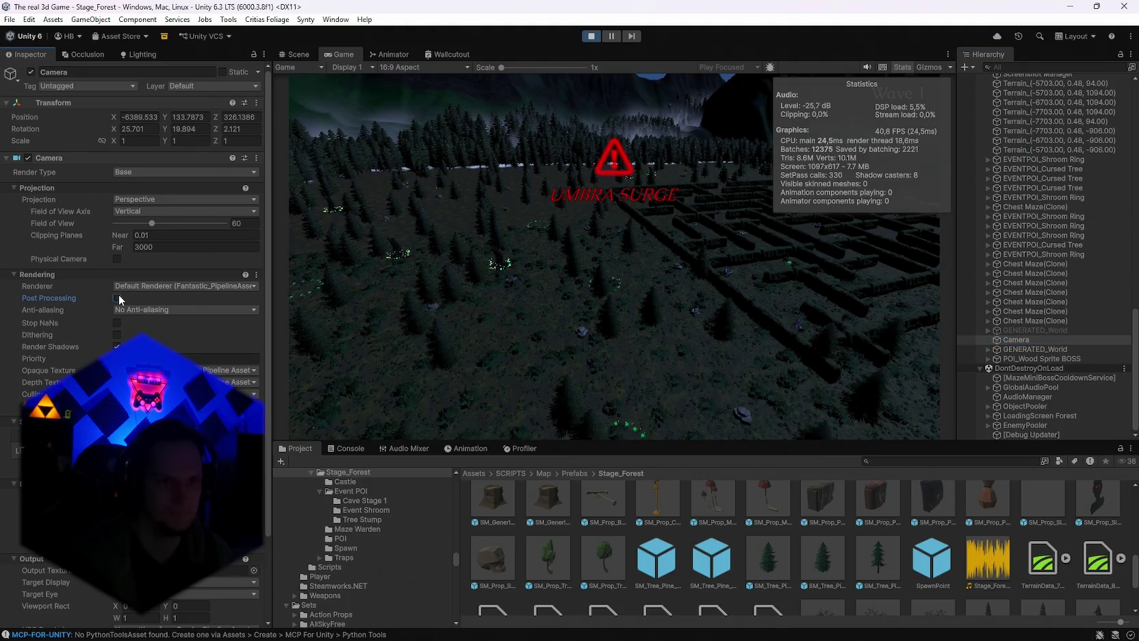
Re-enable post-processing and settle on FXAA anti-aliasing after trying SMAA and TAA.
left_click(117, 298)
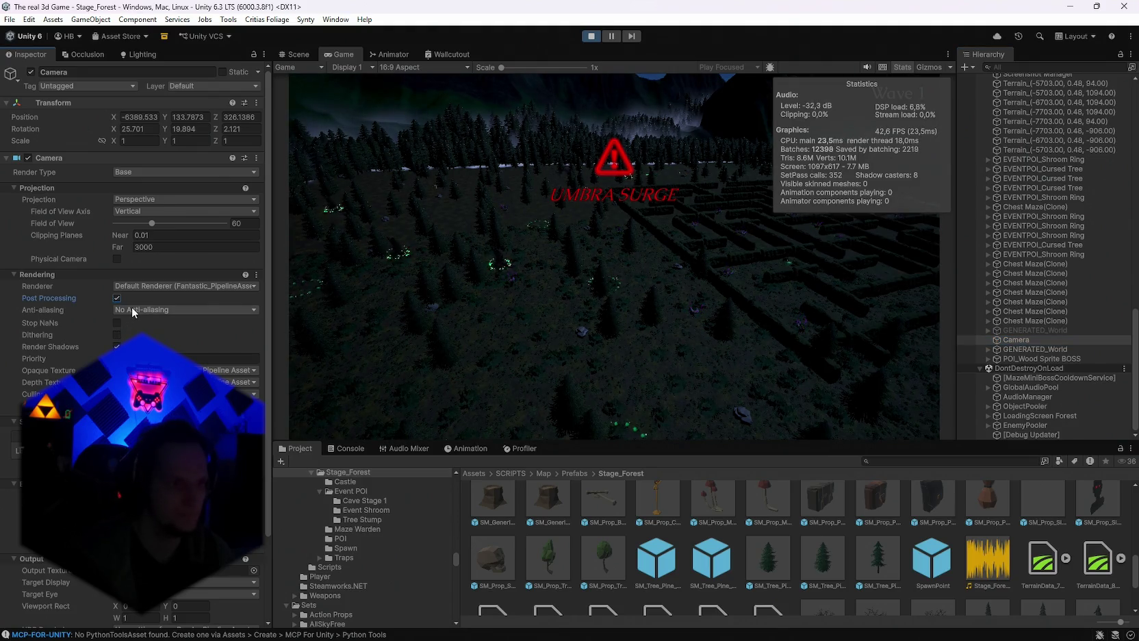
left_click(132, 309)
left_click(140, 335)
left_click(135, 310)
left_click(145, 348)
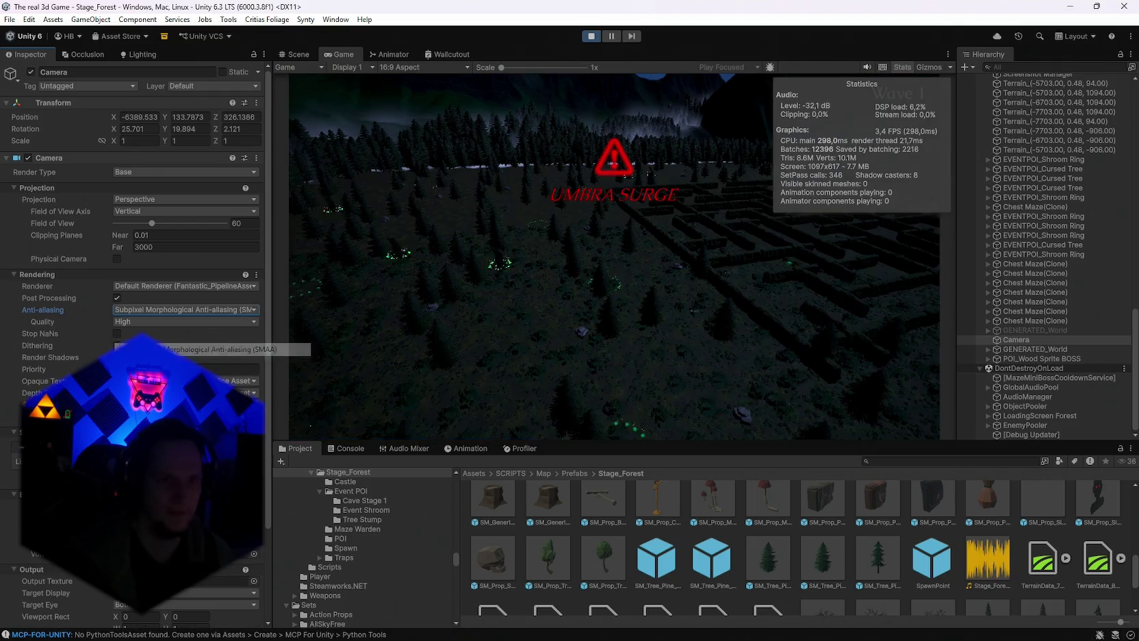
left_click(131, 311)
left_click(144, 361)
left_click(145, 311)
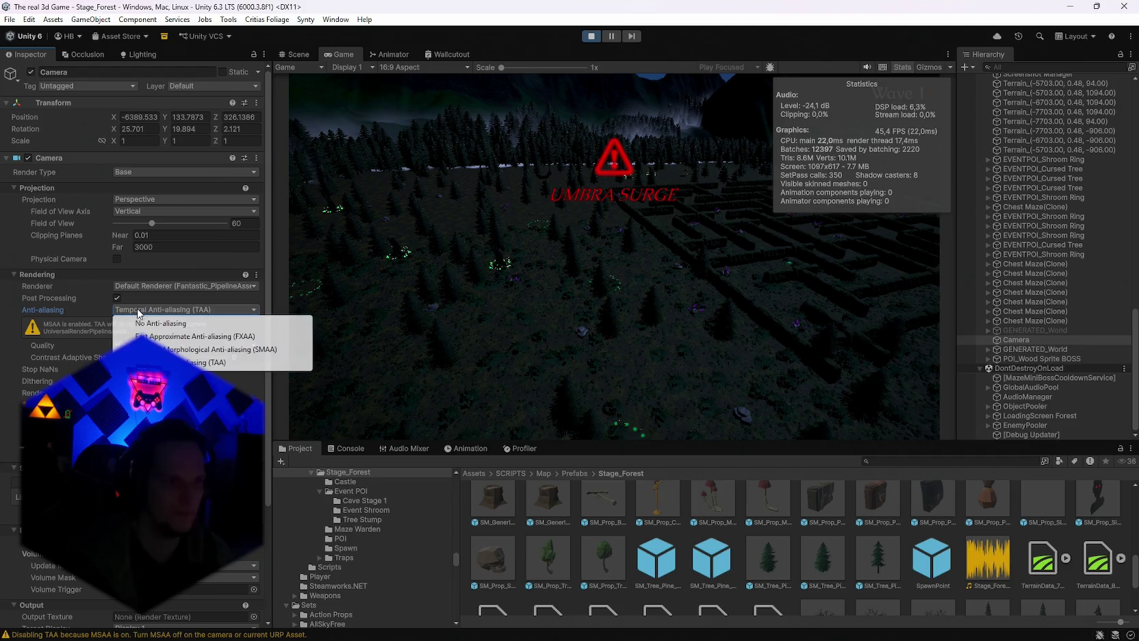
left_click(153, 339)
Enable Stop NaNs, review Priority, Opaque and Depth Texture, and show the Culling Mask layers.
left_click(117, 323)
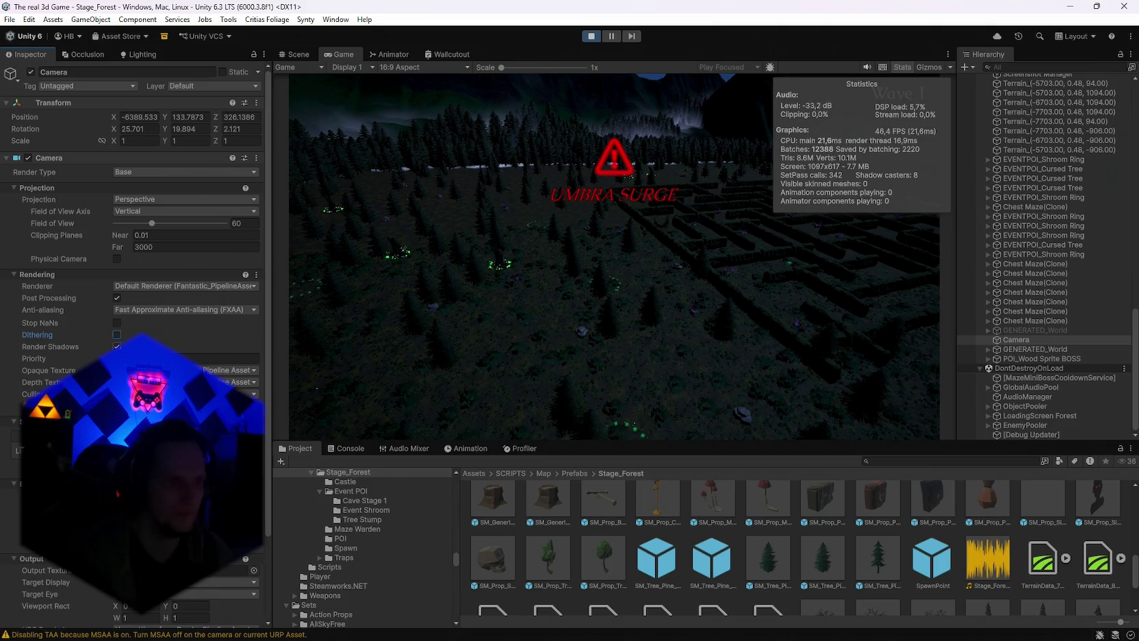
left_click(217, 358)
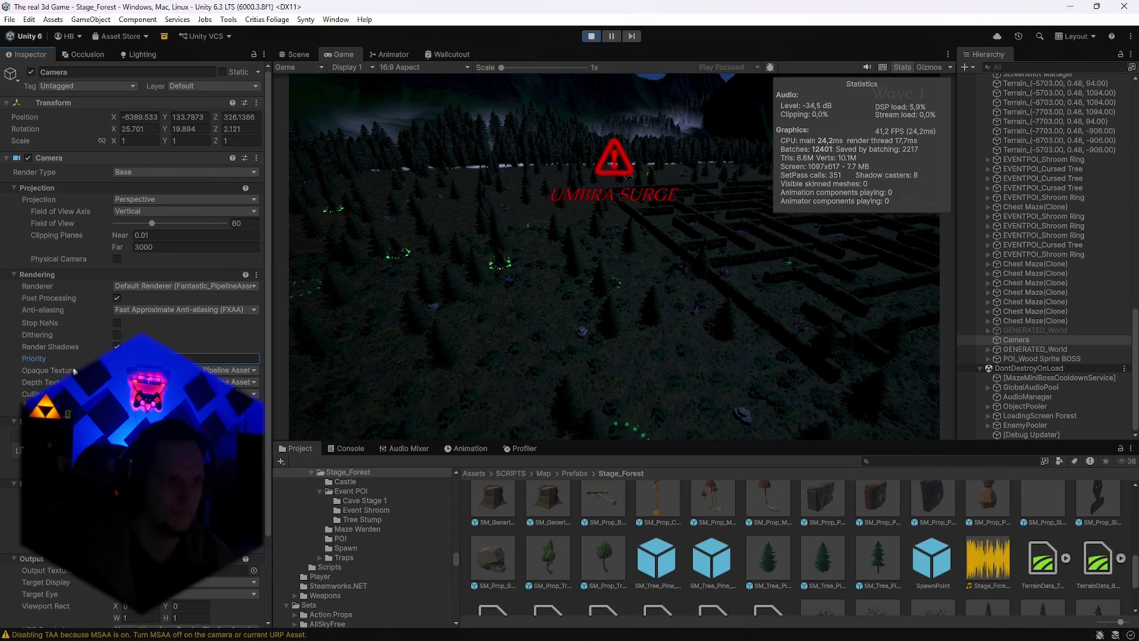
left_click(233, 369)
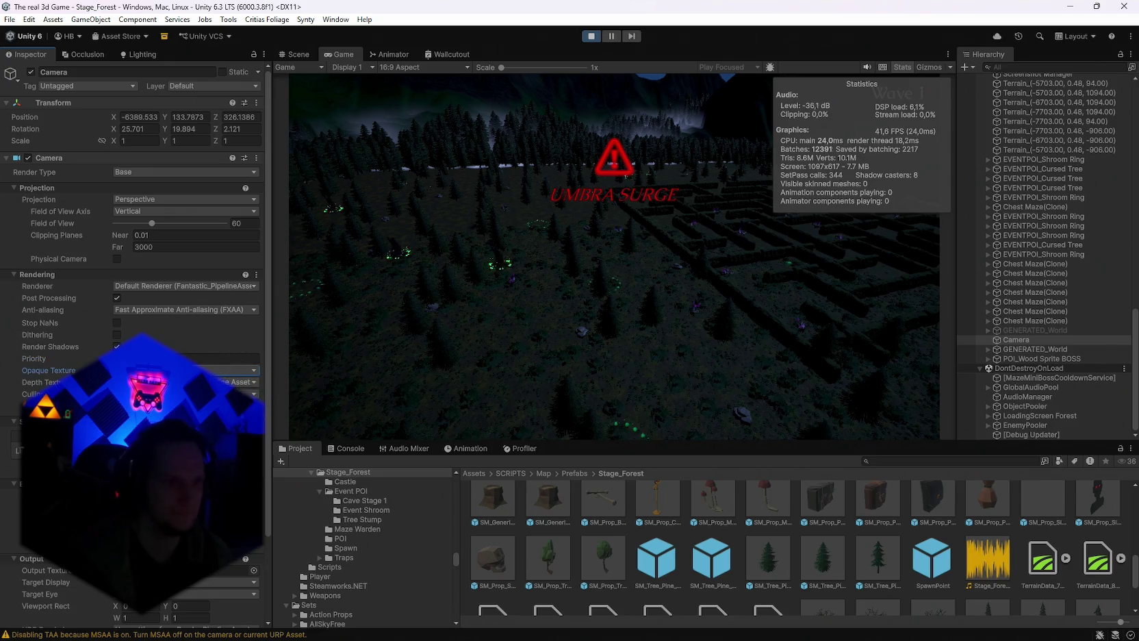
left_click(233, 382)
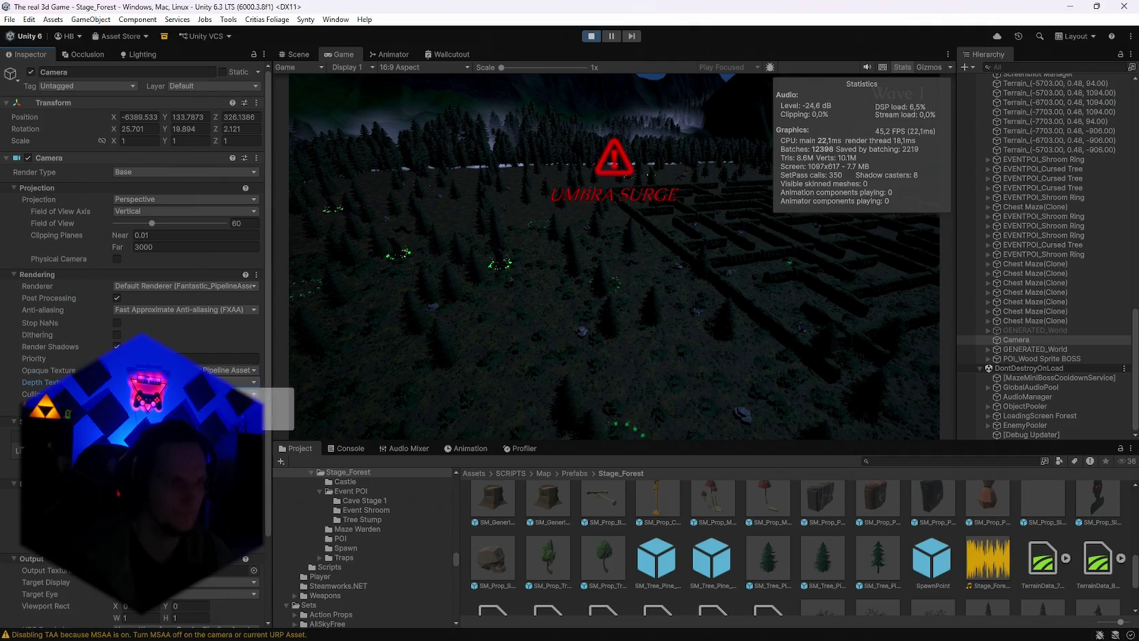
left_click(171, 393)
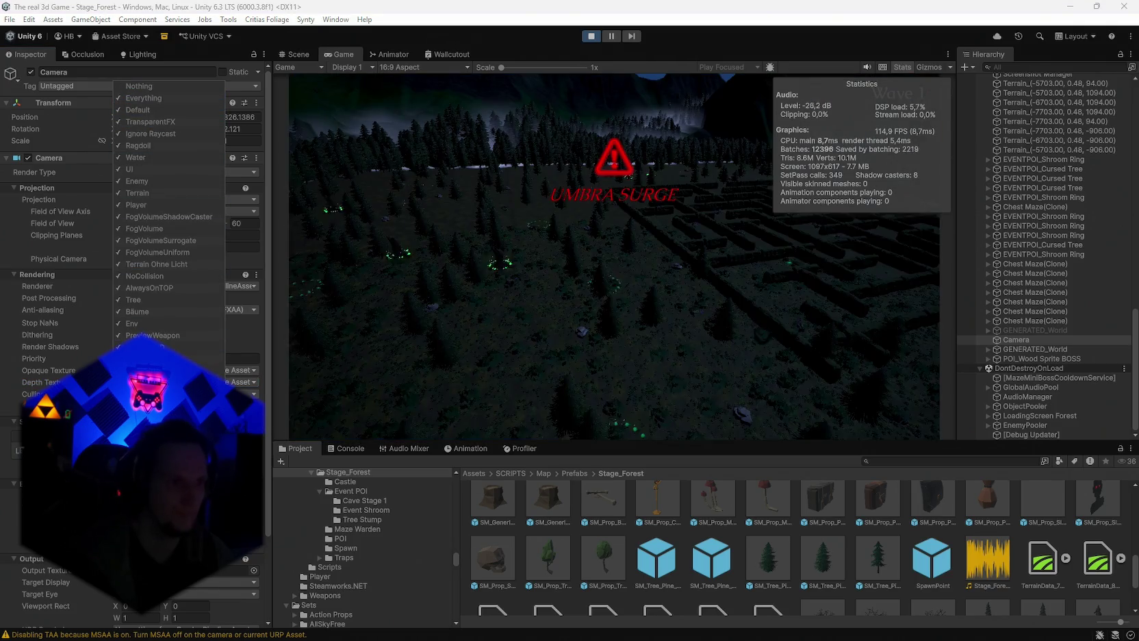
Close the layer list and keep the camera on Default Renderer after trying Fantastic_PipelineAsset_ForwardRenderer.
left_click(29, 370)
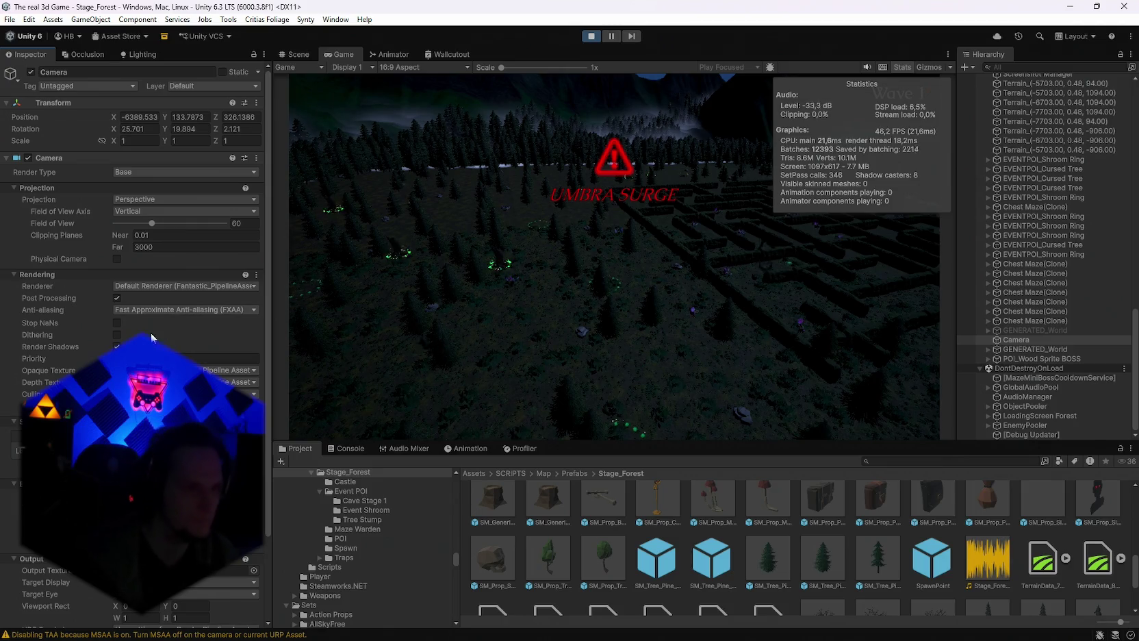
left_click(134, 286)
left_click(144, 312)
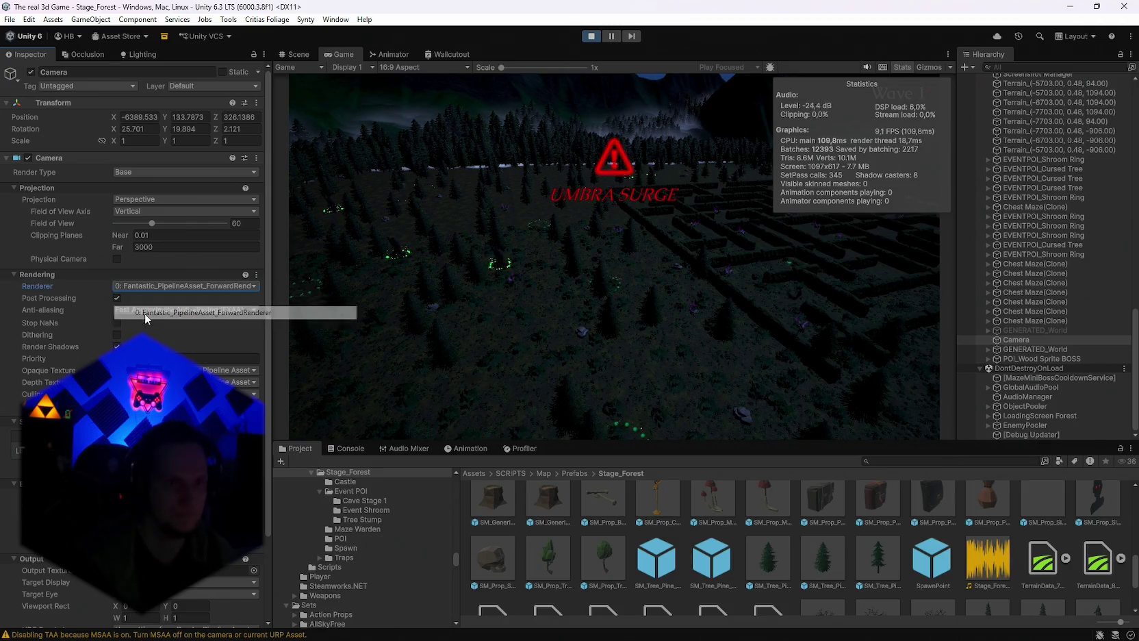
left_click(156, 288)
left_click(154, 296)
left_click(152, 286)
left_click(144, 312)
left_click(140, 286)
left_click(136, 299)
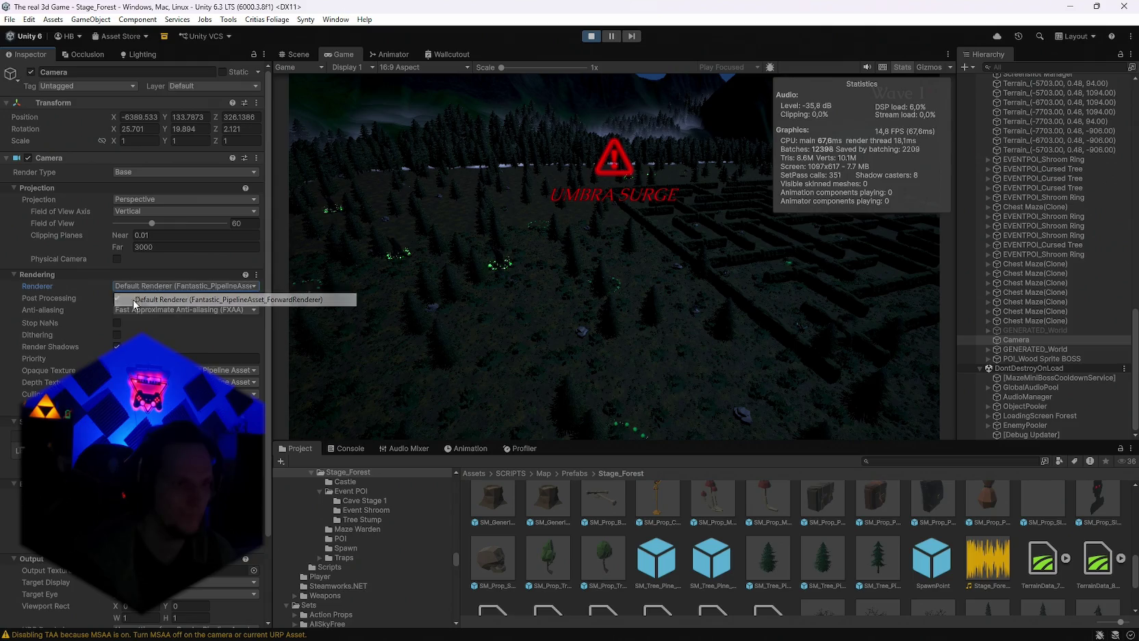
left_click(146, 295)
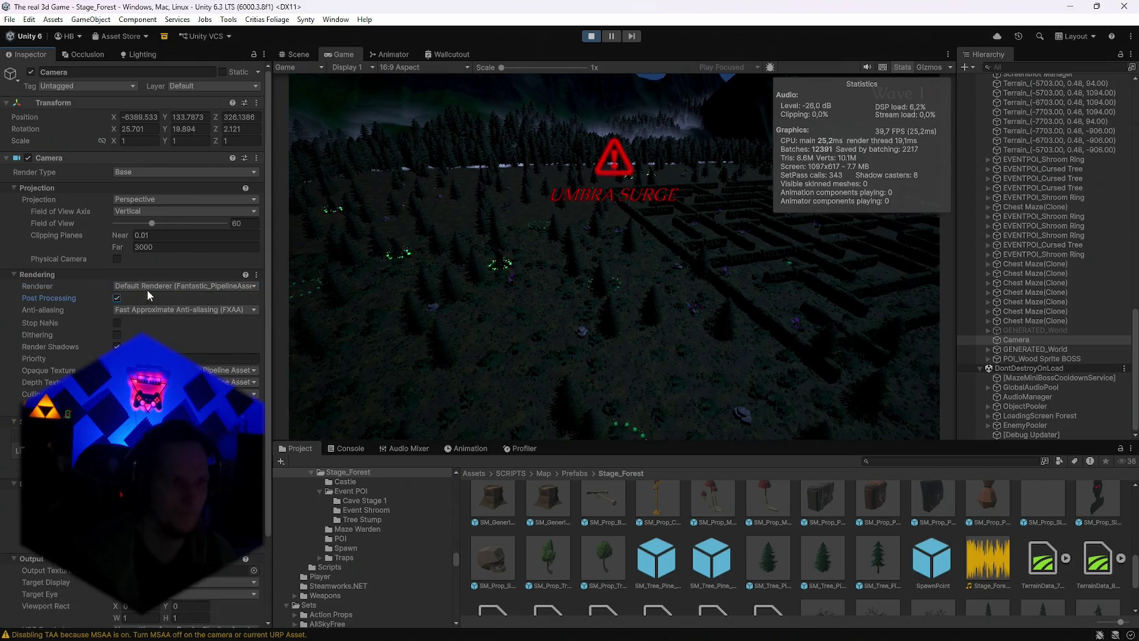
Search the project for 'pipelin' and open Beautiful_PipelineAsset_ForwardRenderer.
left_click(900, 461)
type("pipeli")
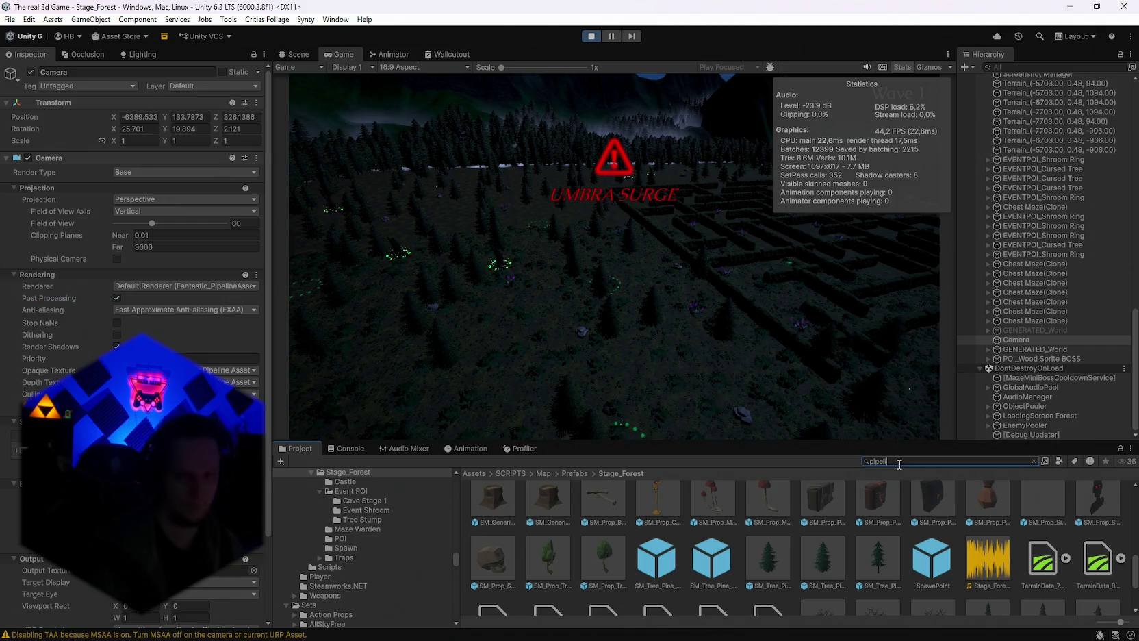
type("n")
left_click(603, 512)
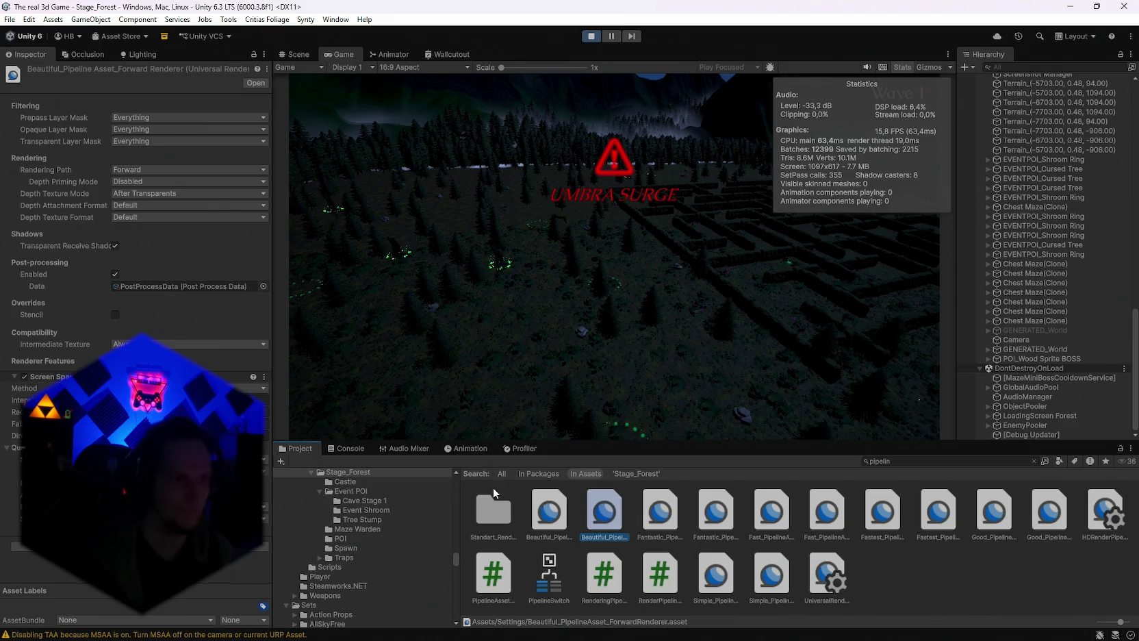
Select Beautiful_Pipeline Asset and leave MSAA at 2x after trying 4x and 8x.
left_click(558, 523)
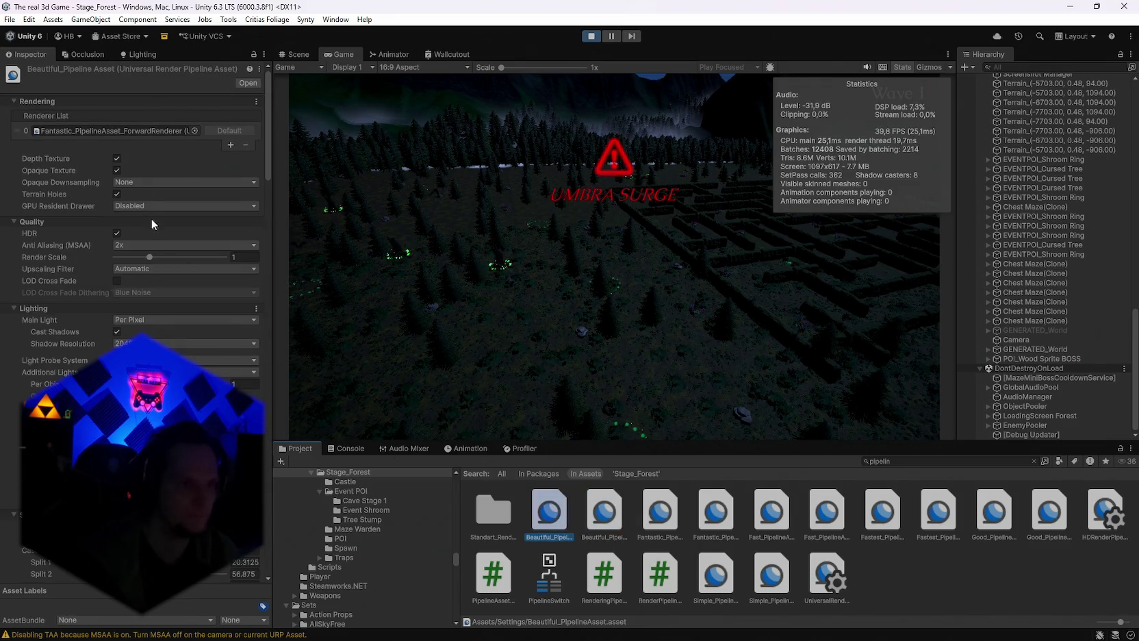
left_click(134, 247)
left_click(140, 284)
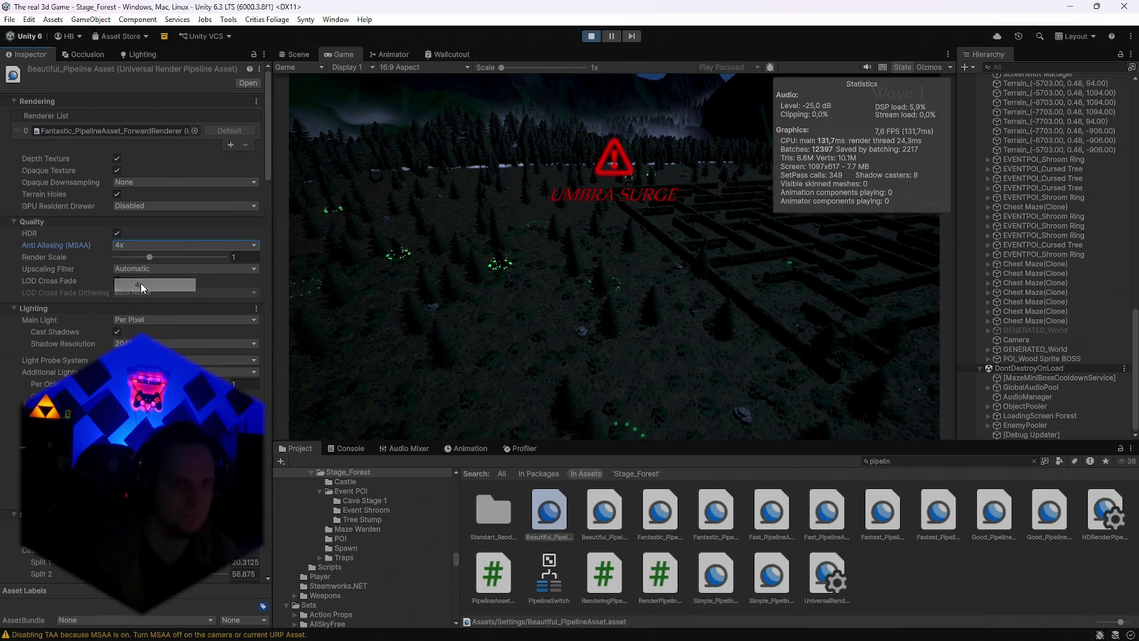
left_click(127, 246)
left_click(140, 297)
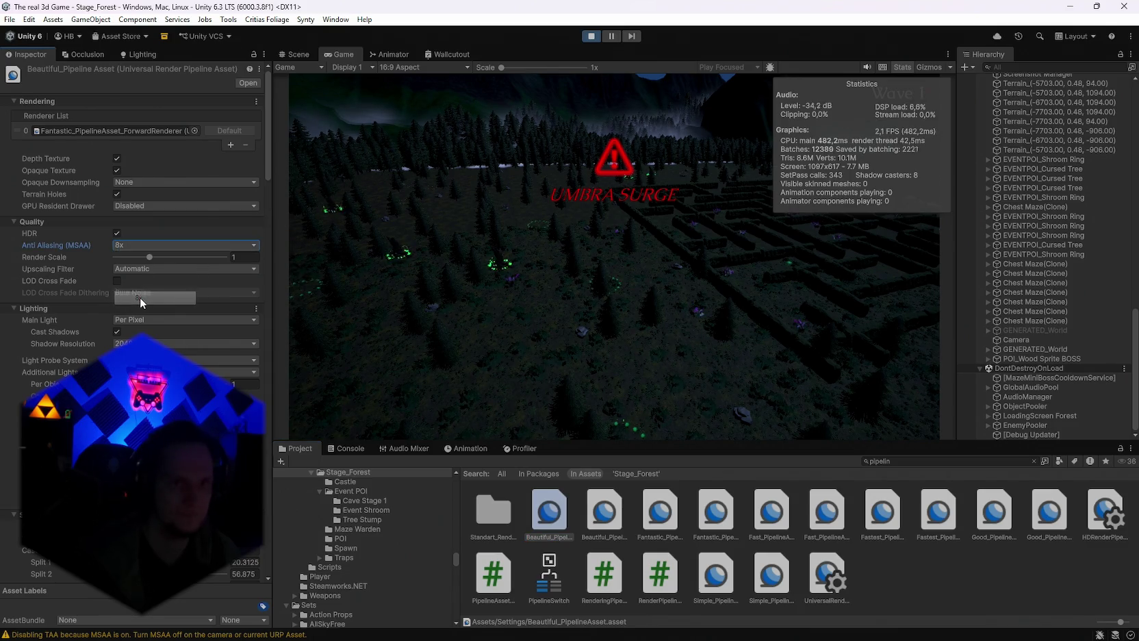
left_click(141, 248)
left_click(176, 273)
Reset render scale to 1, keep upscaling filter Automatic, enable LOD Cross Fade, disable Opaque Texture.
left_click_drag(150, 256, 239, 256)
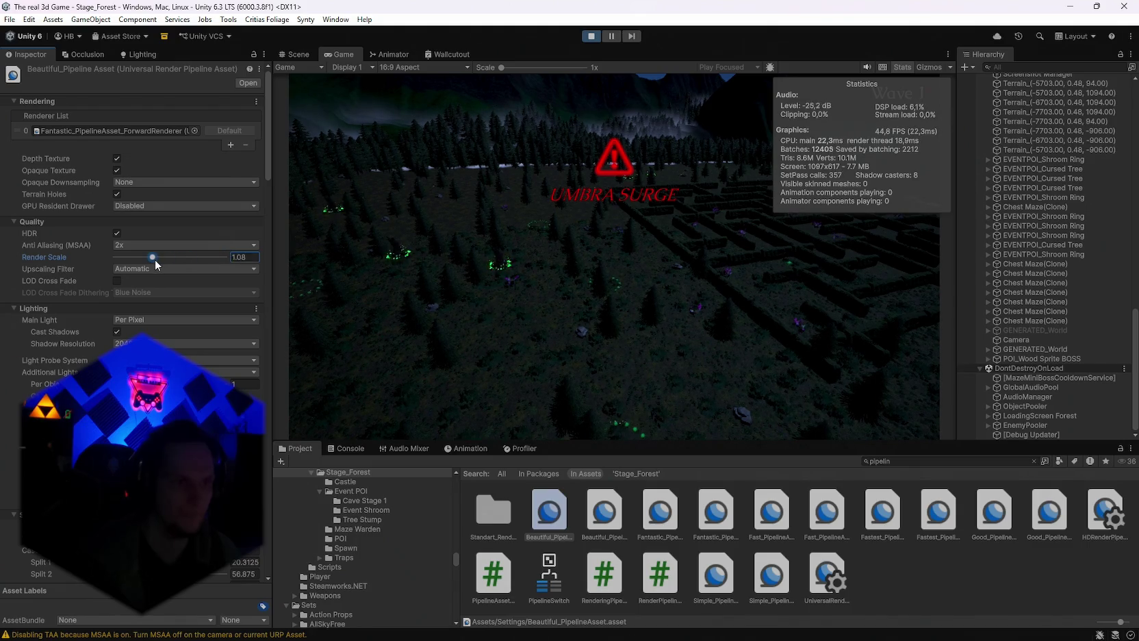
left_click(251, 256)
type("1")
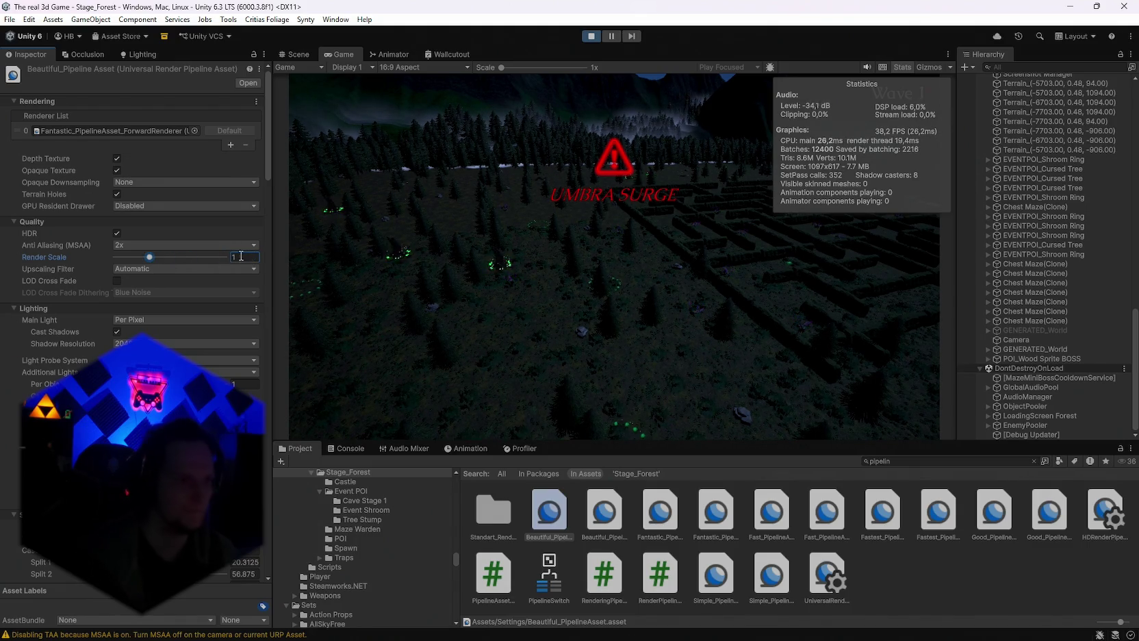
left_click(130, 268)
left_click(145, 295)
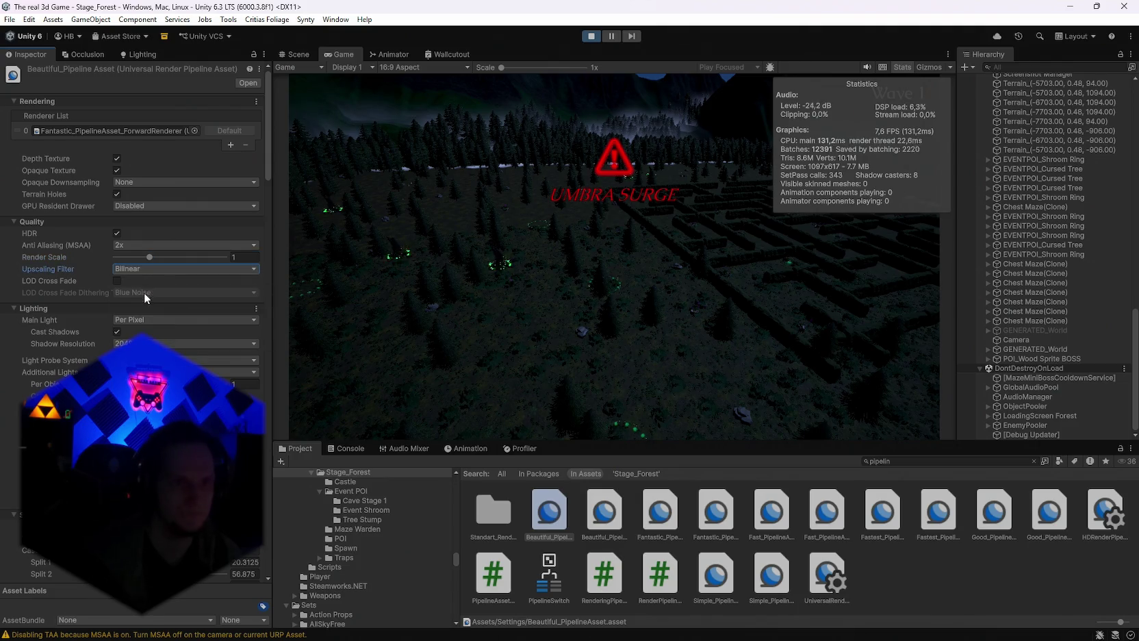
left_click(124, 270)
left_click(119, 284)
left_click(117, 281)
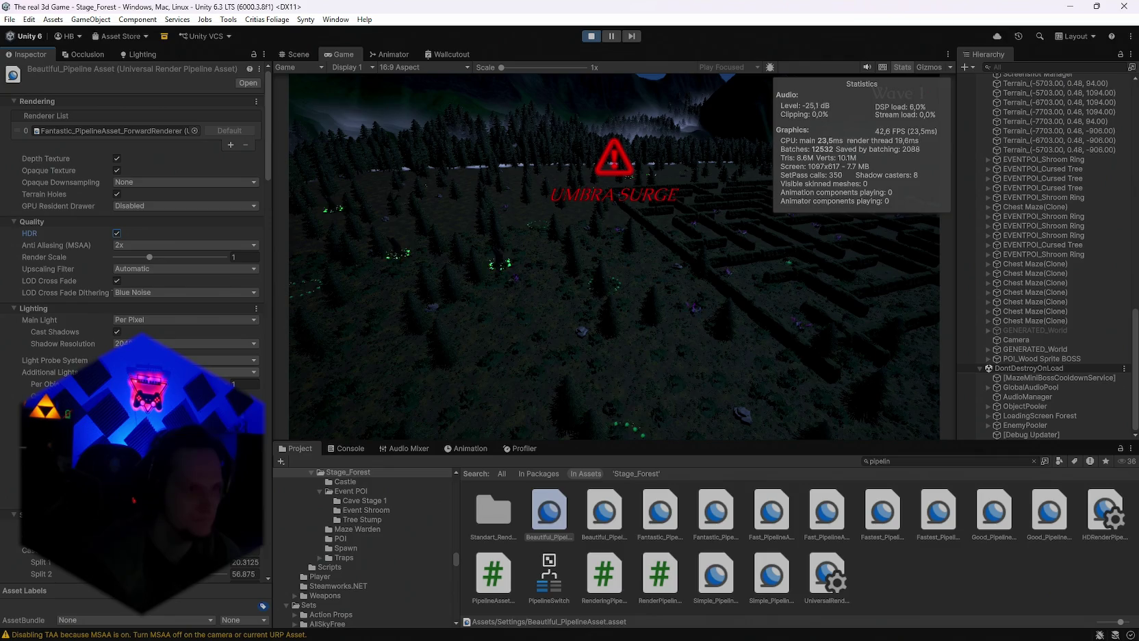
left_click(117, 171)
Turn Opaque Texture back on and set shadow max distance to 100 in metric units.
left_click(117, 171)
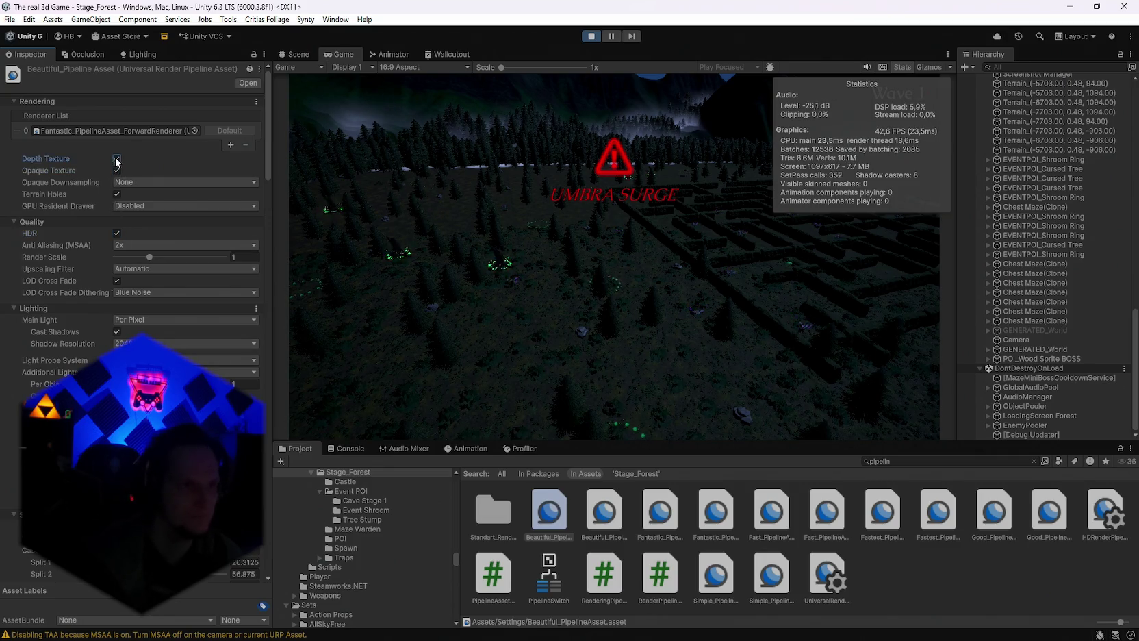
scroll(115, 280, "down", 10)
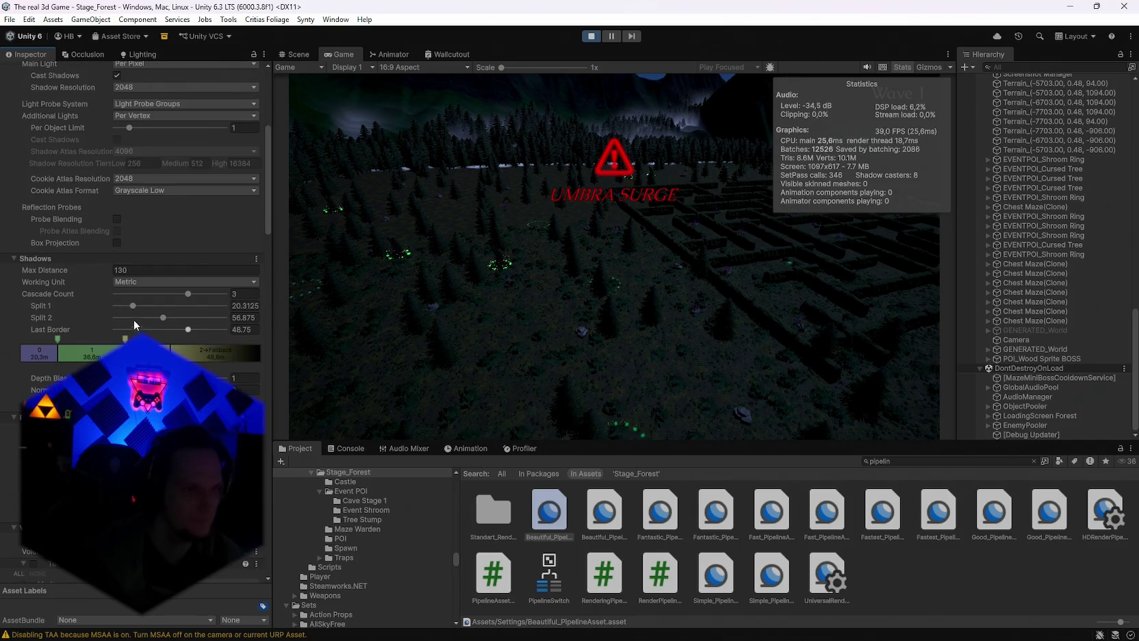
left_click(133, 283)
left_click(140, 307)
left_click(125, 284)
left_click(130, 295)
mouse_move(103, 270)
left_mouse_down()
mouse_move(337, 276)
mouse_move(62, 280)
mouse_move(139, 271)
left_mouse_up()
double_click(139, 270)
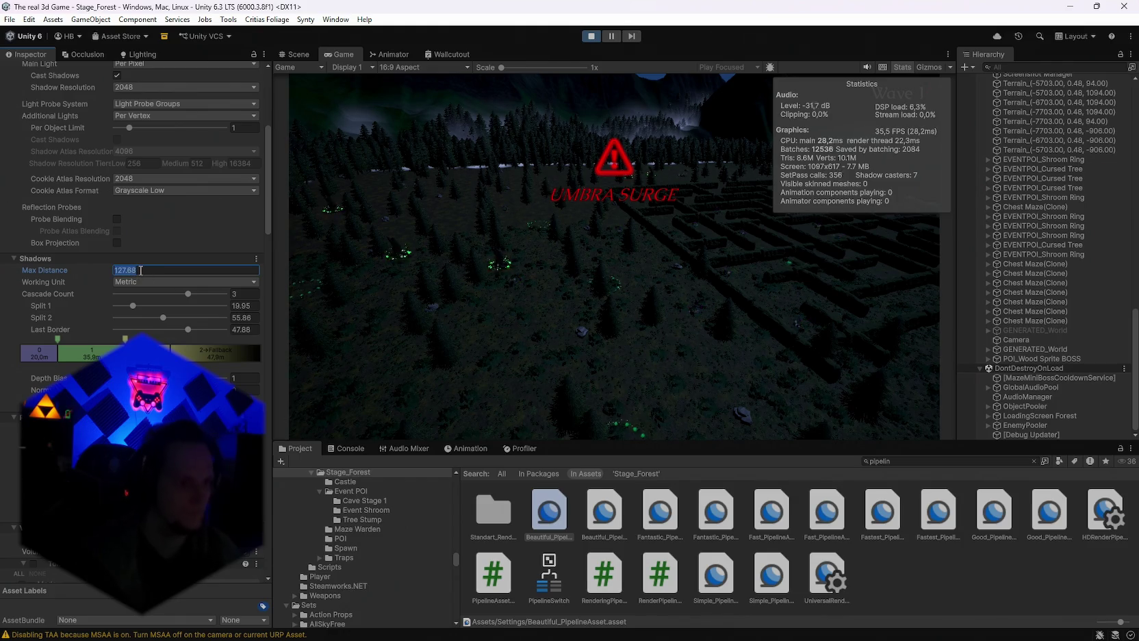
type("100")
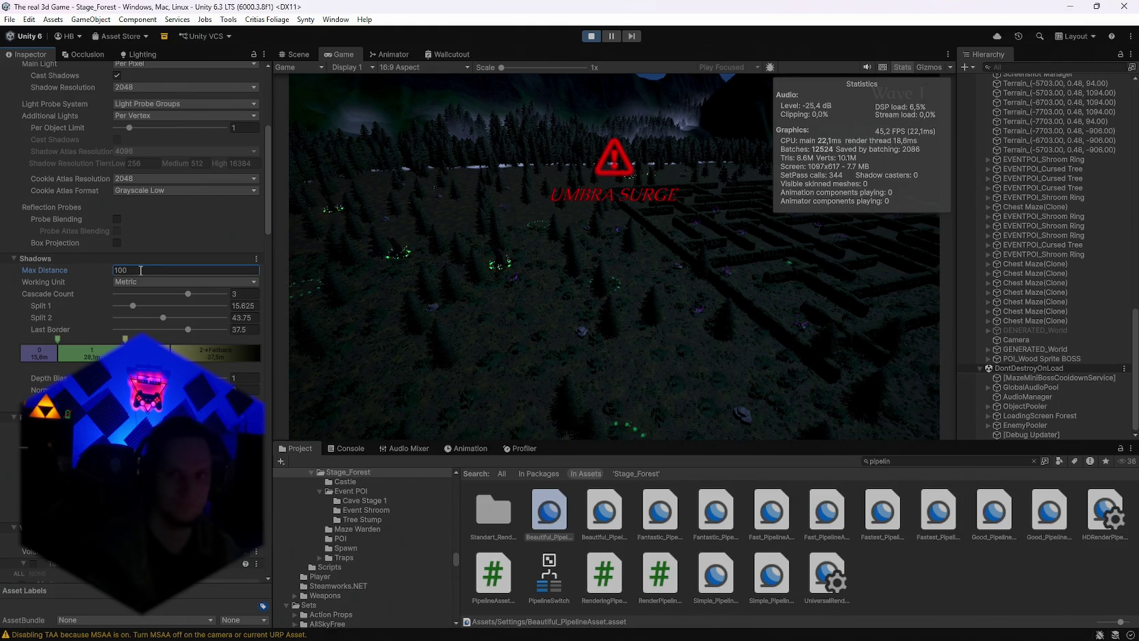
Leave soft shadows off and color grading on High Dynamic Range after trying alternatives.
scroll(126, 325, "down", 2)
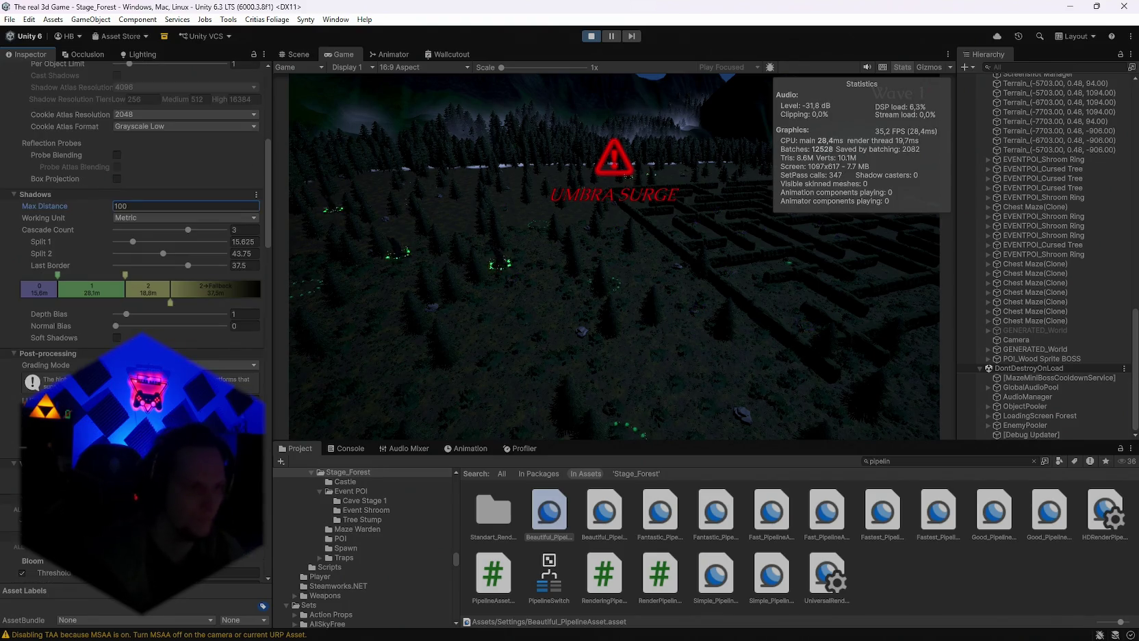
left_click(116, 338)
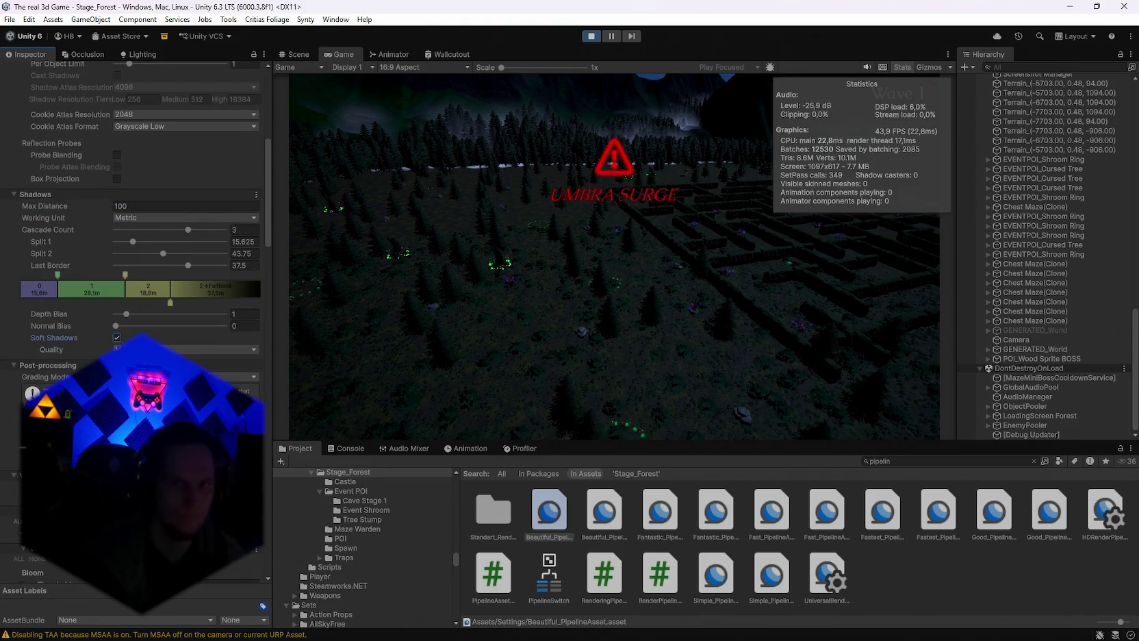
left_click(117, 337)
left_click(206, 365)
left_click(205, 377)
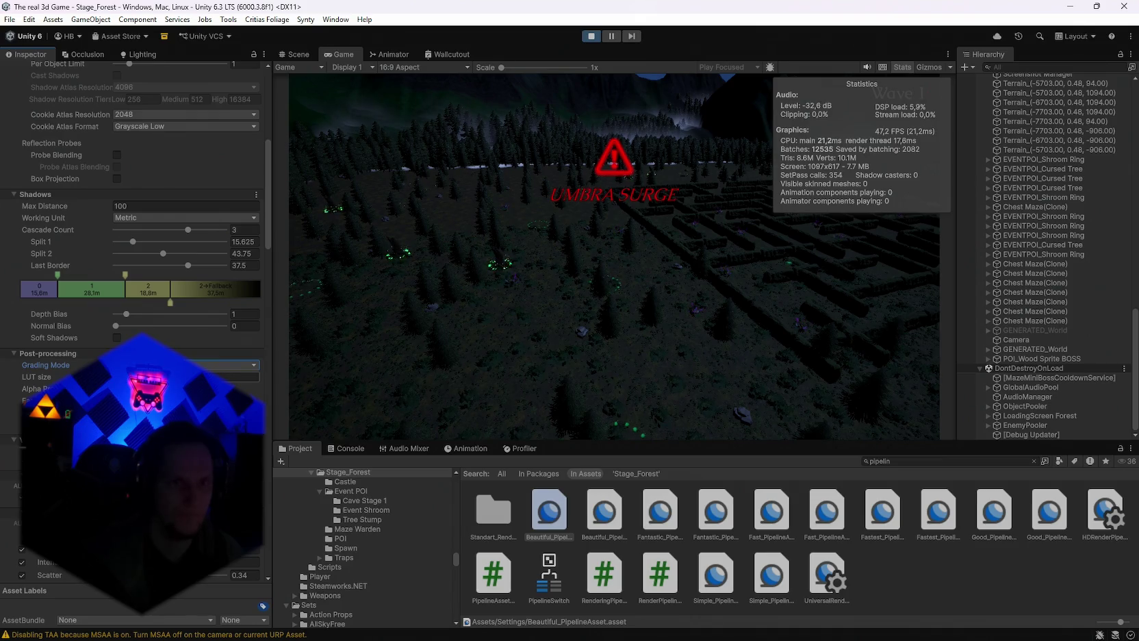
left_click(205, 365)
left_click(205, 375)
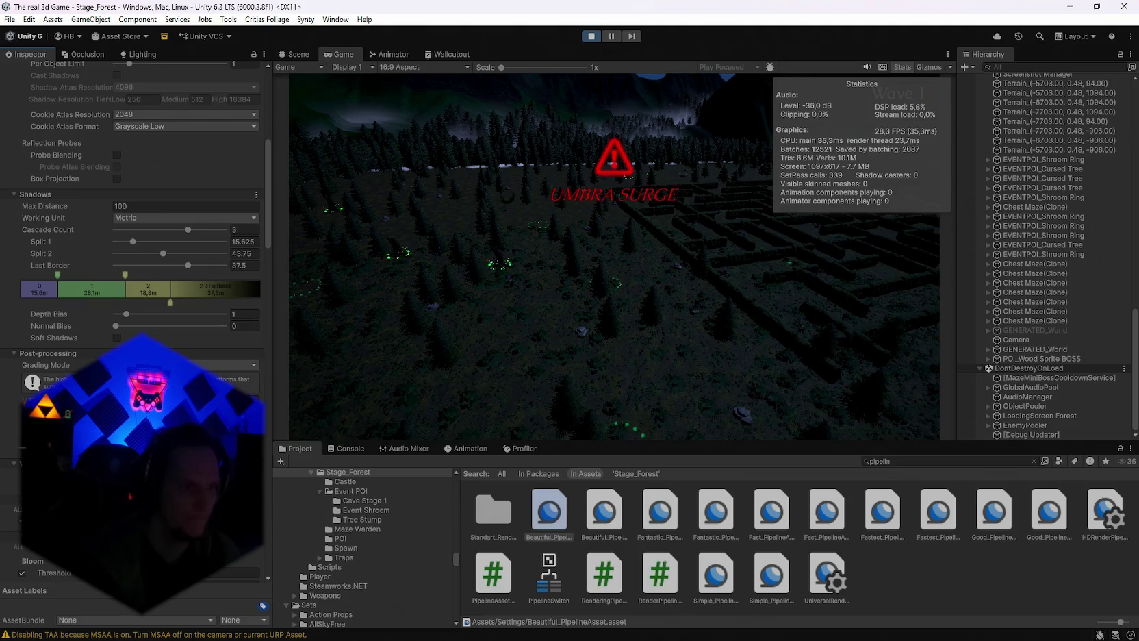
Set volume update mode to Via Scripting and locate the assigned volume profile.
scroll(137, 308, "down", 3)
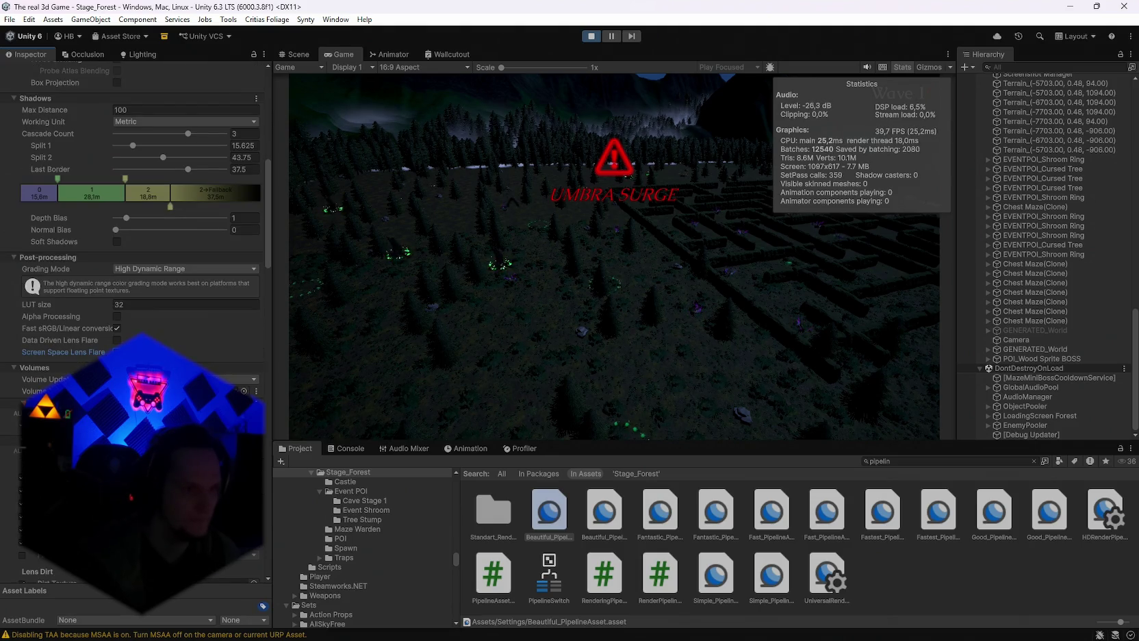
scroll(130, 308, "down", 1)
left_click(185, 347)
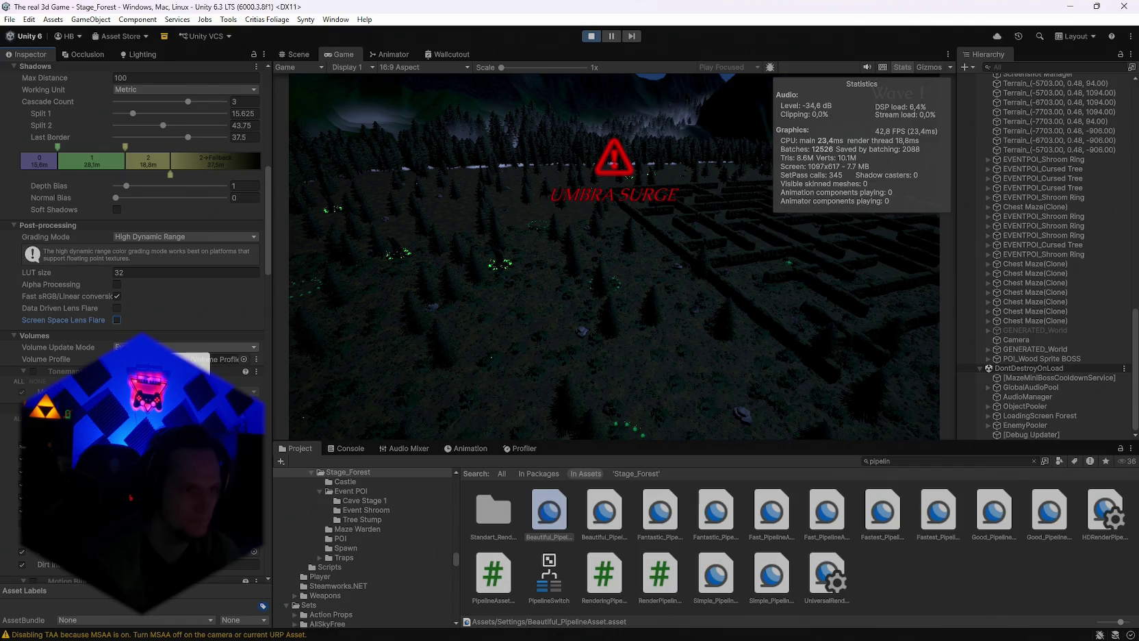
left_click(182, 368)
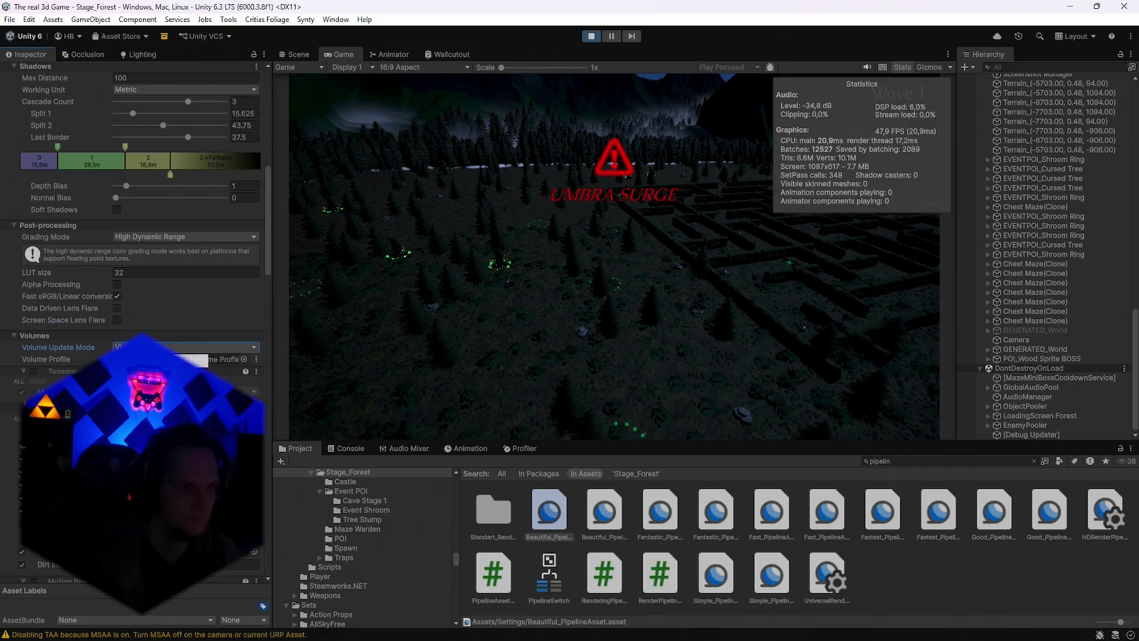
left_click(212, 359)
Toggle Color Adjustments, Vignette and Bloom off and back on to compare performance.
scroll(14, 345, "down", 20)
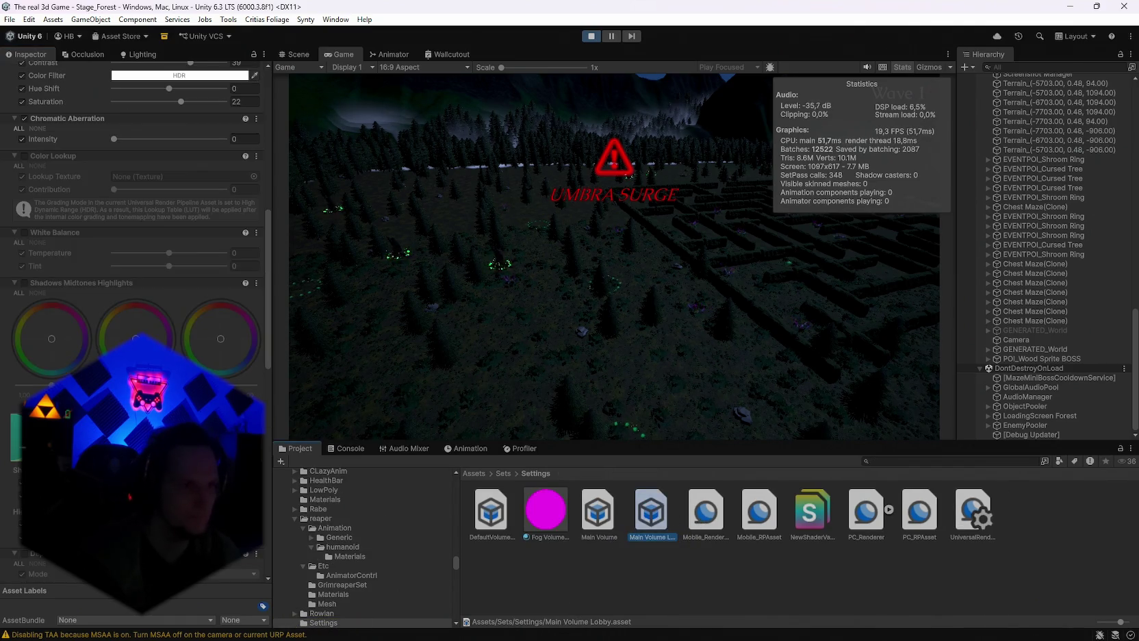
left_click(24, 350)
left_click(24, 349)
left_click(25, 260)
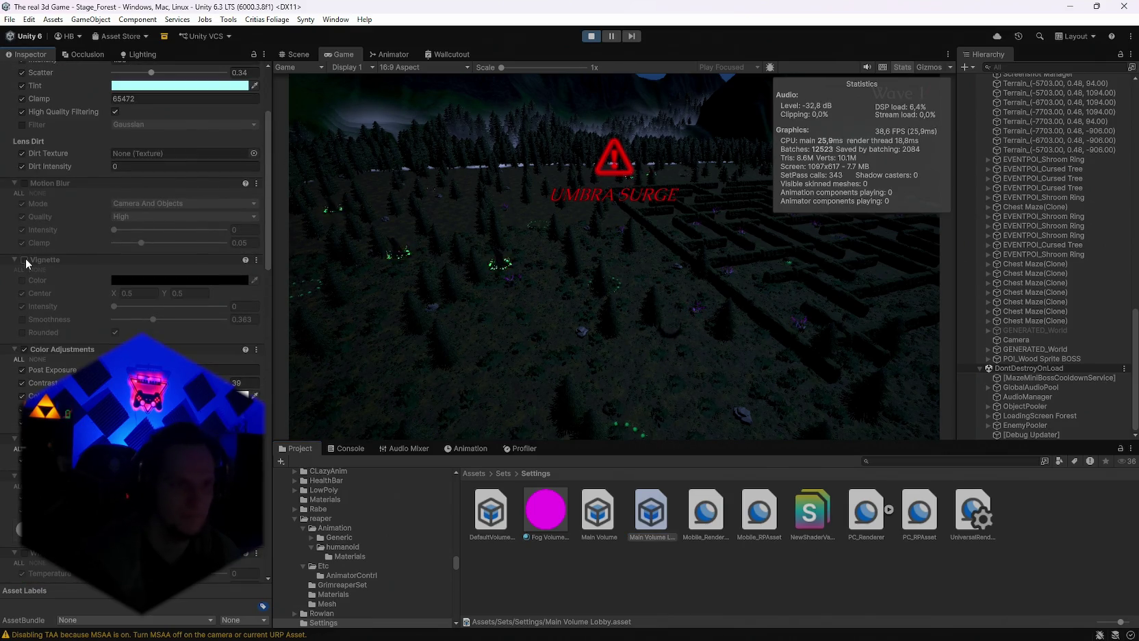
left_click(25, 260)
scroll(76, 309, "up", 5)
left_click(25, 138)
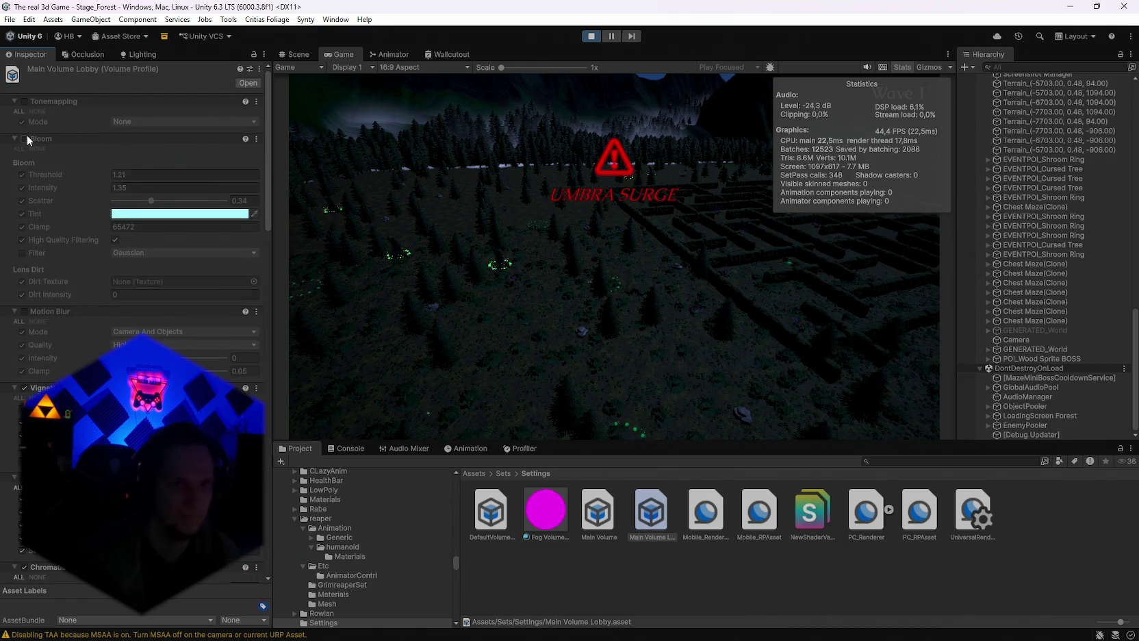
left_click(25, 139)
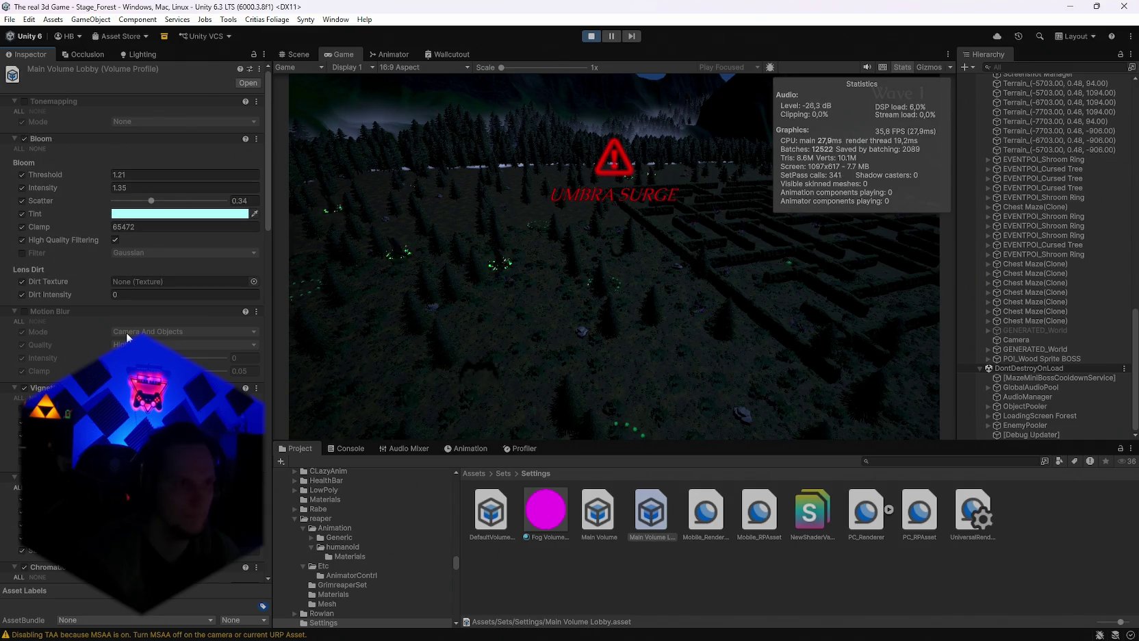
scroll(137, 308, "down", 2)
scroll(136, 308, "down", 6)
scroll(133, 308, "down", 10)
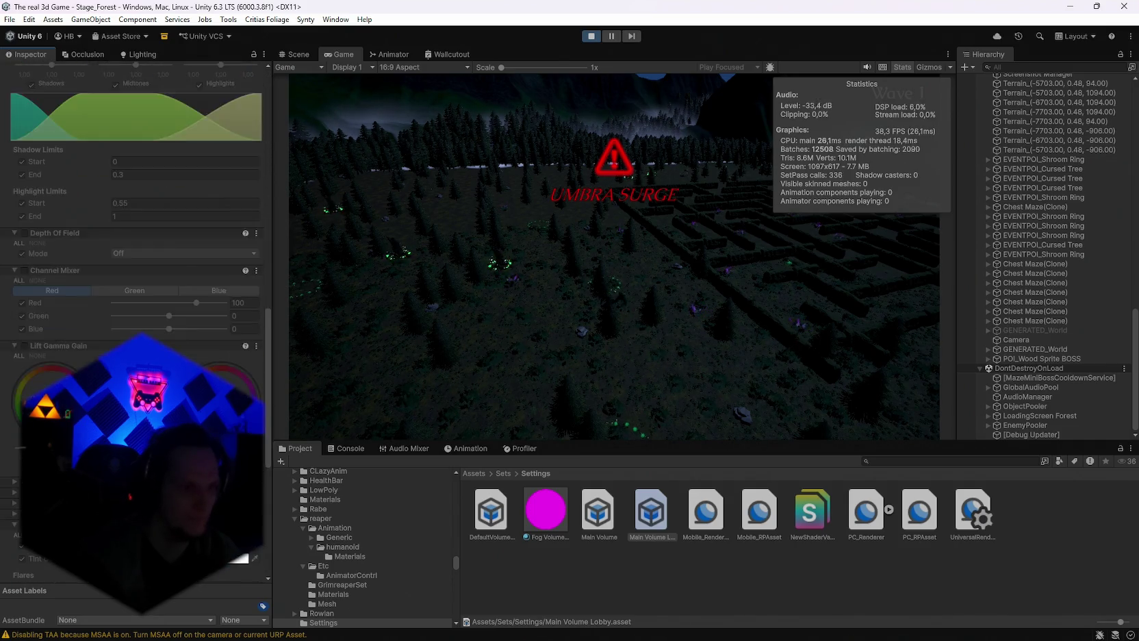
scroll(9, 356, "down", 6)
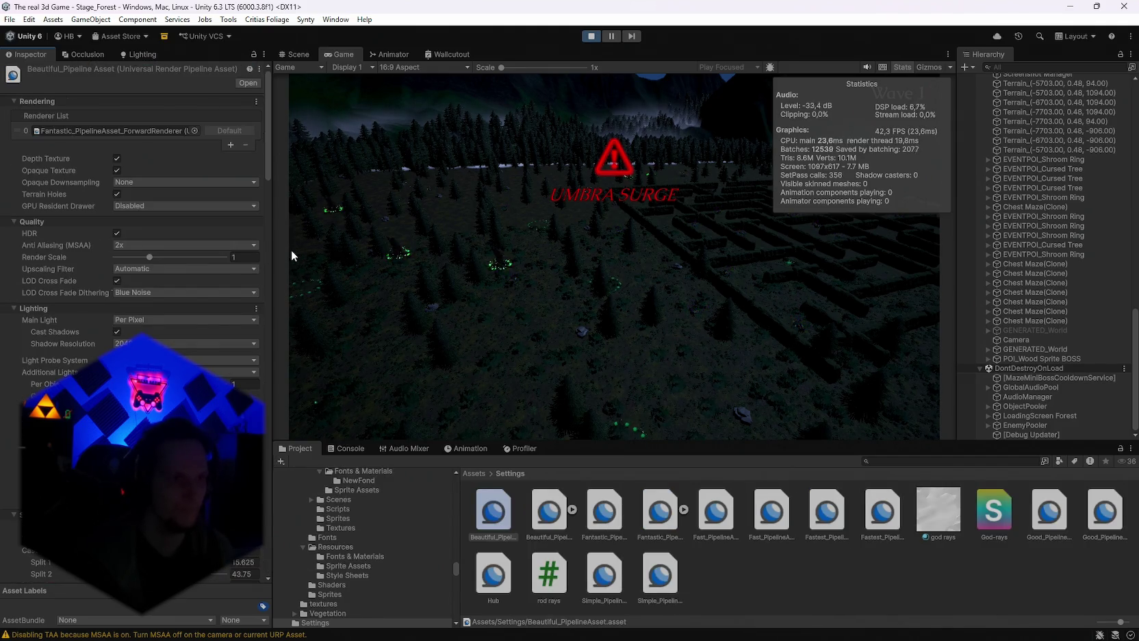
scroll(172, 327, "down", 5)
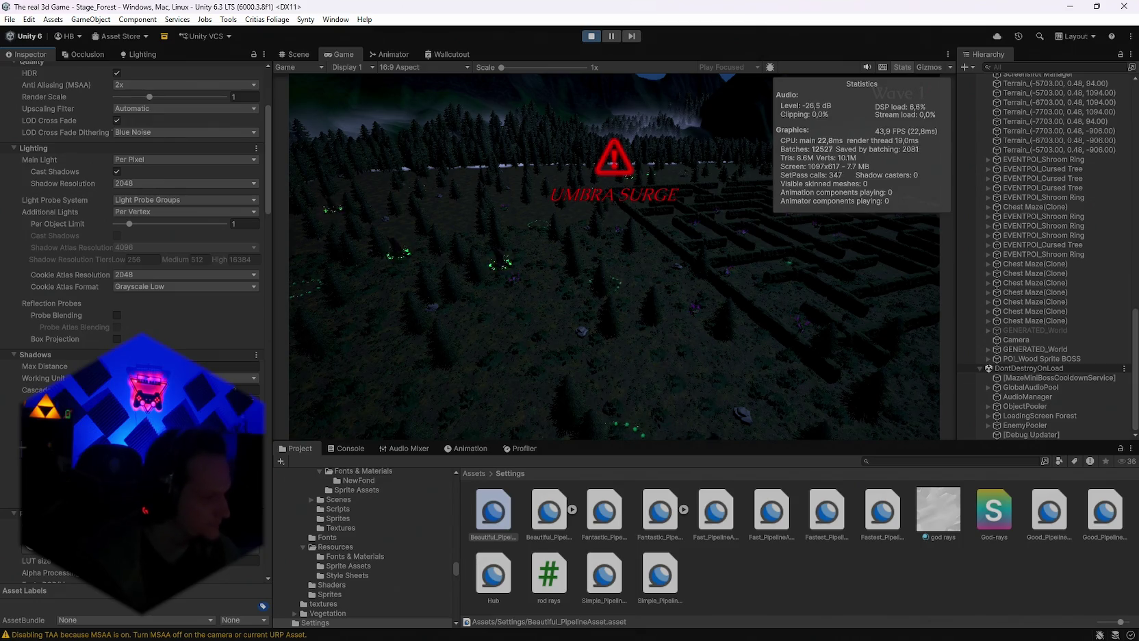
scroll(137, 322, "down", 10)
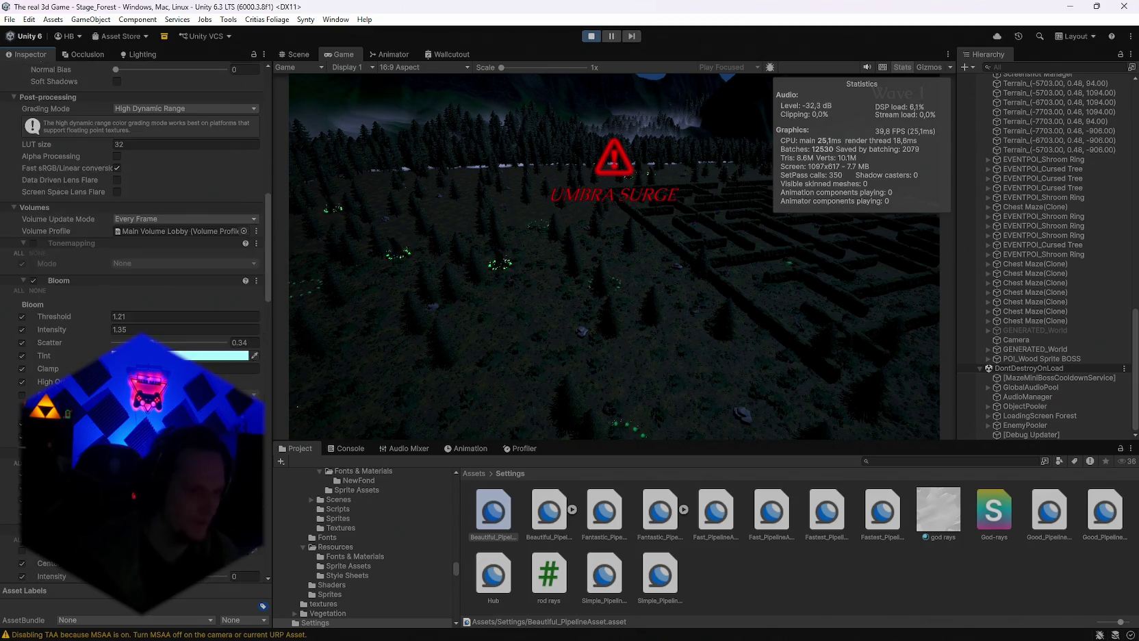
scroll(137, 322, "down", 5)
scroll(137, 321, "up", 4)
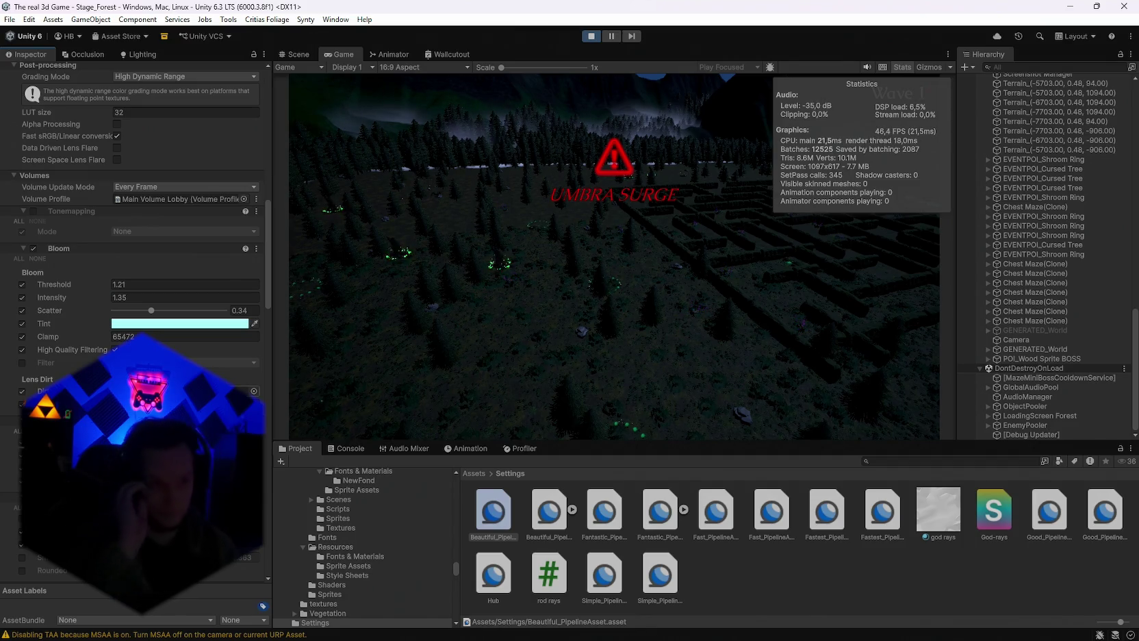
left_click(33, 249)
left_click(33, 249)
left_click(33, 248)
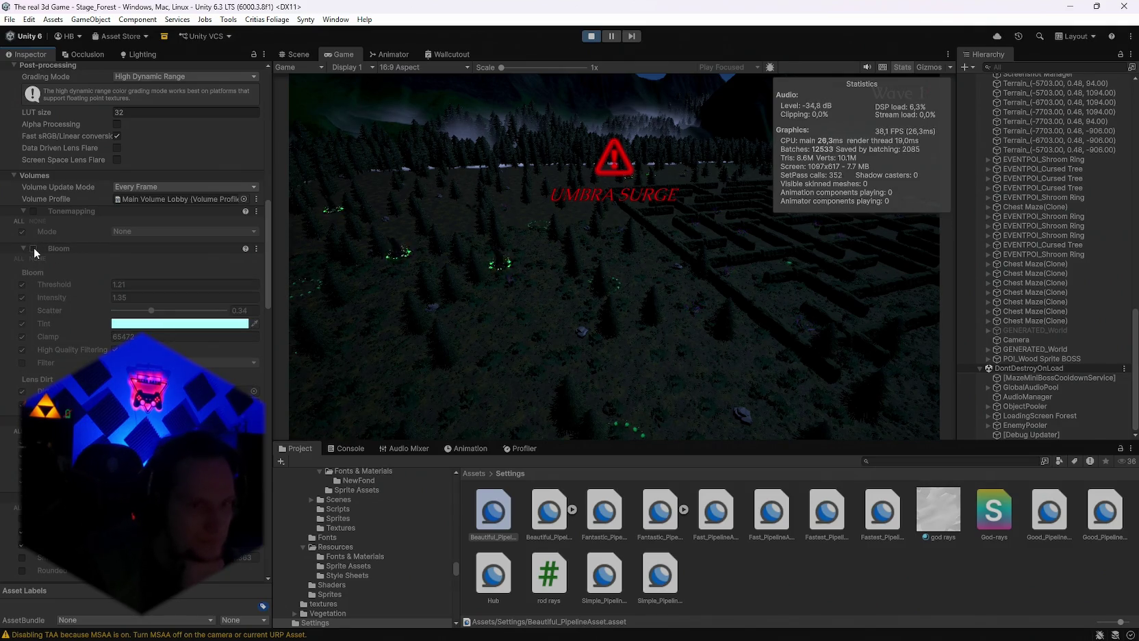
left_click(33, 248)
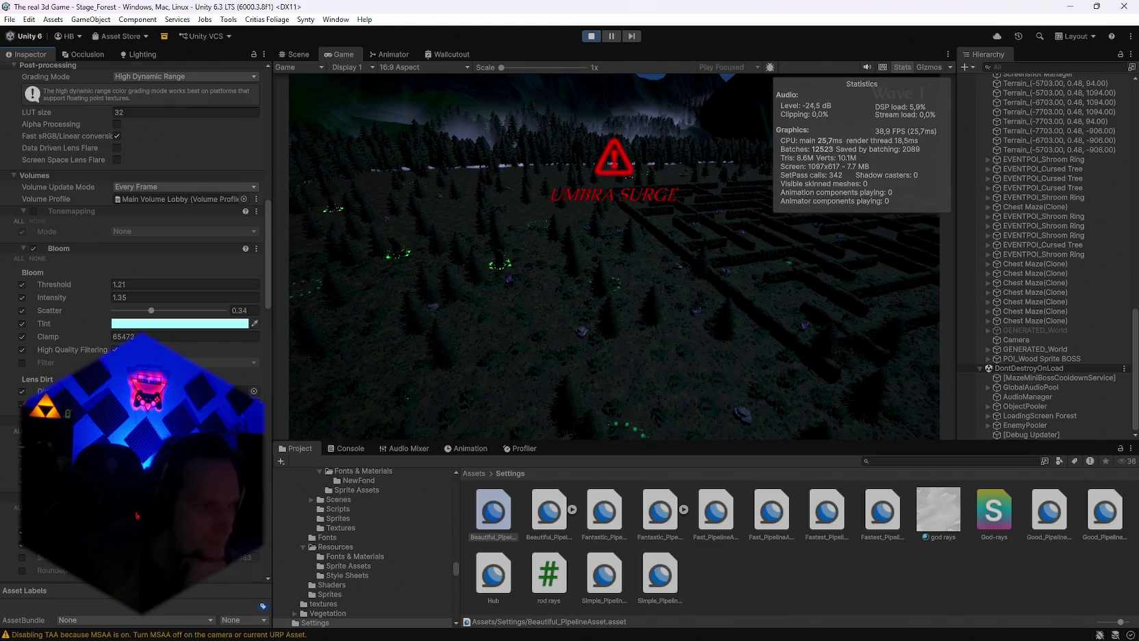
scroll(137, 308, "down", 3)
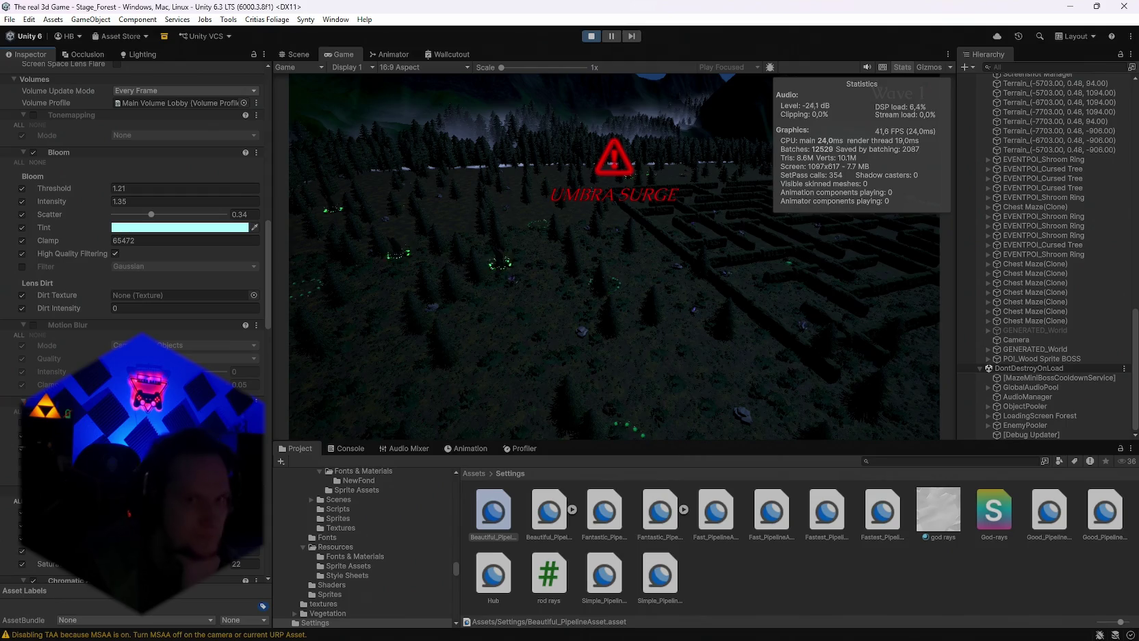
scroll(137, 206, "down", 12)
scroll(137, 308, "up", 15)
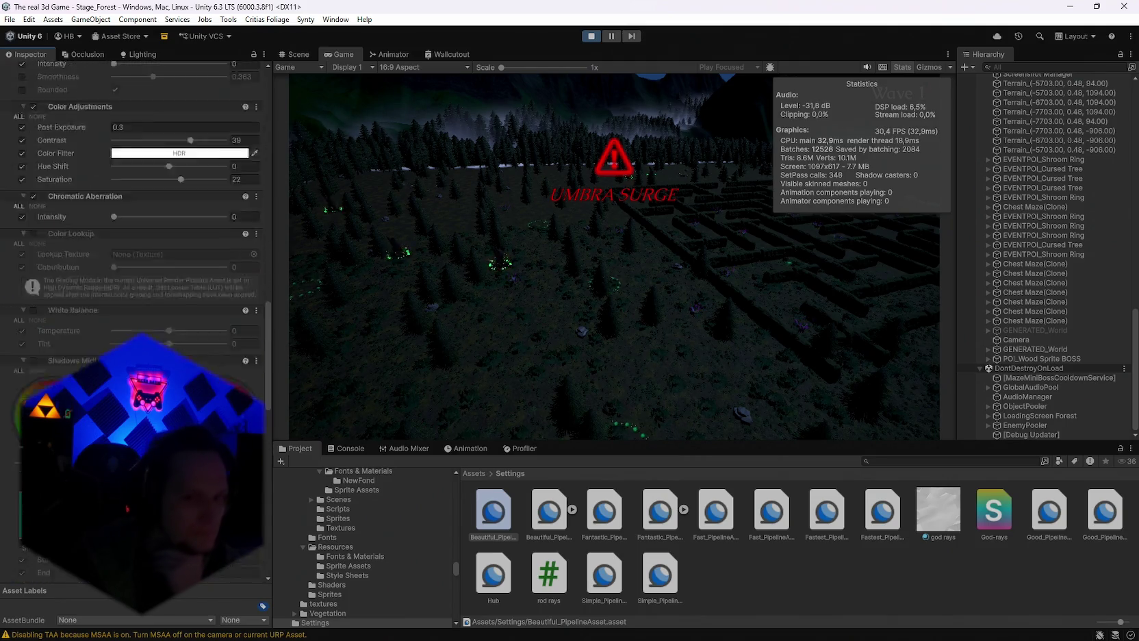
scroll(137, 206, "up", 4)
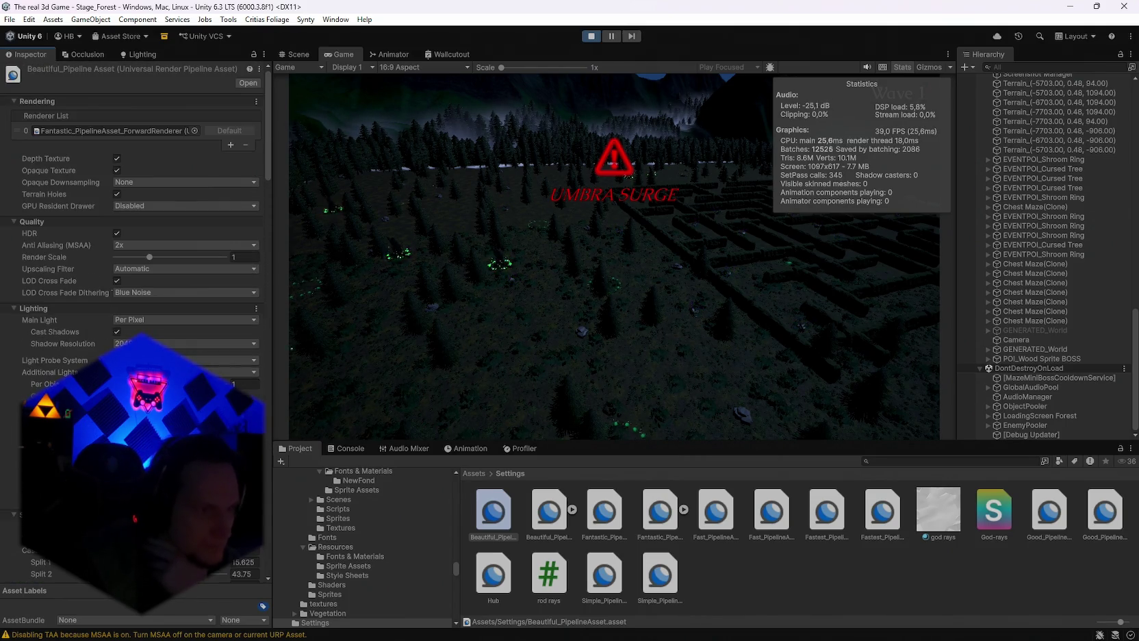
left_click(144, 182)
left_click(148, 209)
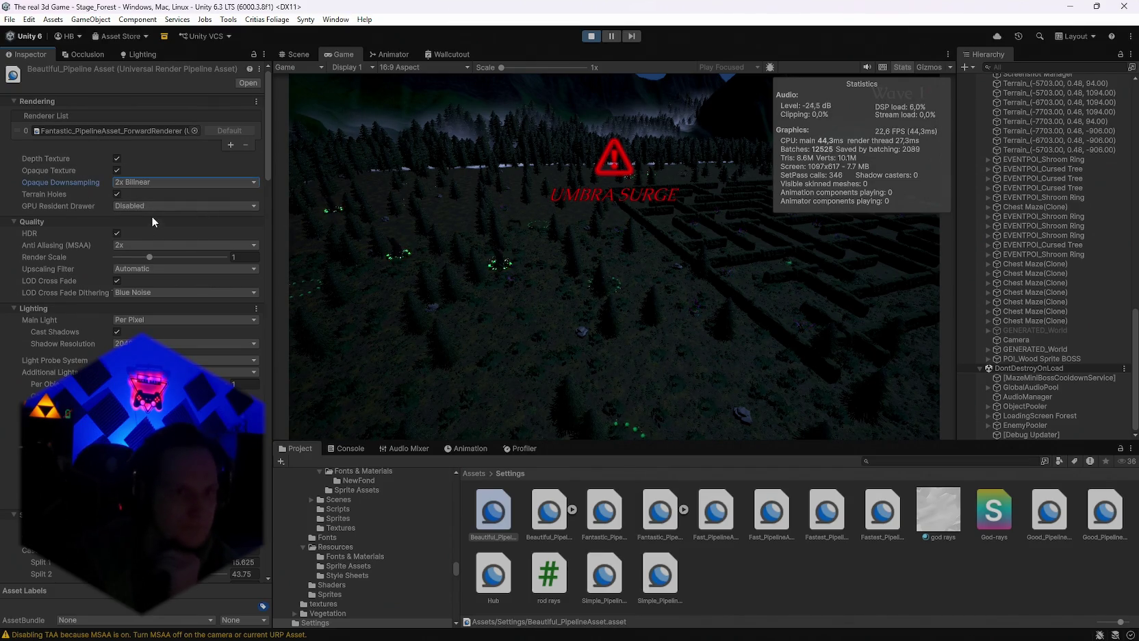
left_click(133, 182)
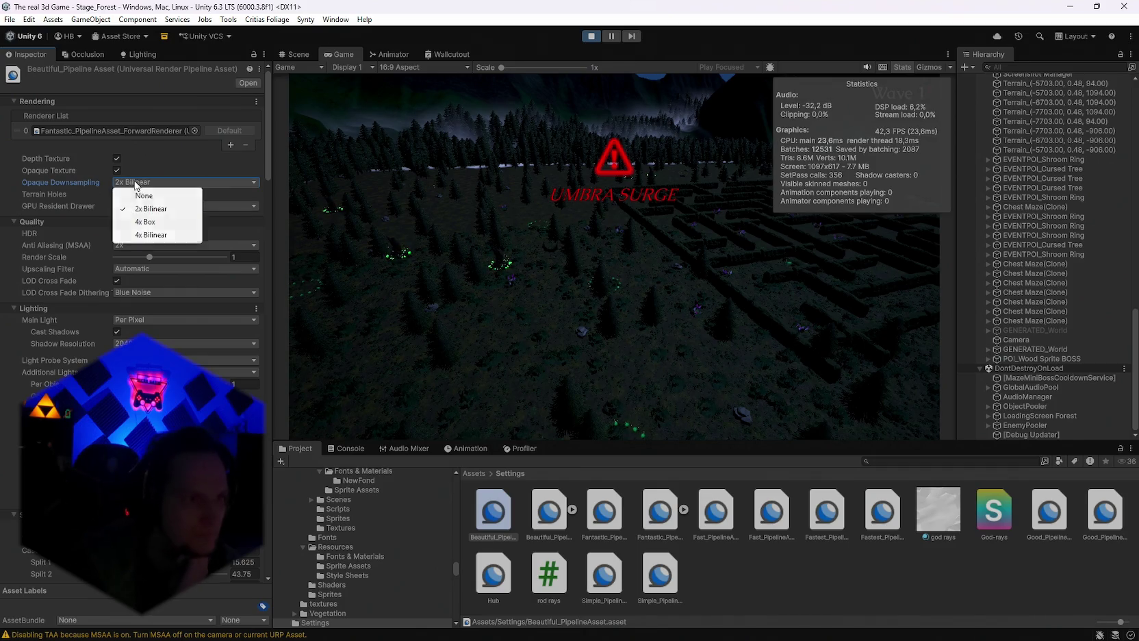
left_click(144, 239)
left_click(158, 183)
left_click(146, 197)
left_click(142, 207)
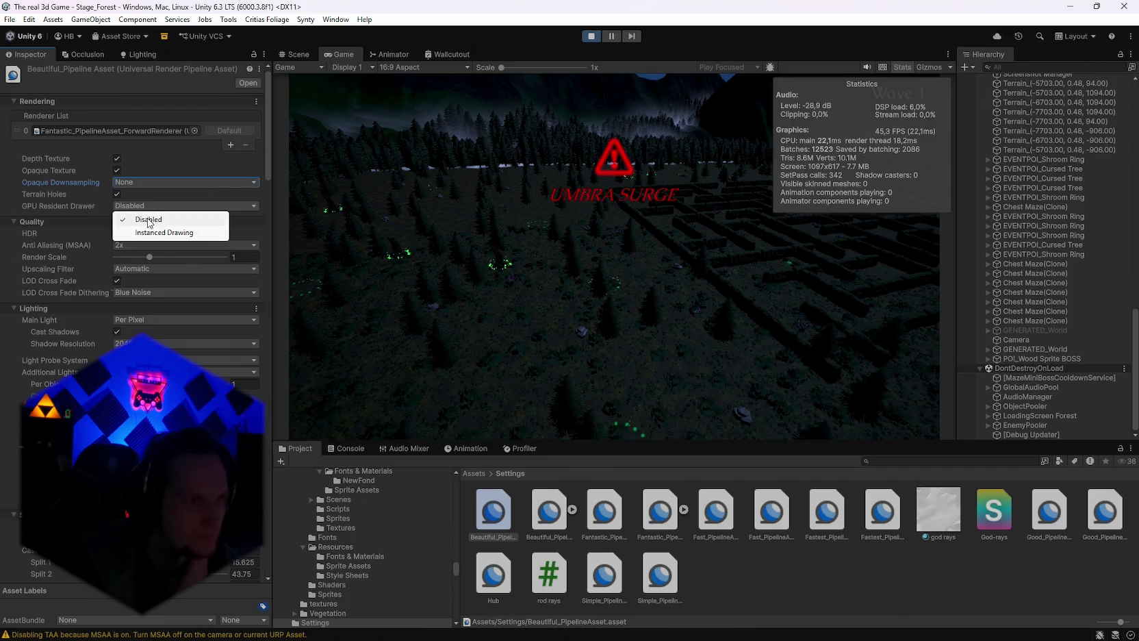
left_click(154, 232)
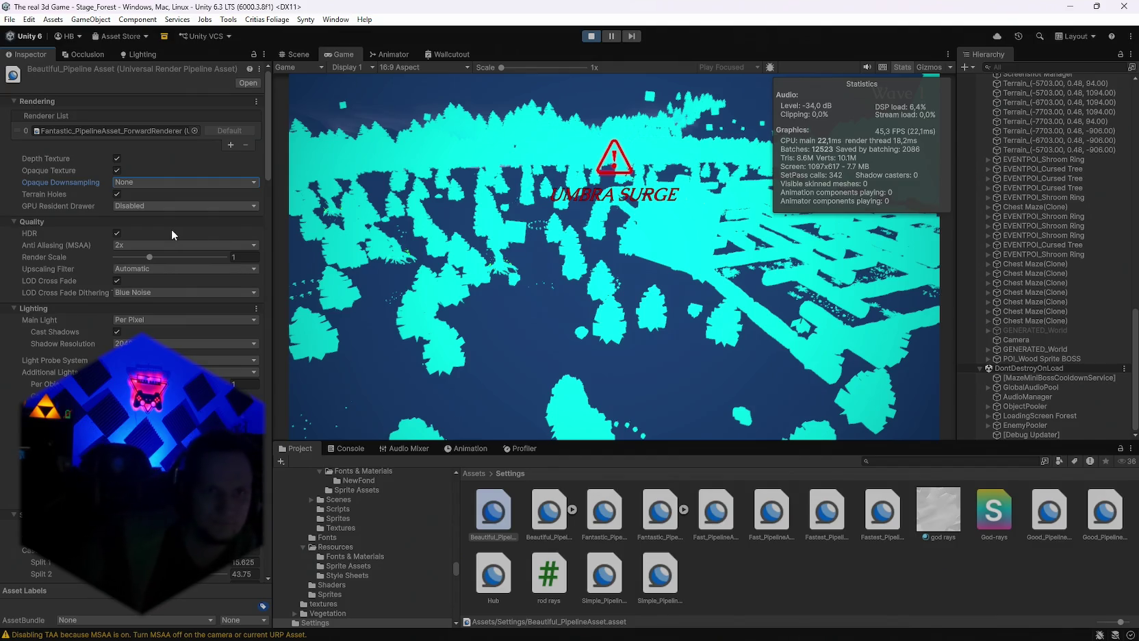
left_click(171, 229)
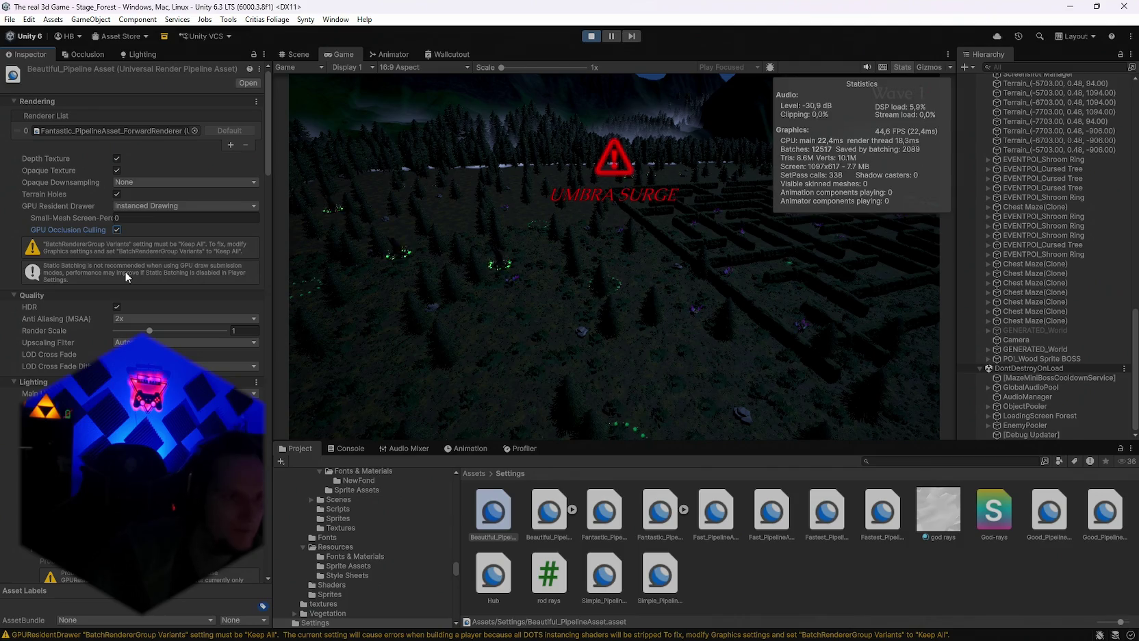
left_click(134, 206)
left_click(142, 220)
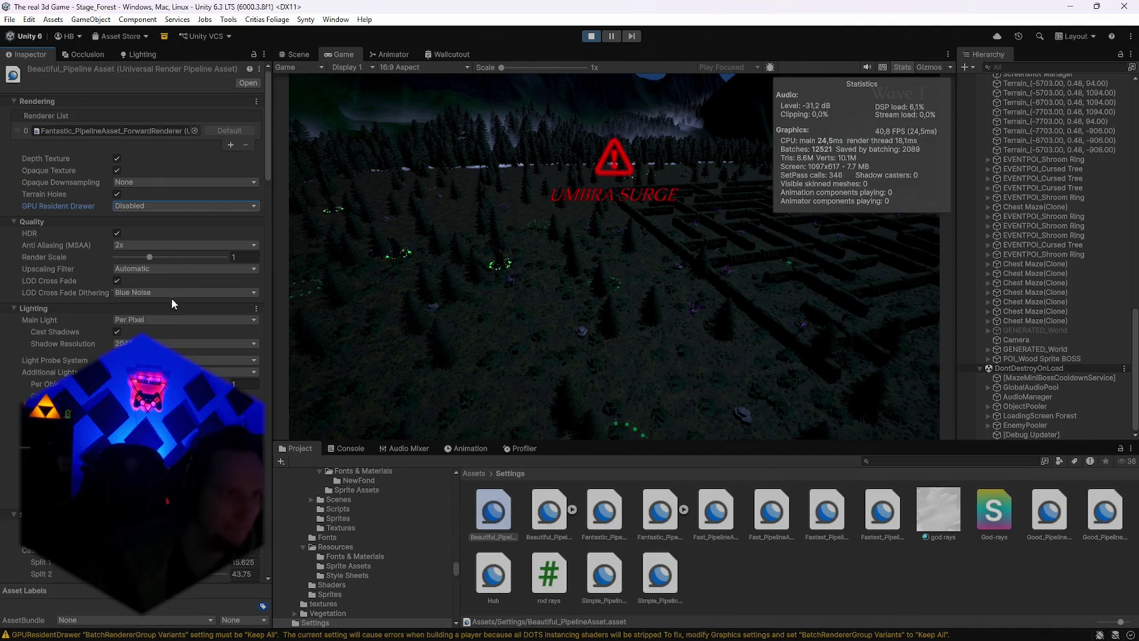
left_click(139, 245)
left_click(137, 283)
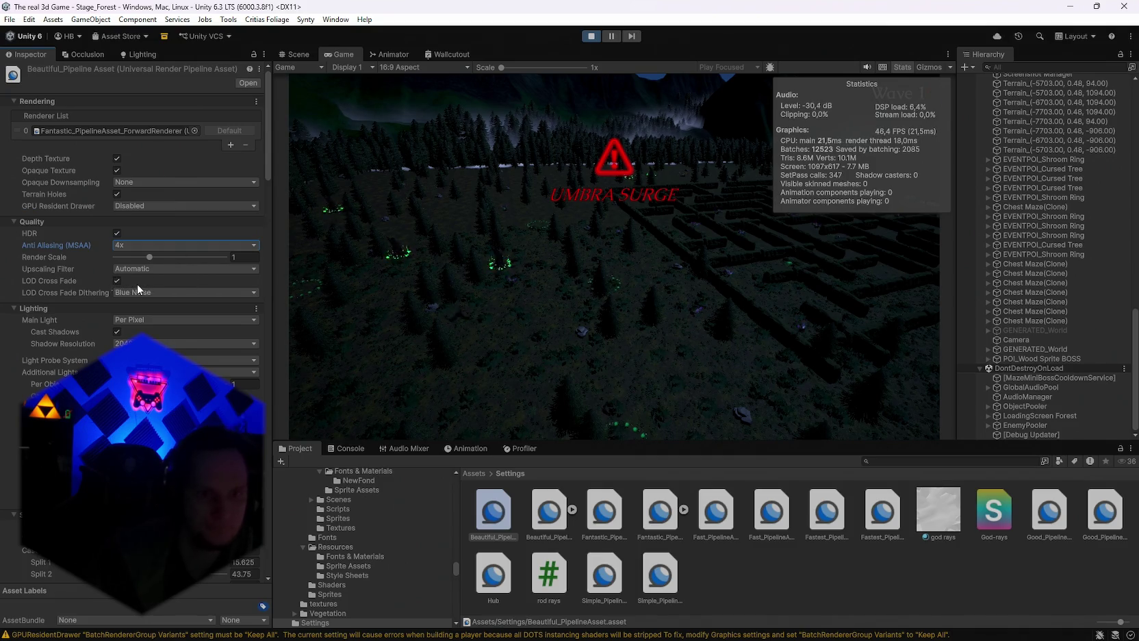
Turn MSAA off in the pipeline asset after cycling through 2x and 4x.
left_click(126, 247)
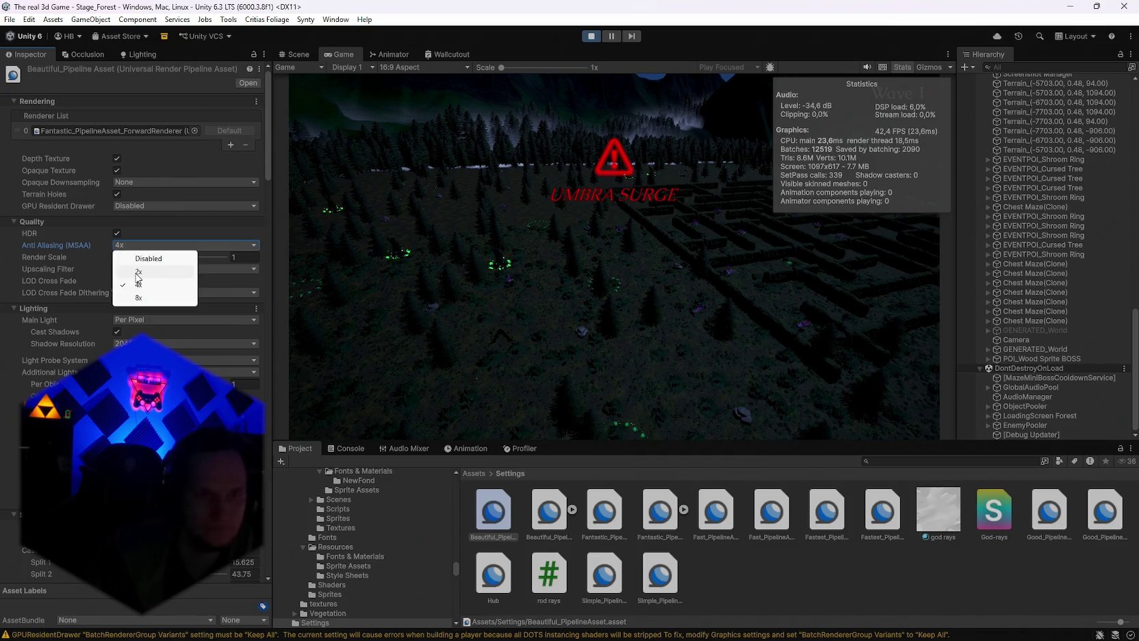
left_click(137, 273)
left_click(139, 245)
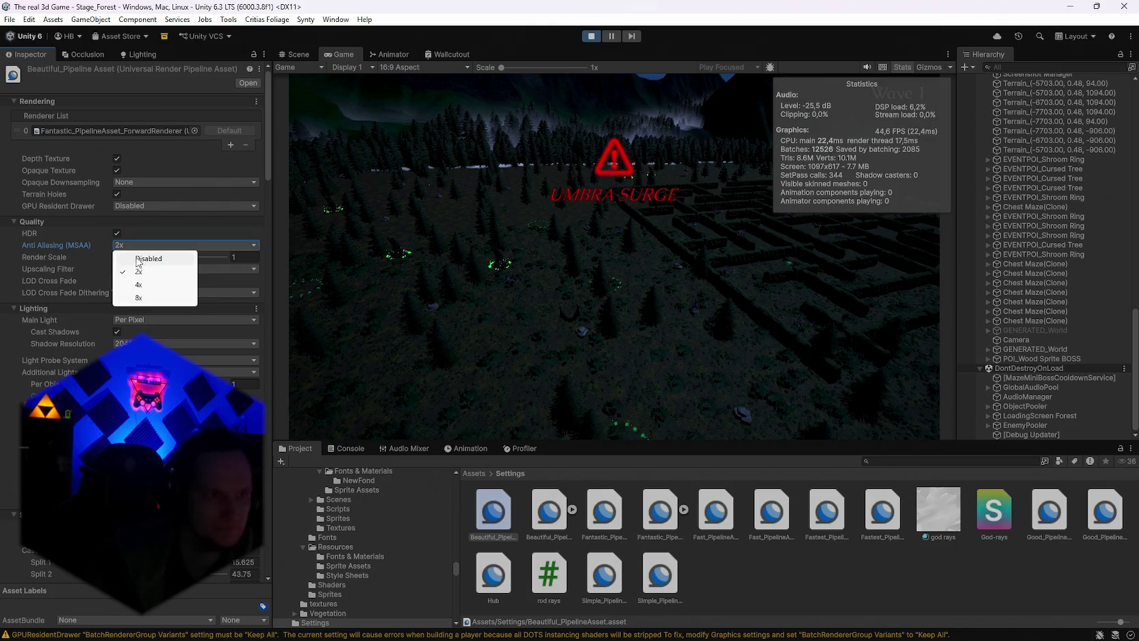
left_click(139, 286)
left_click(124, 247)
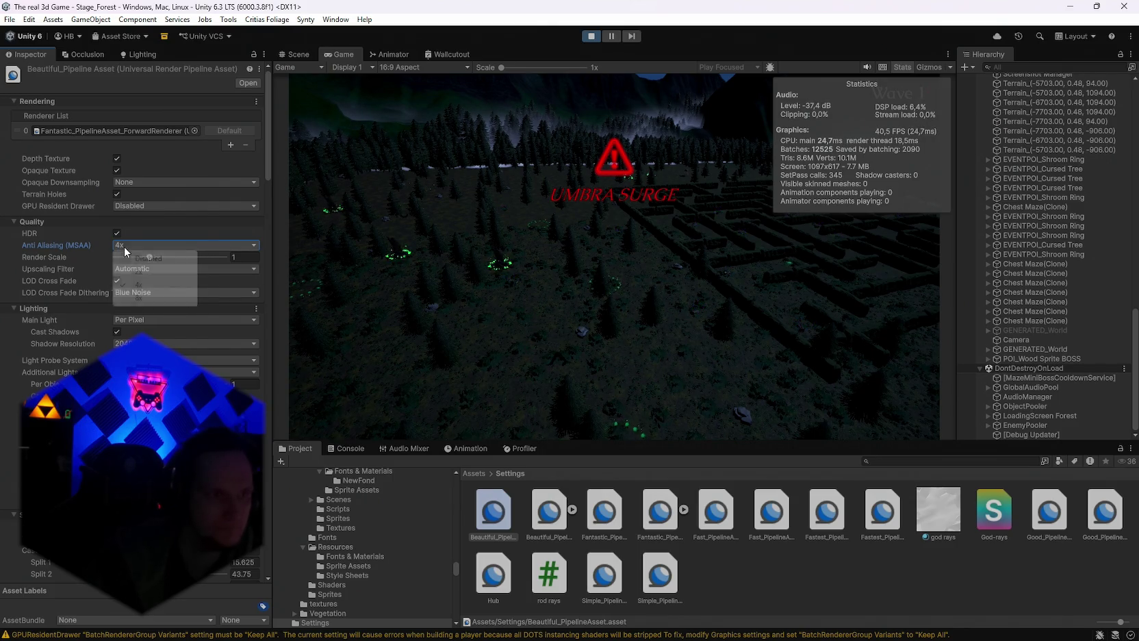
left_click(137, 273)
left_click(137, 245)
left_click(141, 258)
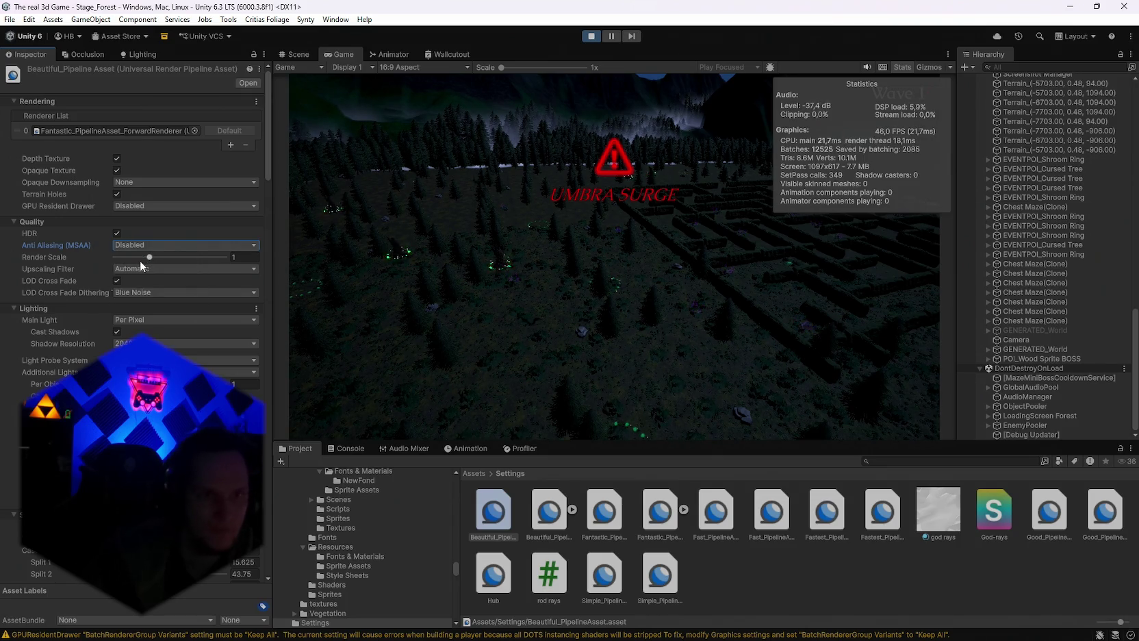
left_click(140, 245)
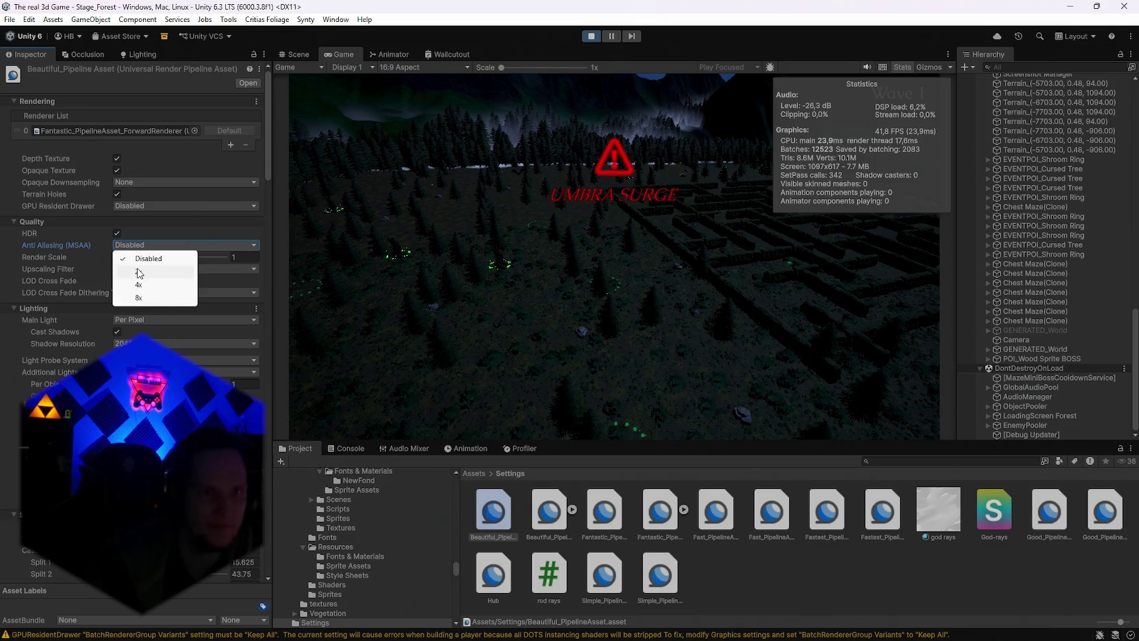
left_click(137, 269)
left_click(137, 246)
left_click(140, 258)
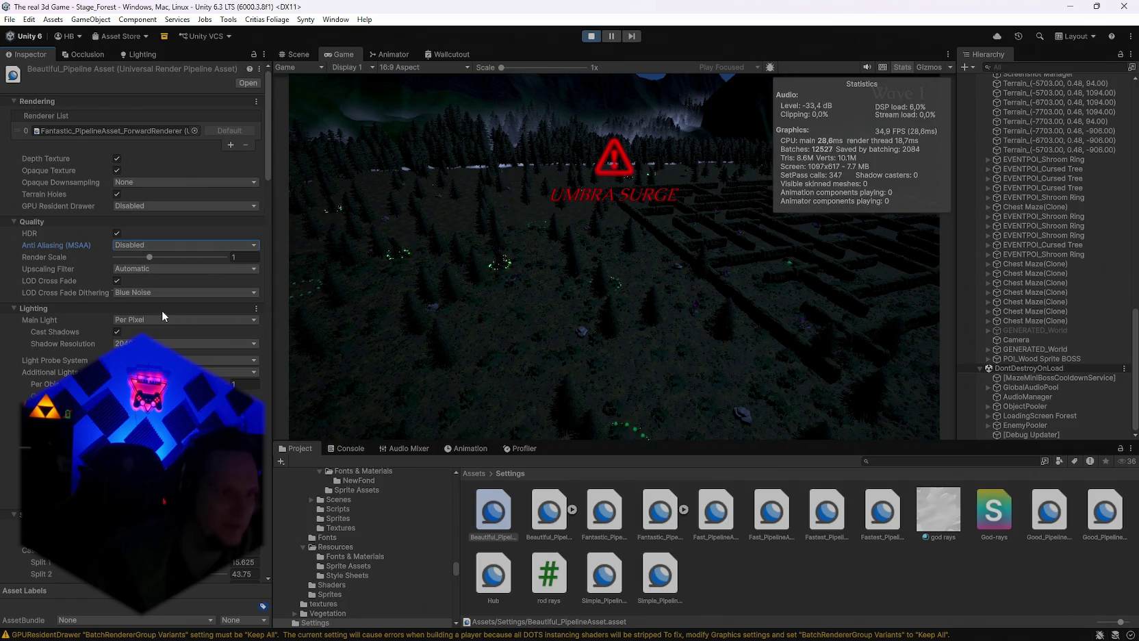
Set LOD cross-fade dithering to Bayer Matrix after trying 2x2 Stencil, then disable LOD Cross Fade.
left_click(117, 280)
left_click(118, 280)
left_click(136, 291)
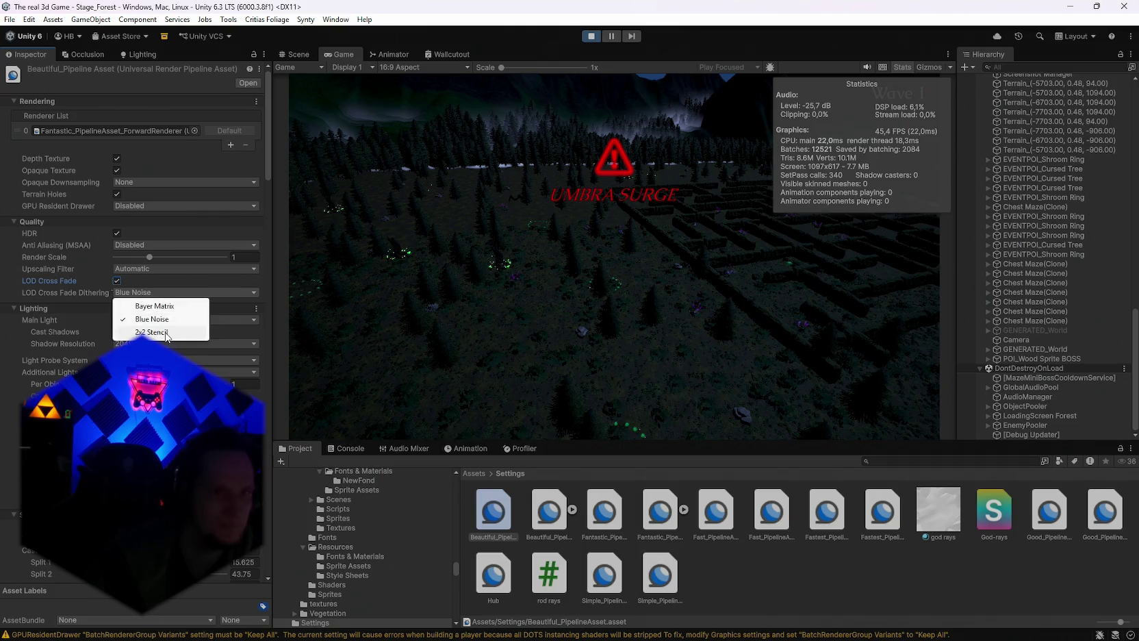
left_click(152, 332)
left_click(133, 292)
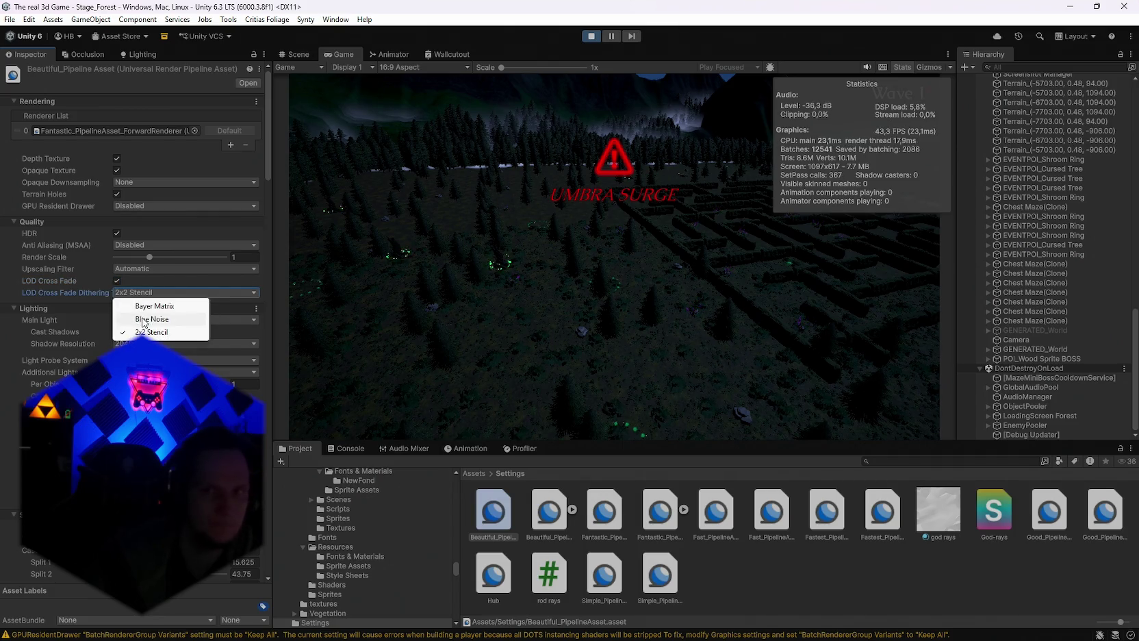
left_click(143, 317)
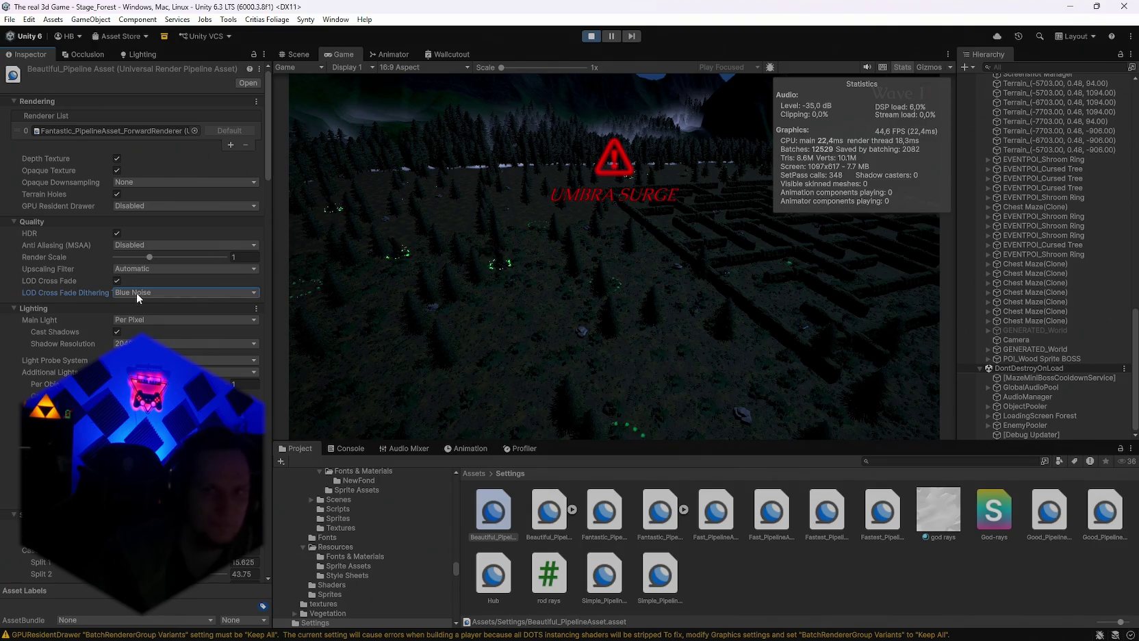
left_click(137, 291)
left_click(148, 302)
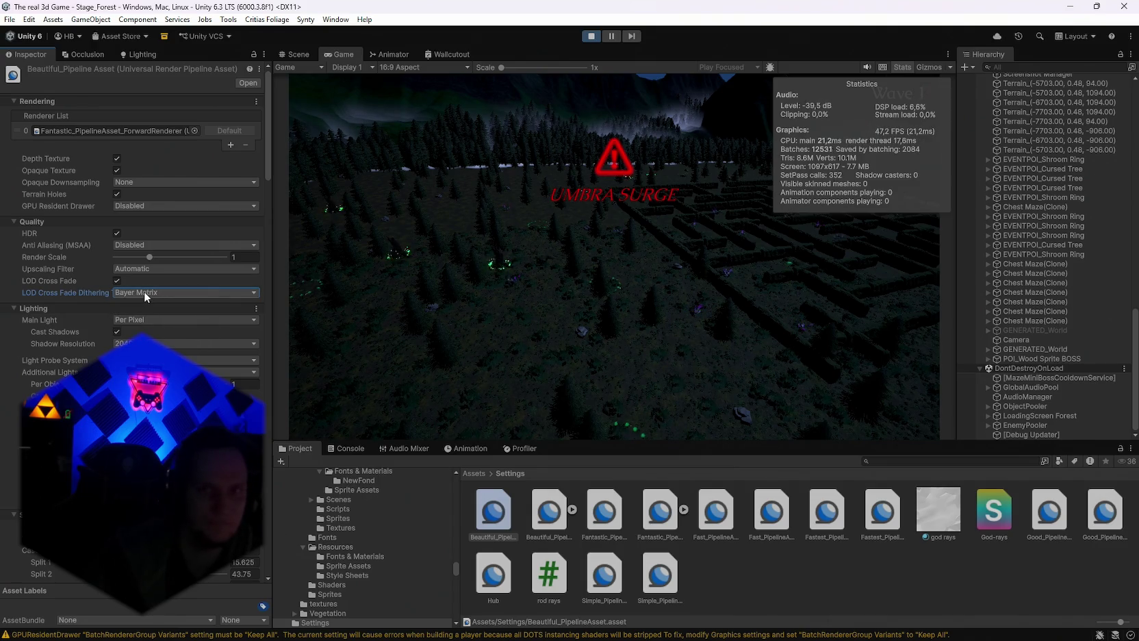
left_click(117, 280)
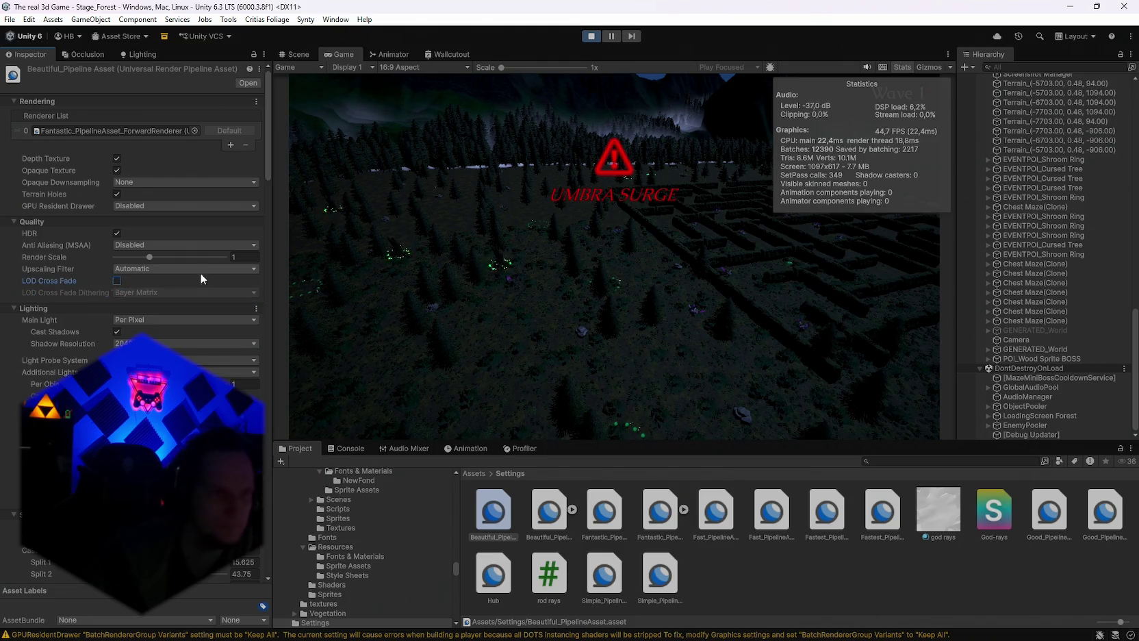
Drop main light shadow resolution to 1024, orbit the forest in Scene view, and check the Game view.
left_click(144, 354)
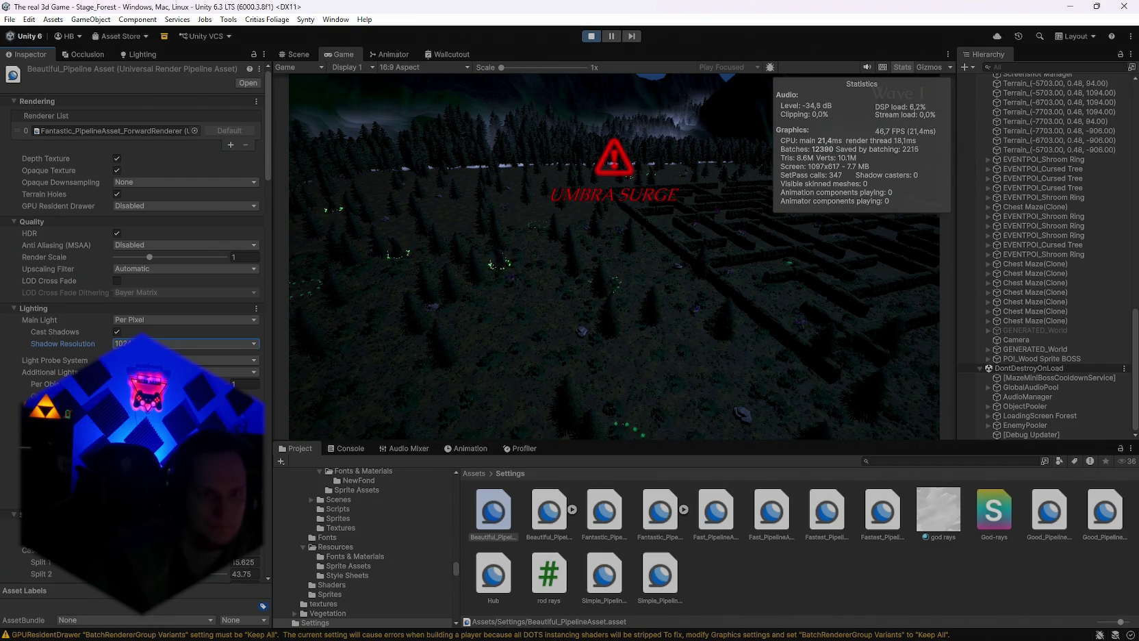
left_click(320, 67)
left_click(330, 67)
left_click(295, 54)
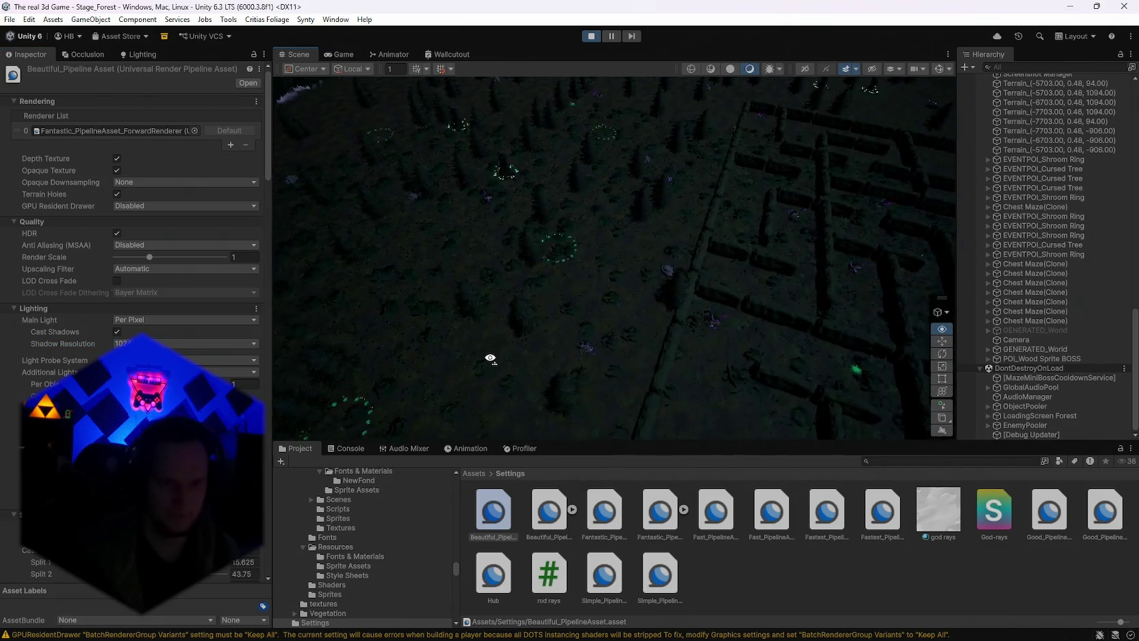
mouse_move(472, 329)
left_mouse_down()
mouse_move(326, 267)
mouse_move(54, 263)
mouse_move(95, 307)
mouse_move(82, 274)
mouse_move(1093, 259)
mouse_move(981, 226)
mouse_move(815, 122)
mouse_move(958, 327)
mouse_move(986, 318)
mouse_move(830, 256)
mouse_move(462, 239)
mouse_move(407, 254)
mouse_move(699, 235)
mouse_move(1018, 261)
mouse_move(168, 252)
mouse_move(276, 237)
mouse_move(1014, 238)
mouse_move(1017, 210)
mouse_move(1092, 262)
mouse_move(1130, 267)
mouse_move(13, 269)
mouse_move(998, 283)
mouse_move(438, 282)
mouse_move(555, 280)
mouse_move(521, 285)
mouse_move(596, 297)
left_mouse_up()
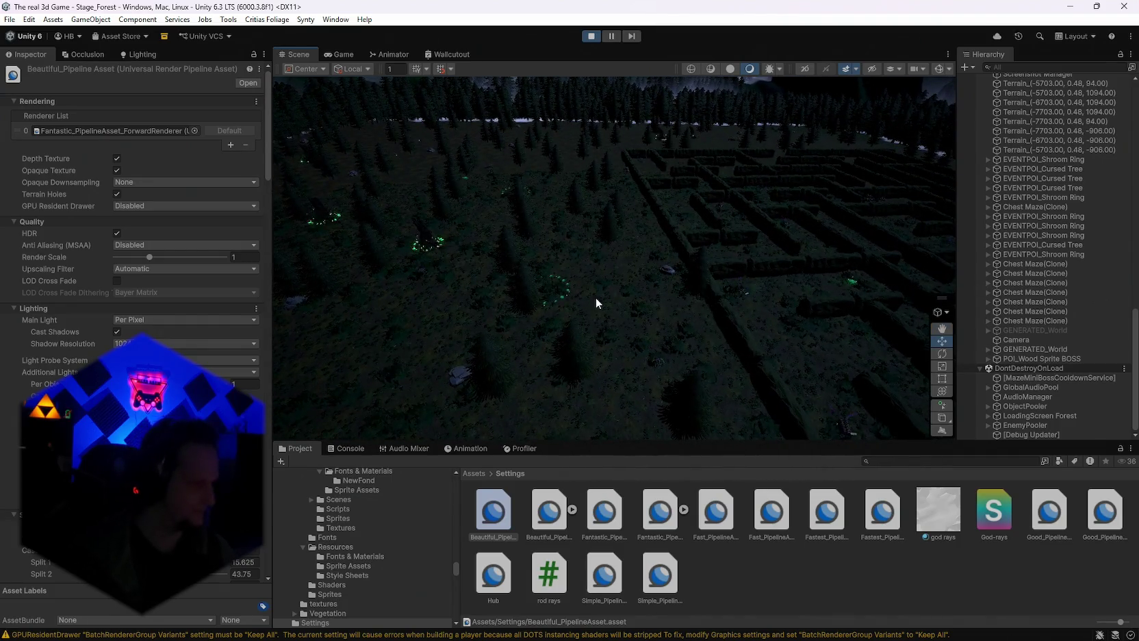
left_click(339, 54)
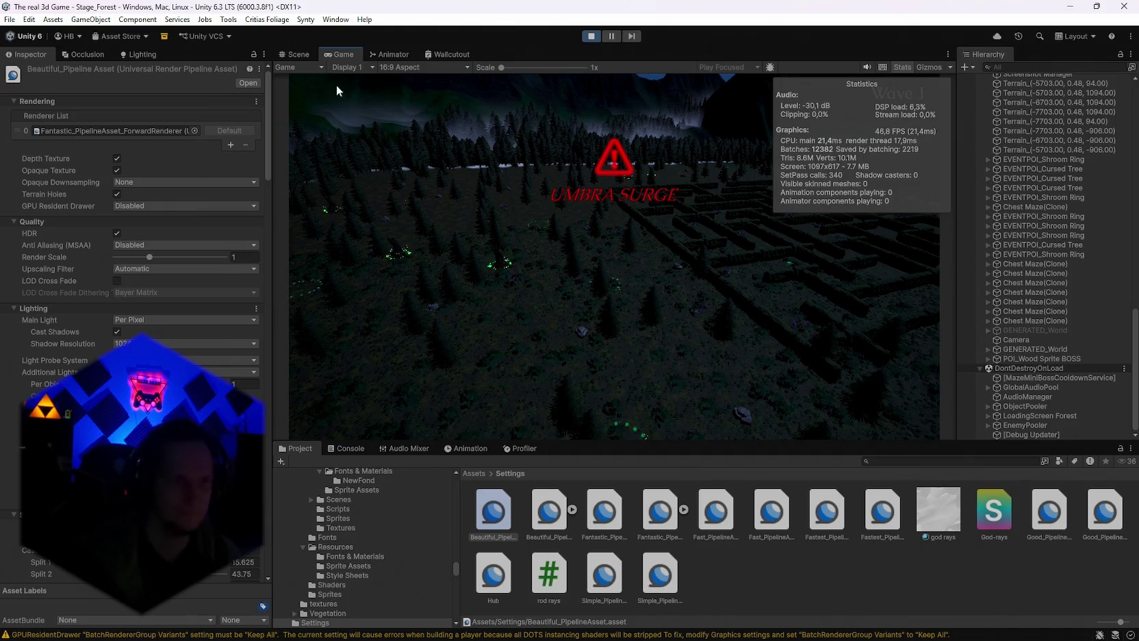
left_click(305, 56)
Look down on the maze in Scene view, then stop play mode to resume editing.
mouse_move(433, 241)
left_mouse_down()
mouse_move(728, 243)
mouse_move(740, 222)
mouse_move(656, 211)
mouse_move(553, 219)
mouse_move(788, 218)
mouse_move(598, 224)
mouse_move(716, 246)
mouse_move(760, 199)
mouse_move(821, 172)
mouse_move(837, 150)
mouse_move(893, 137)
mouse_move(919, 152)
left_mouse_up()
key("ctrl+2")
scroll(130, 205, "down", 10)
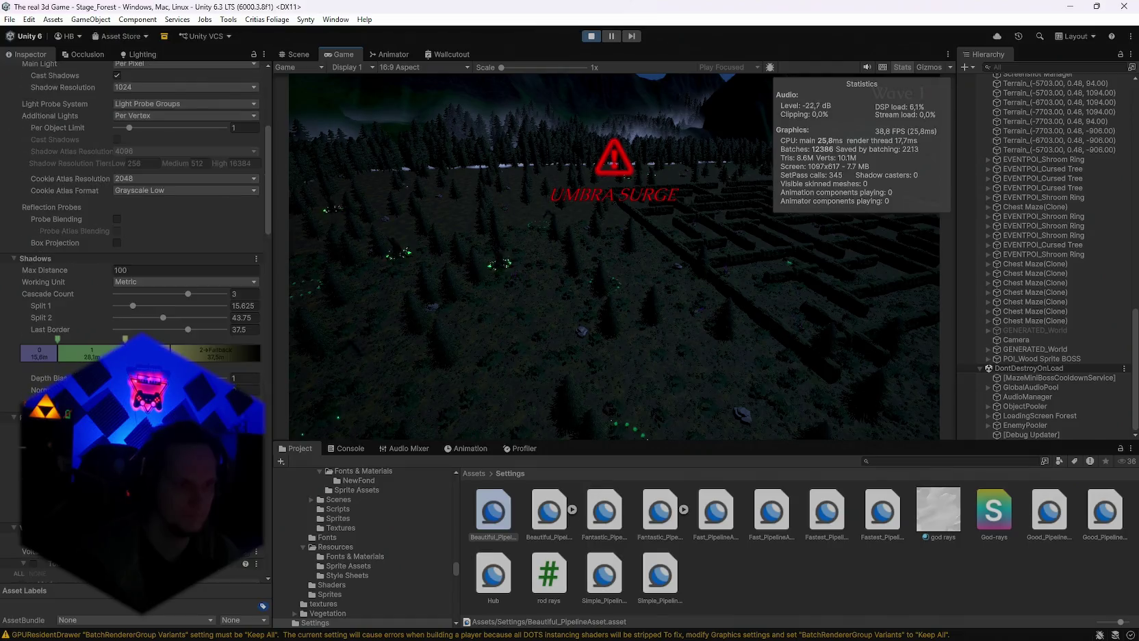
scroll(137, 206, "down", 15)
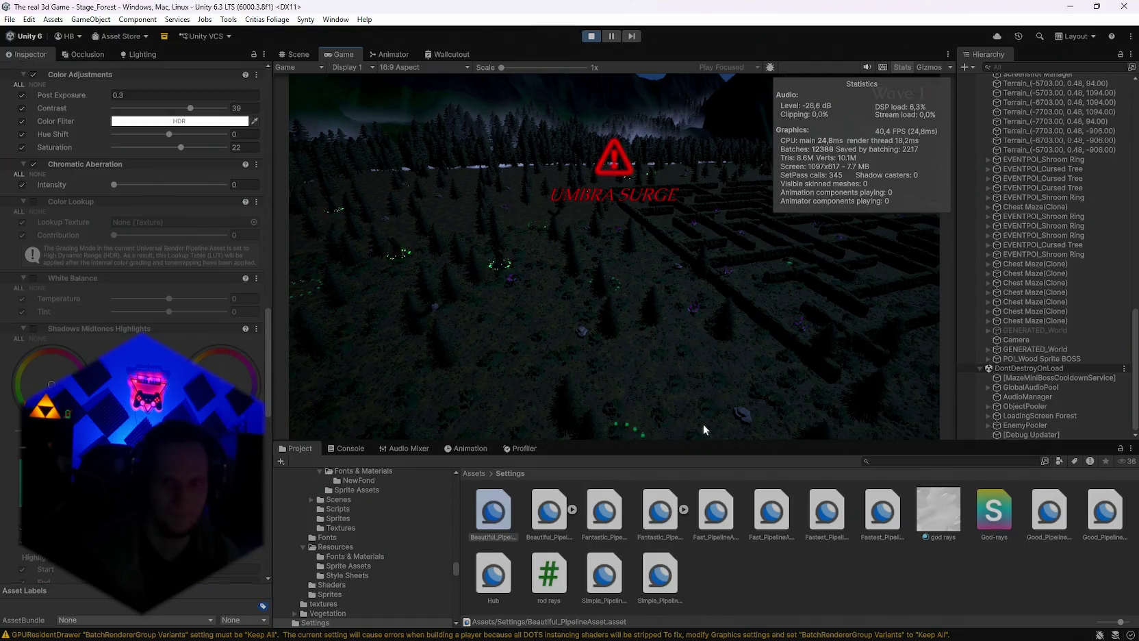
scroll(1039, 359, "up", 20)
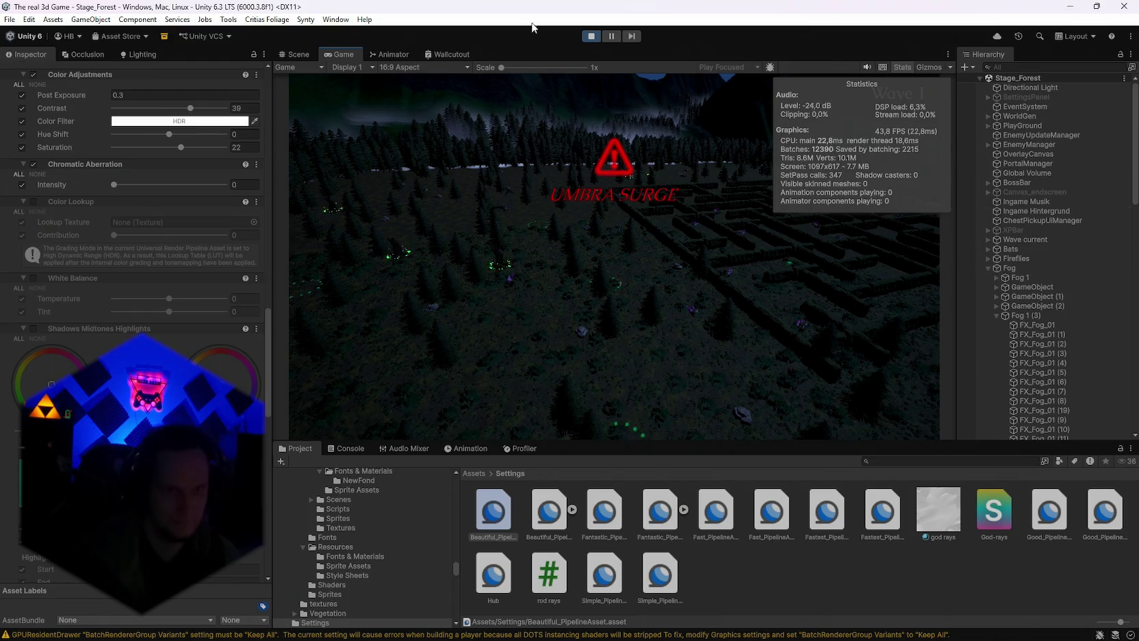
left_click(596, 38)
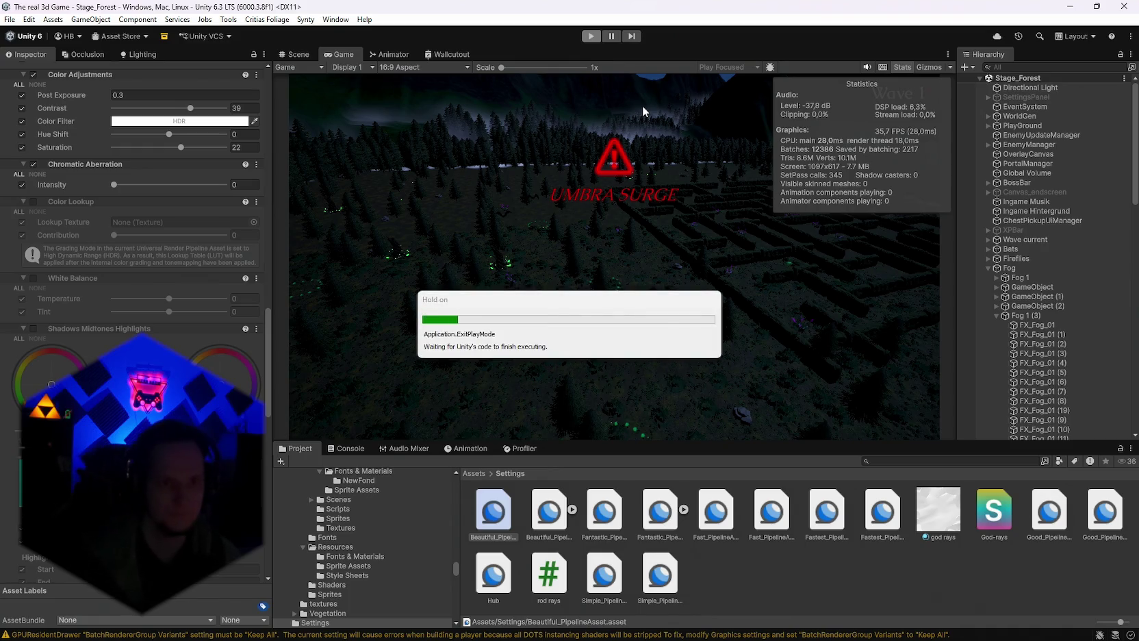
Load Stage_Hub from File > Open Recent Scene and frame SpawnPoint 2.
left_click(9, 19)
mouse_move(46, 60)
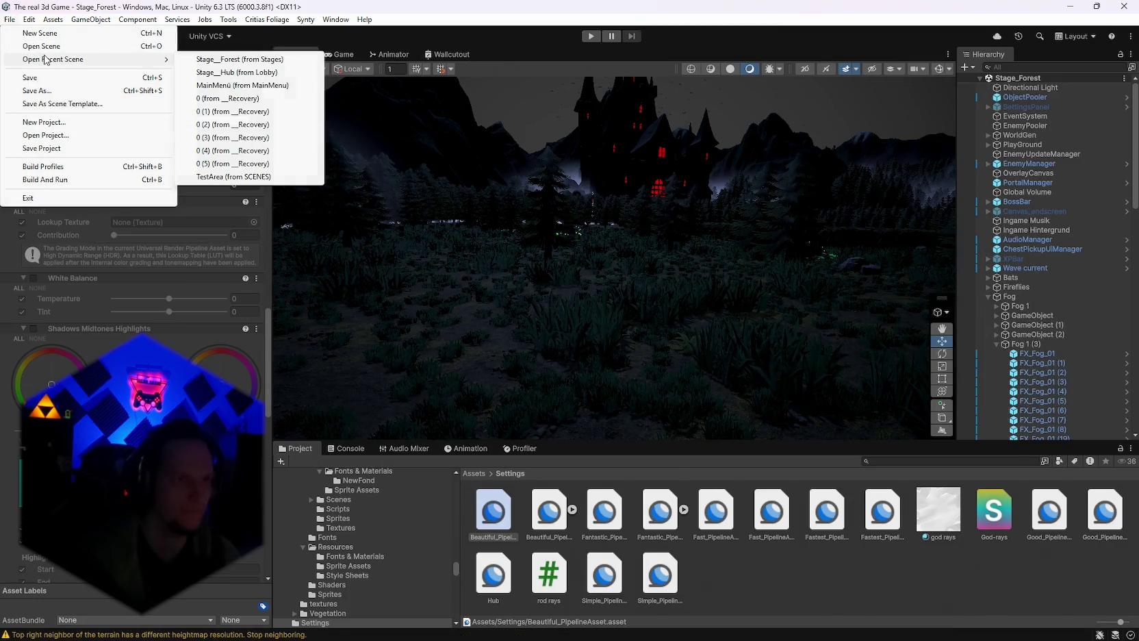
left_click(240, 72)
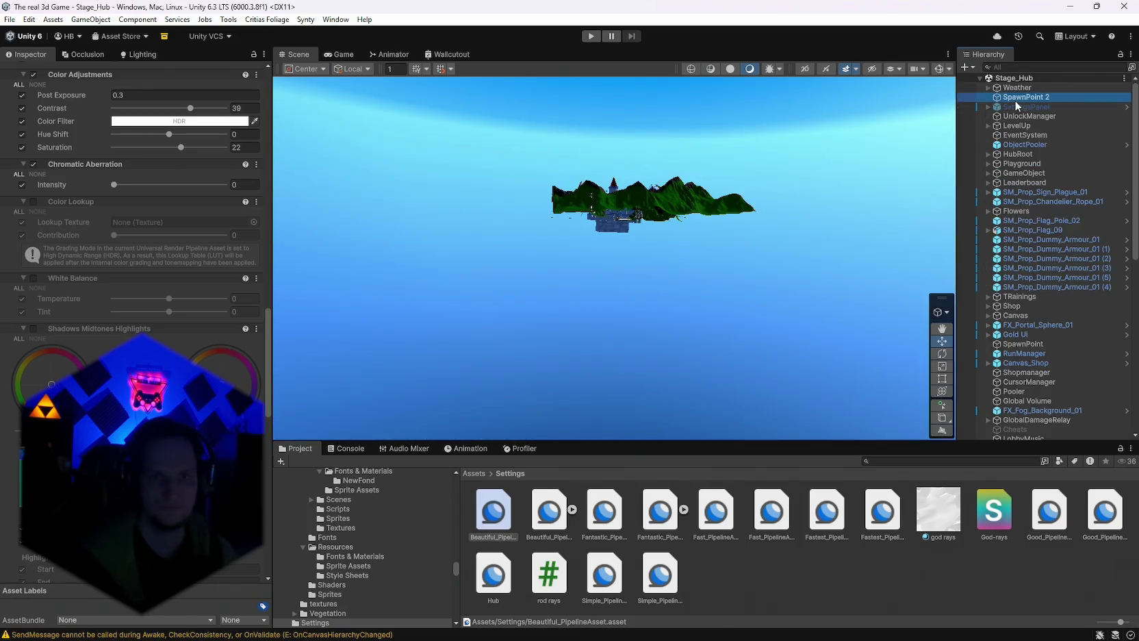
double_click(1015, 97)
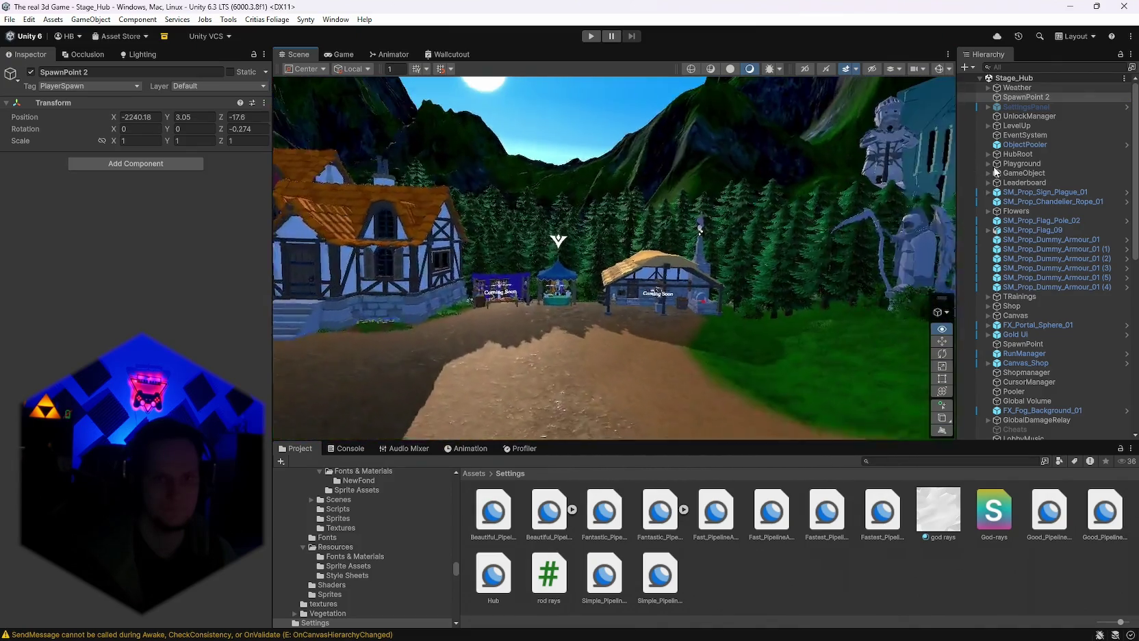
Look around the hub past the temple toward the Start Run path, then select Weather.
mouse_move(308, 205)
left_mouse_down()
mouse_move(372, 198)
mouse_move(750, 221)
mouse_move(410, 262)
mouse_move(82, 256)
mouse_move(1018, 269)
mouse_move(645, 182)
mouse_move(309, 212)
mouse_move(984, 210)
mouse_move(348, 228)
mouse_move(596, 172)
mouse_move(801, 110)
mouse_move(465, 146)
mouse_move(216, 222)
left_mouse_up()
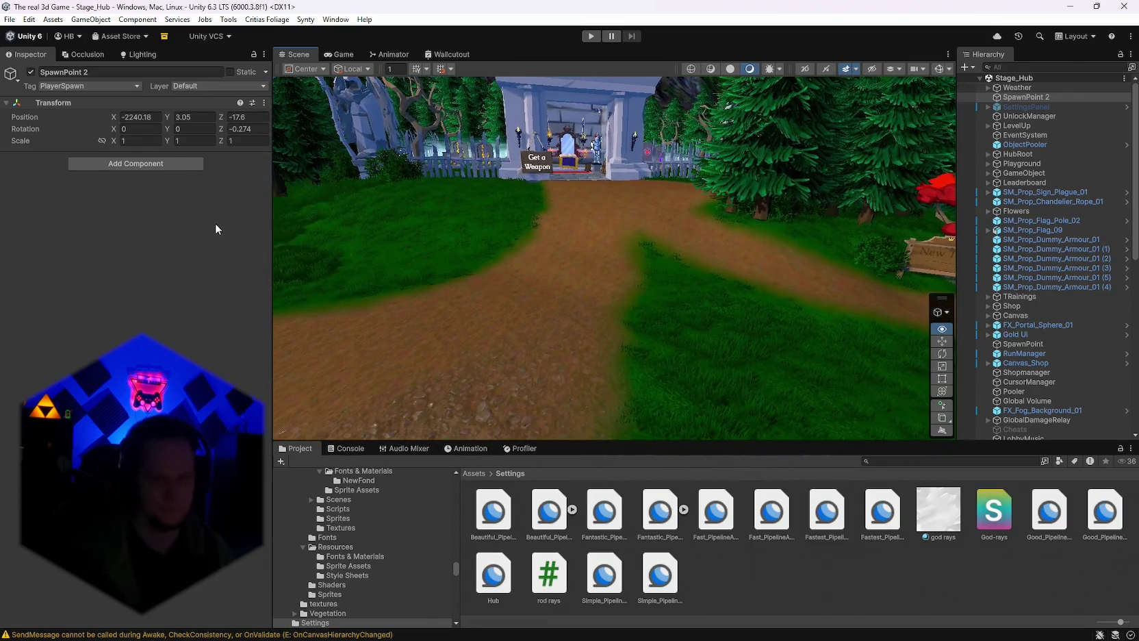
mouse_move(479, 350)
left_mouse_down()
mouse_move(609, 244)
mouse_move(678, 243)
mouse_move(507, 185)
mouse_move(26, 324)
mouse_move(1029, 266)
mouse_move(548, 202)
mouse_move(805, 299)
mouse_move(506, 244)
mouse_move(179, 269)
mouse_move(15, 250)
mouse_move(1001, 299)
mouse_move(536, 271)
mouse_move(590, 328)
mouse_move(587, 302)
left_mouse_up()
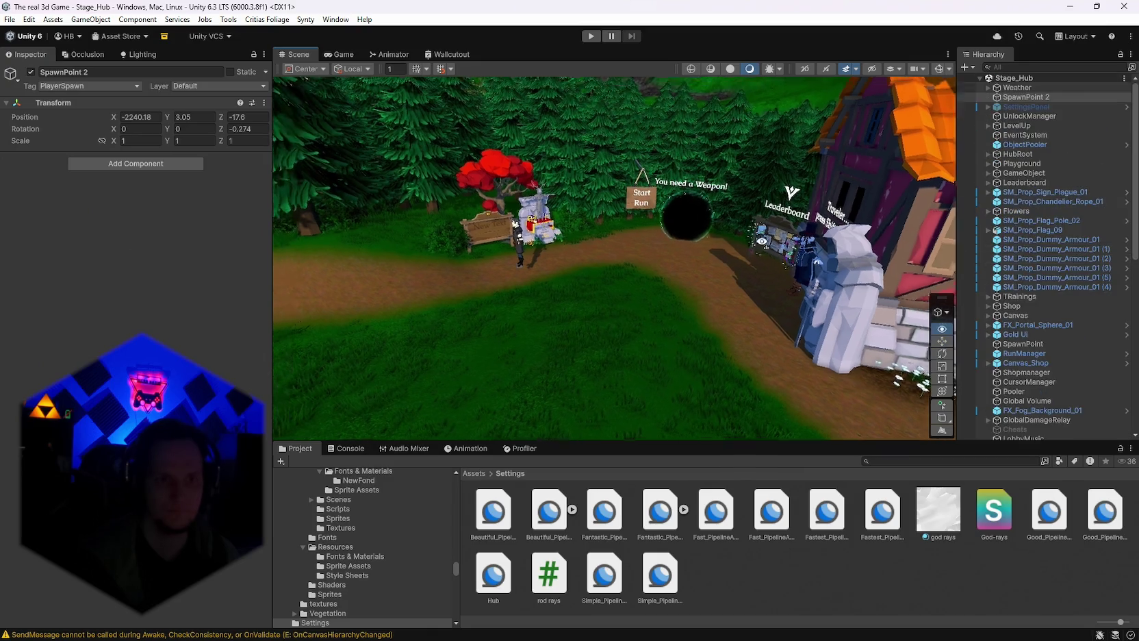
scroll(1031, 272, "down", 5)
scroll(1030, 272, "up", 1)
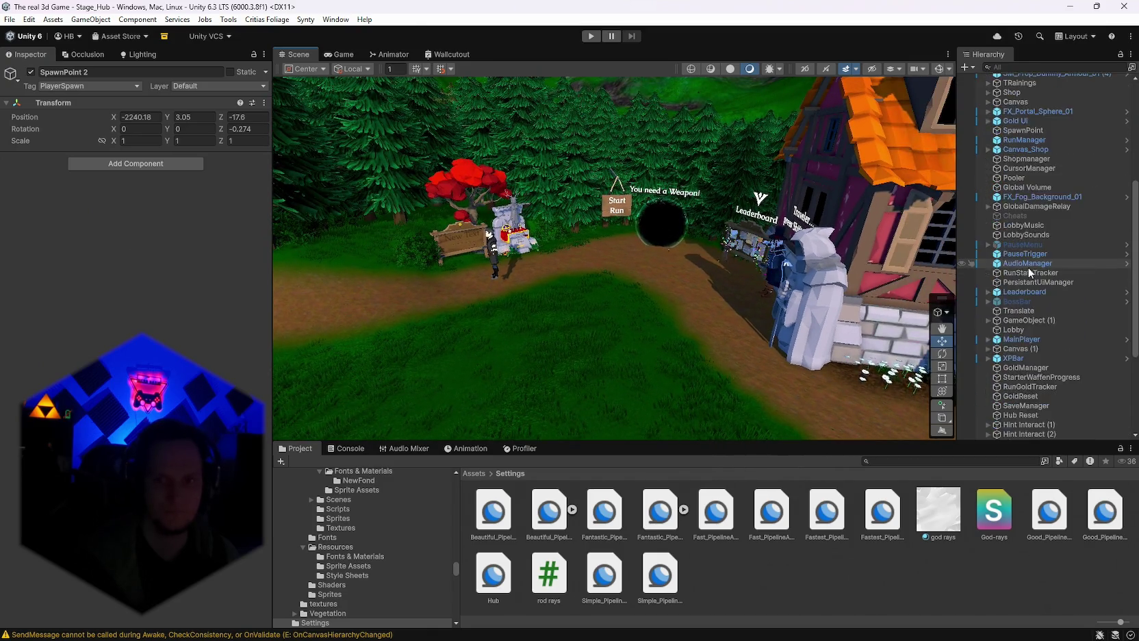
scroll(1056, 316, "up", 4)
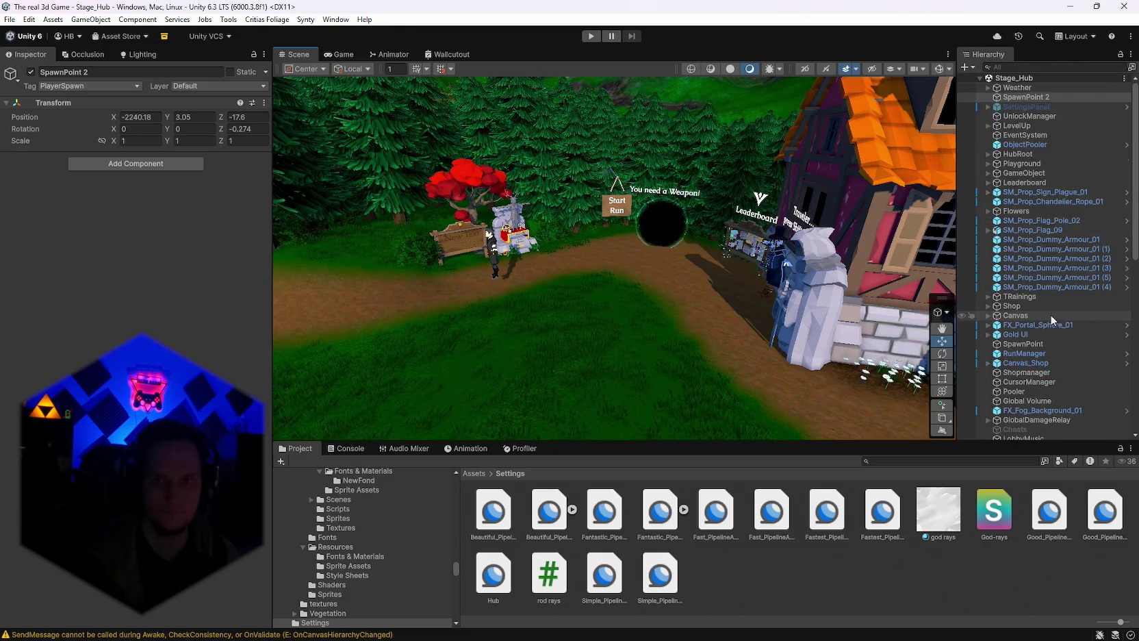
left_click(1027, 88)
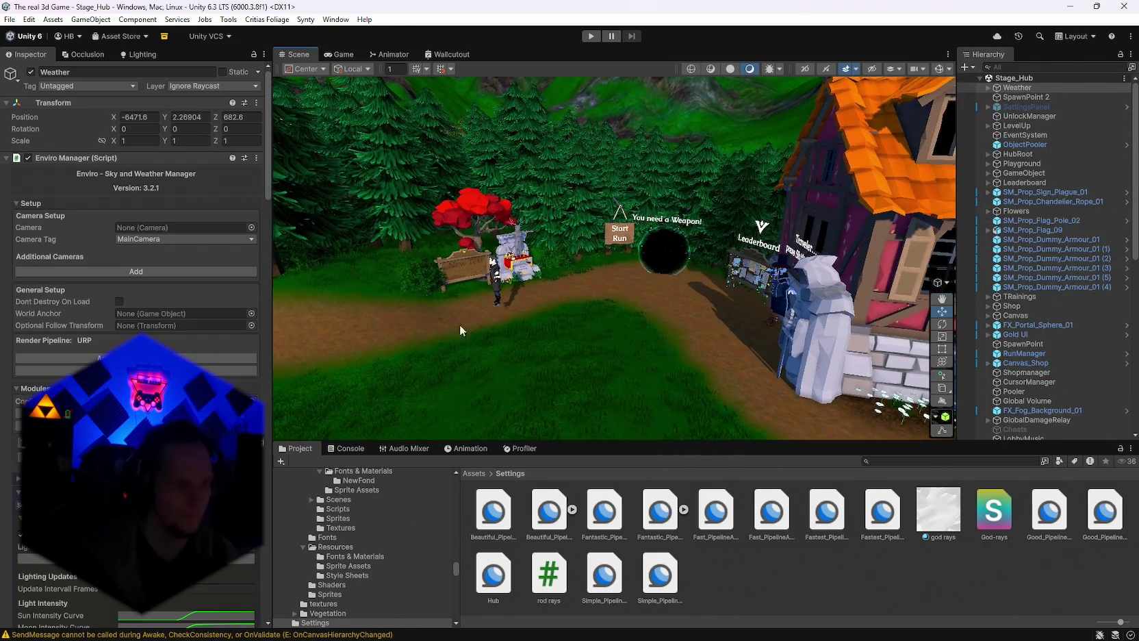
Review Enviro's Default Lighting Preset, Trilight ambient and Normal sky settings, then tilt toward the forest path.
scroll(137, 274, "down", 15)
scroll(182, 337, "up", 15)
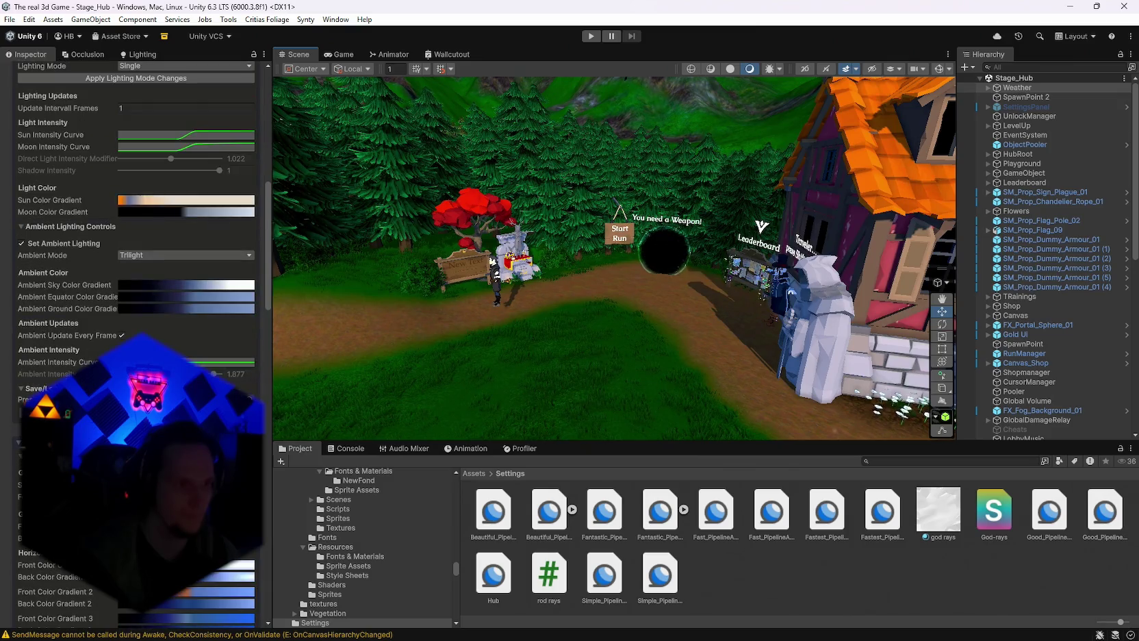
scroll(183, 338, "up", 3)
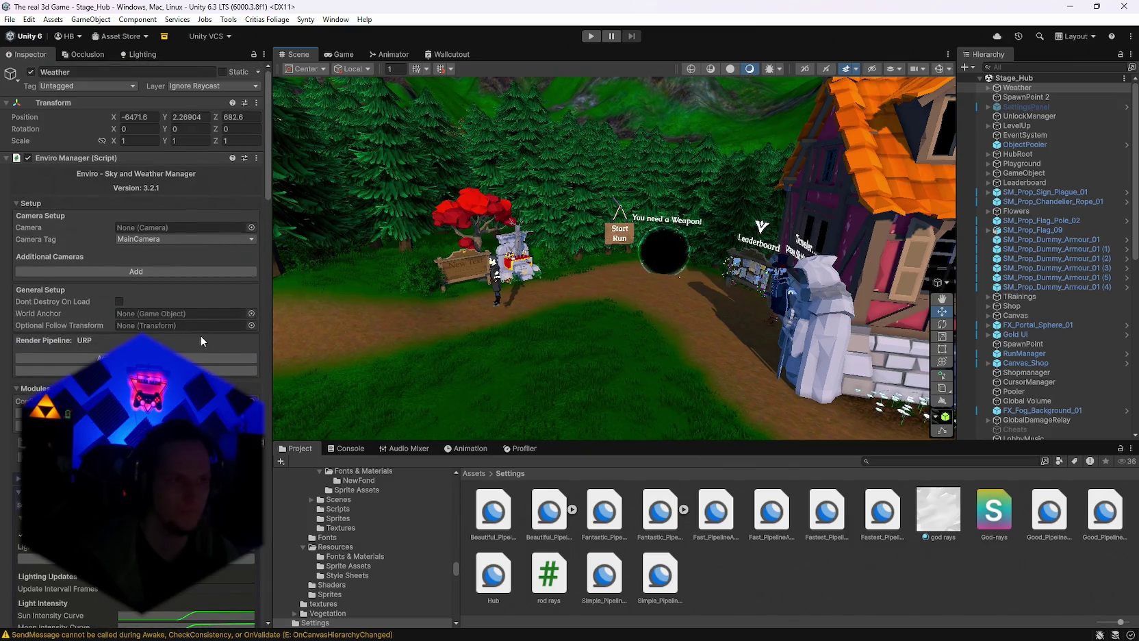
scroll(136, 274, "down", 15)
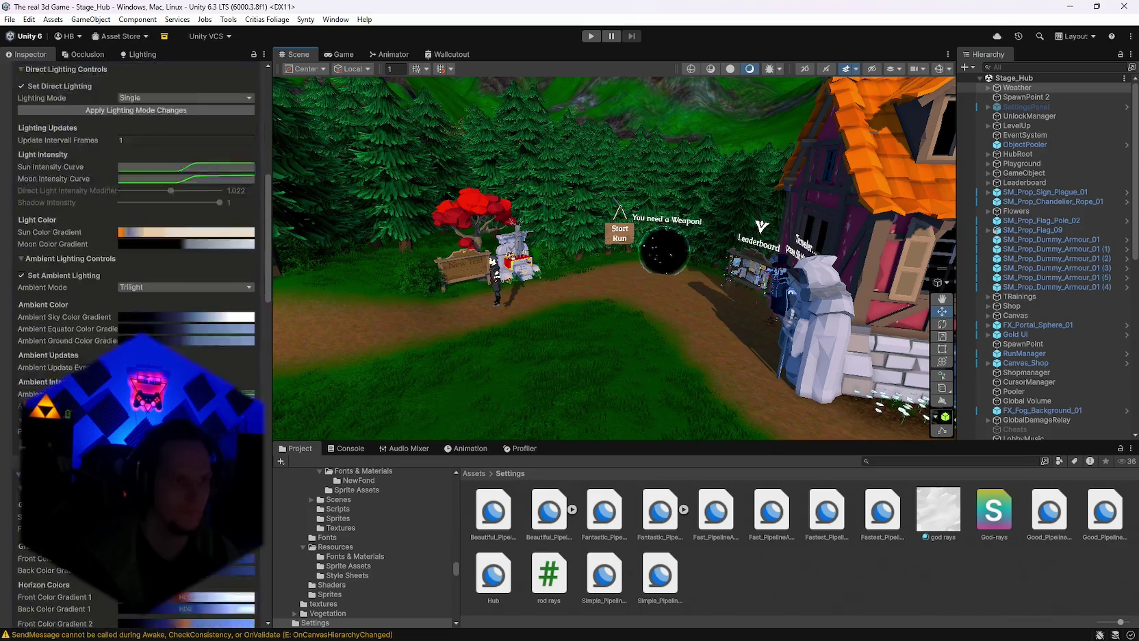
scroll(137, 274, "down", 3)
left_click_drag(520, 302, 675, 281)
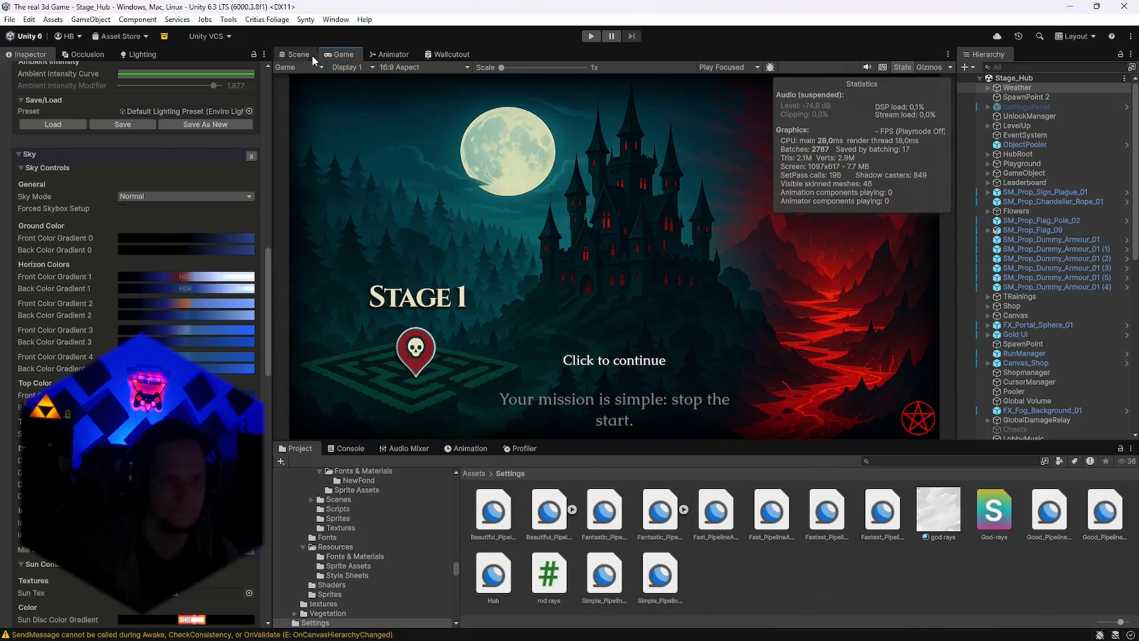
left_click_drag(692, 254, 707, 277)
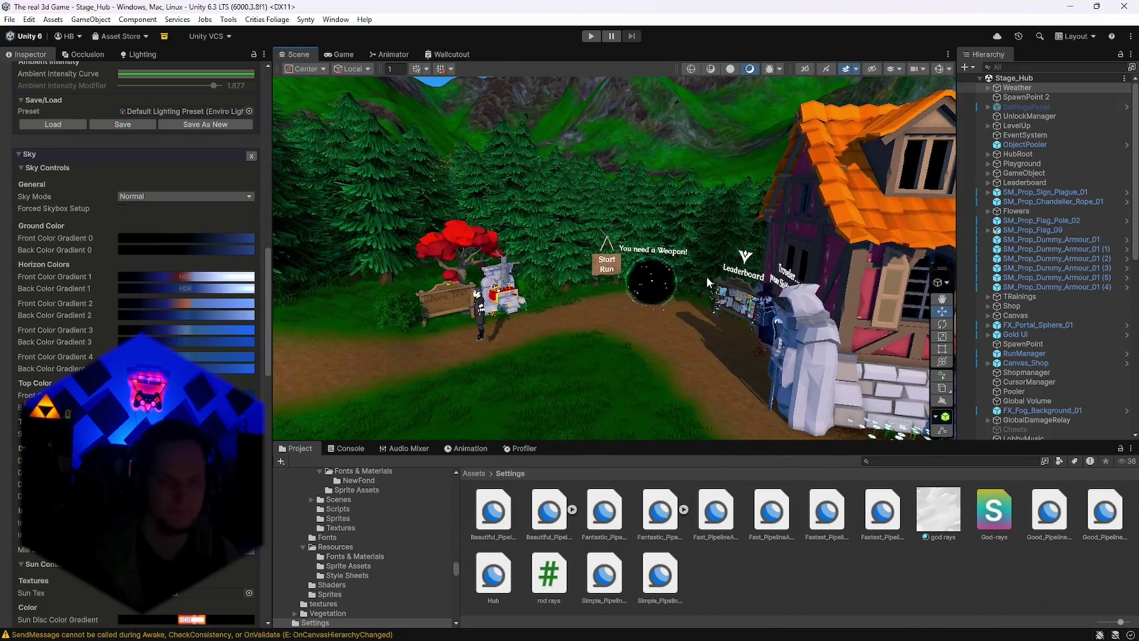
left_click(9, 20)
mouse_move(66, 60)
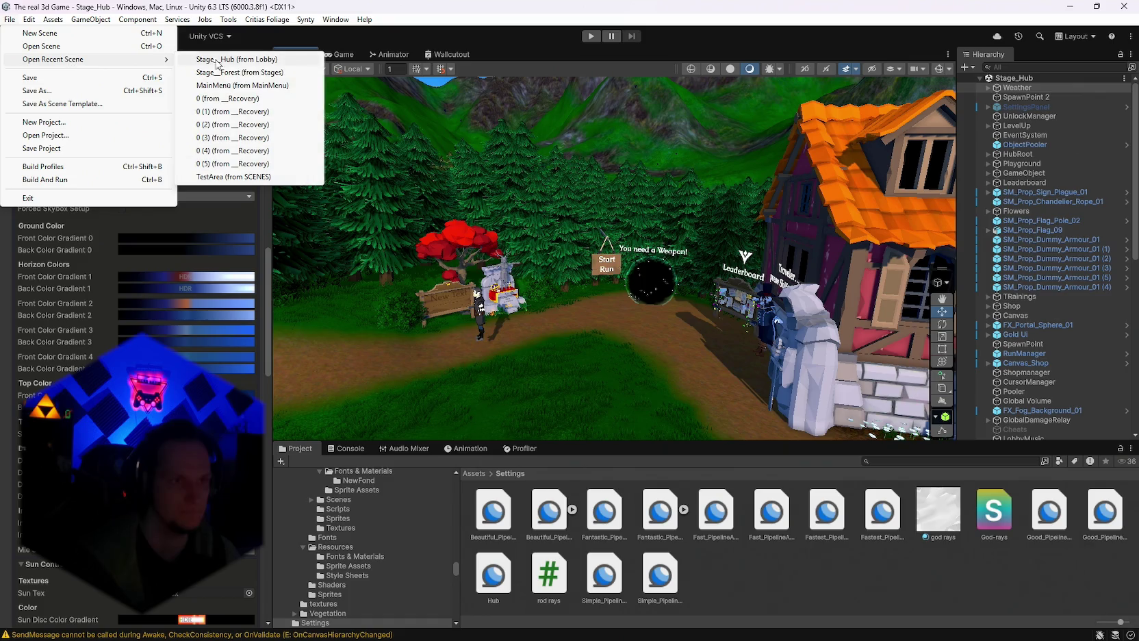
left_click(238, 73)
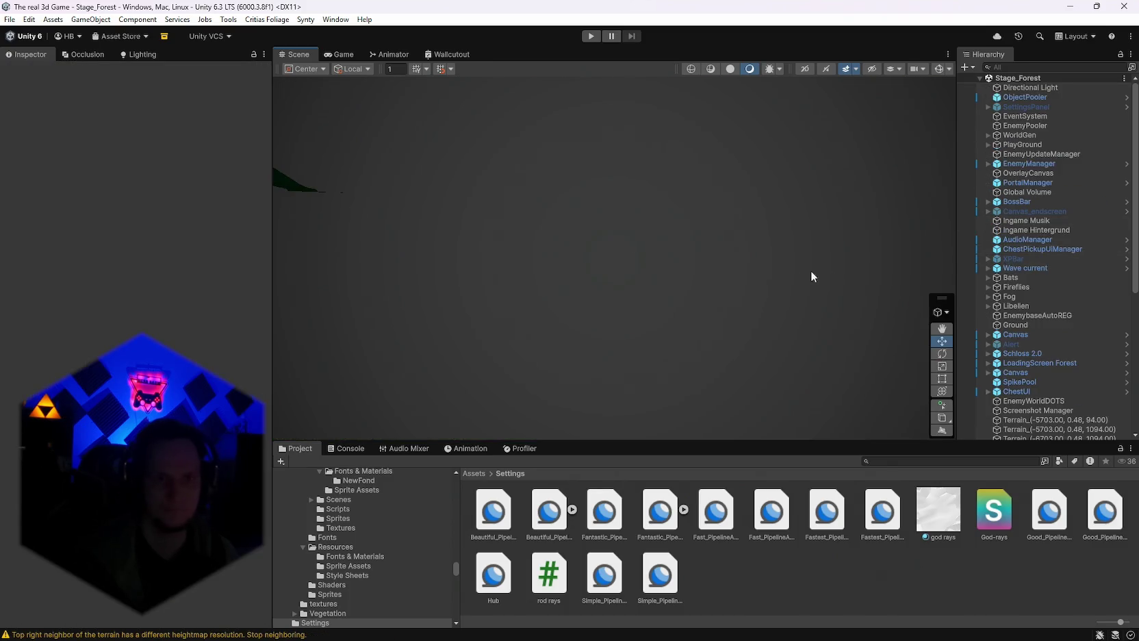
mouse_move(810, 270)
left_mouse_down()
mouse_move(499, 188)
mouse_move(571, 205)
left_mouse_up()
double_click(1031, 88)
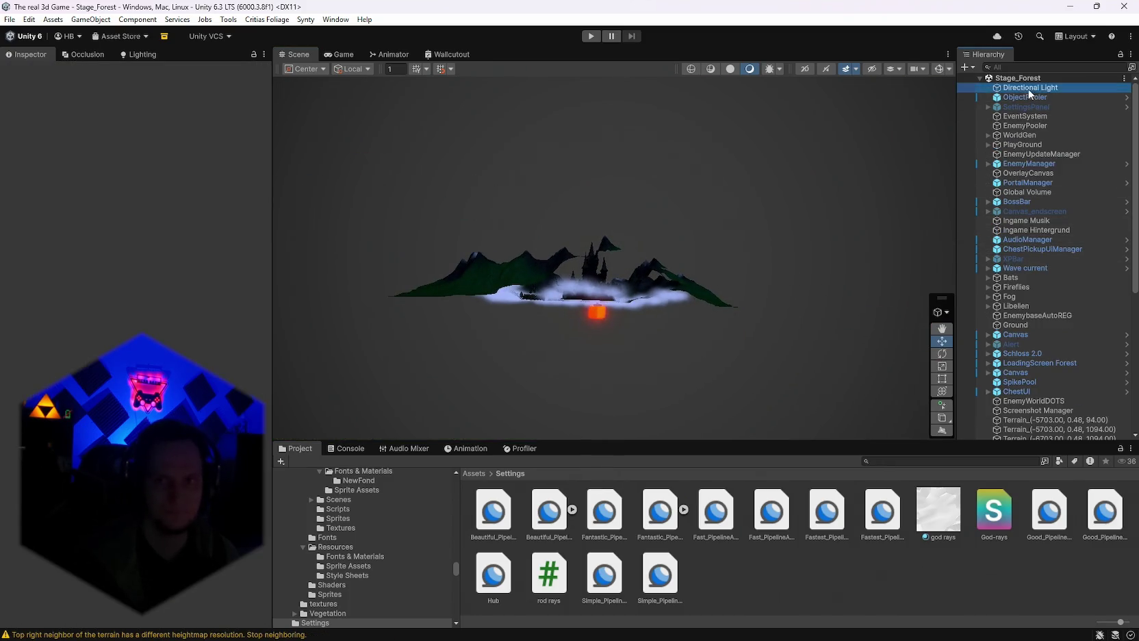
mouse_move(780, 197)
left_mouse_down()
mouse_move(780, 226)
mouse_move(796, 236)
mouse_move(777, 226)
left_mouse_up()
mouse_move(49, 291)
left_mouse_down()
mouse_move(21, 295)
mouse_move(1137, 301)
mouse_move(1131, 312)
mouse_move(27, 308)
mouse_move(698, 299)
left_mouse_up()
left_click(1020, 134)
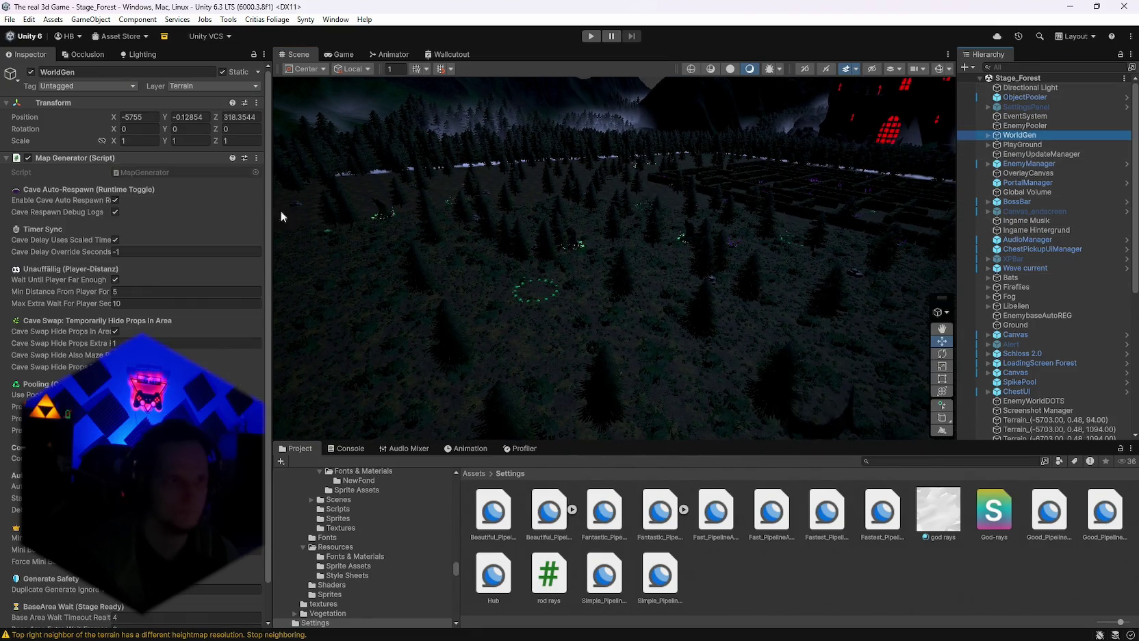
left_click(254, 158)
left_click(306, 339)
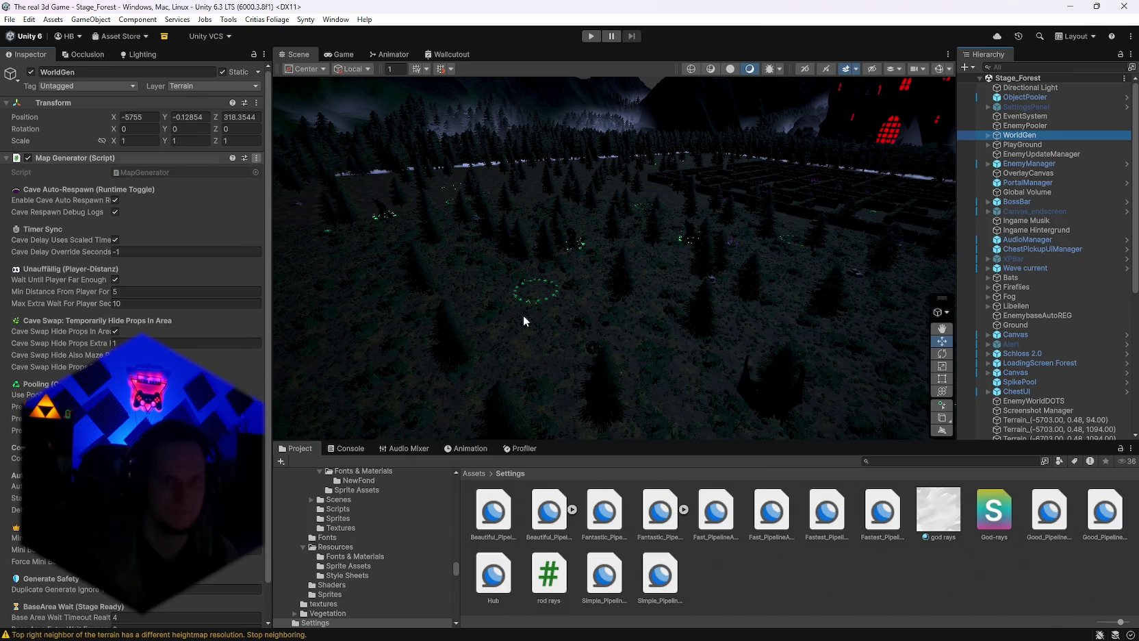
mouse_move(517, 320)
left_mouse_down()
mouse_move(424, 328)
mouse_move(542, 341)
mouse_move(709, 331)
mouse_move(777, 356)
left_mouse_up()
key("e")
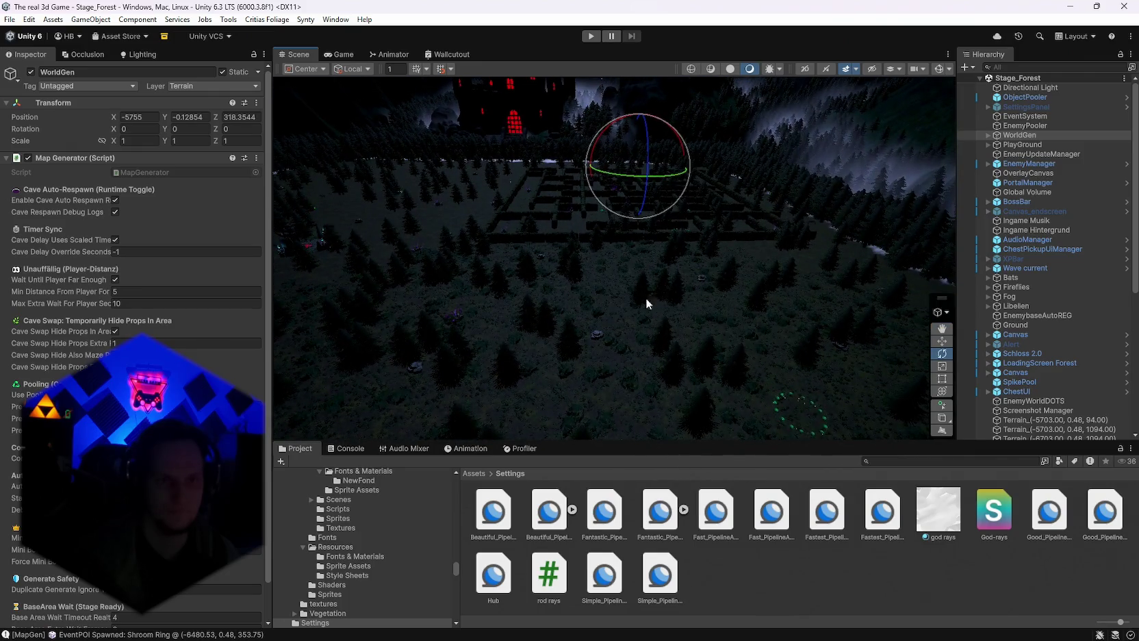
scroll(1010, 361, "down", 5)
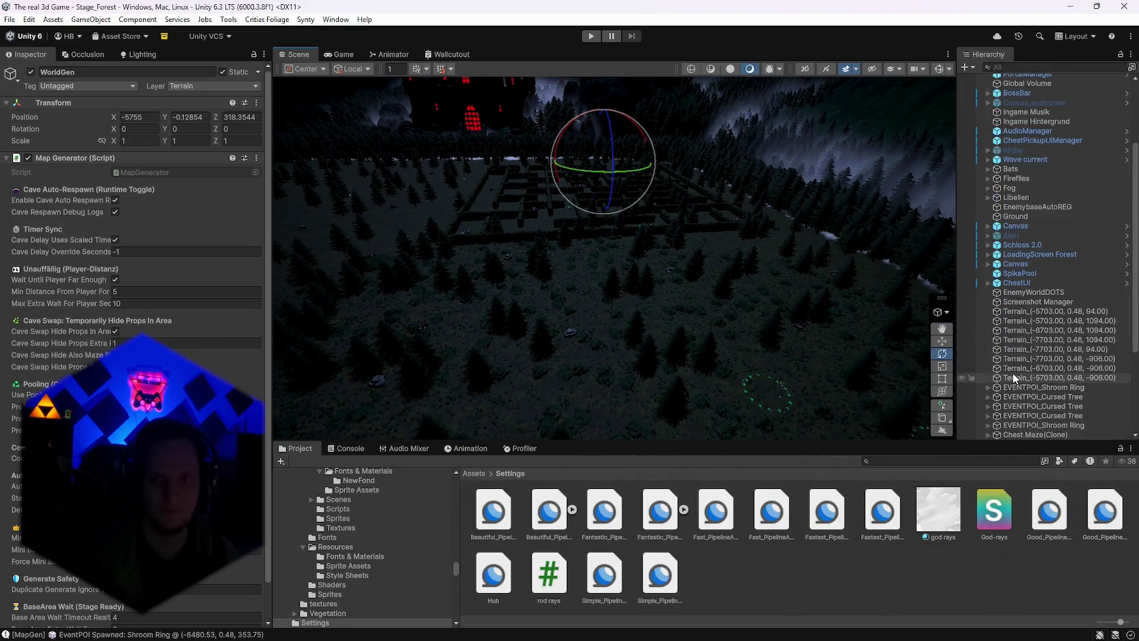
scroll(1013, 372, "down", 2)
scroll(1031, 346, "down", 1)
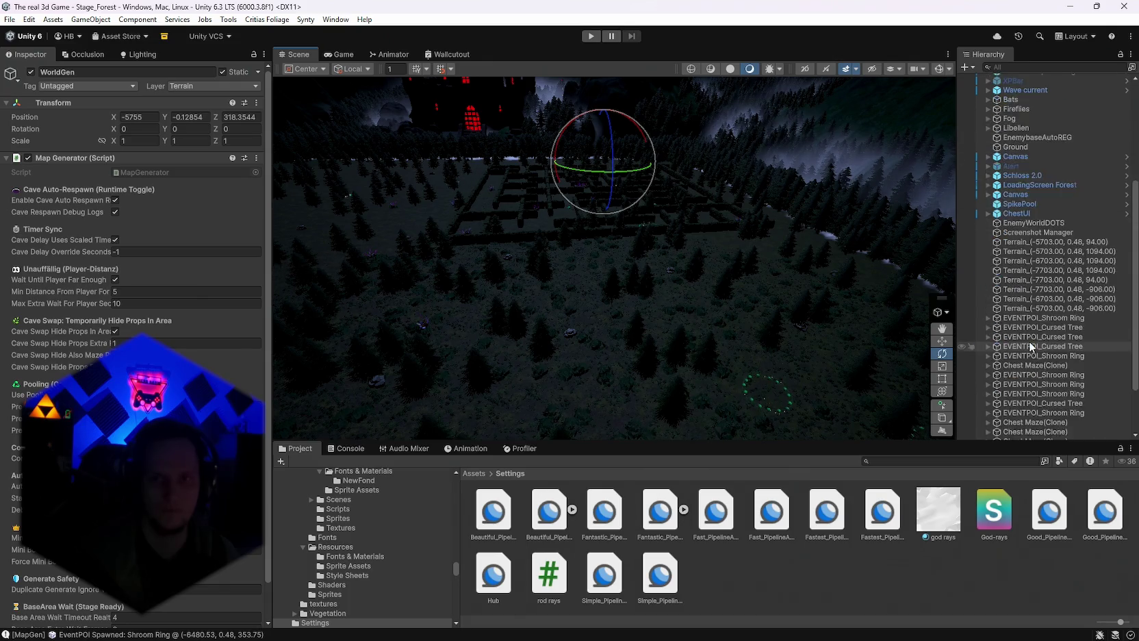
scroll(1031, 347, "down", 3)
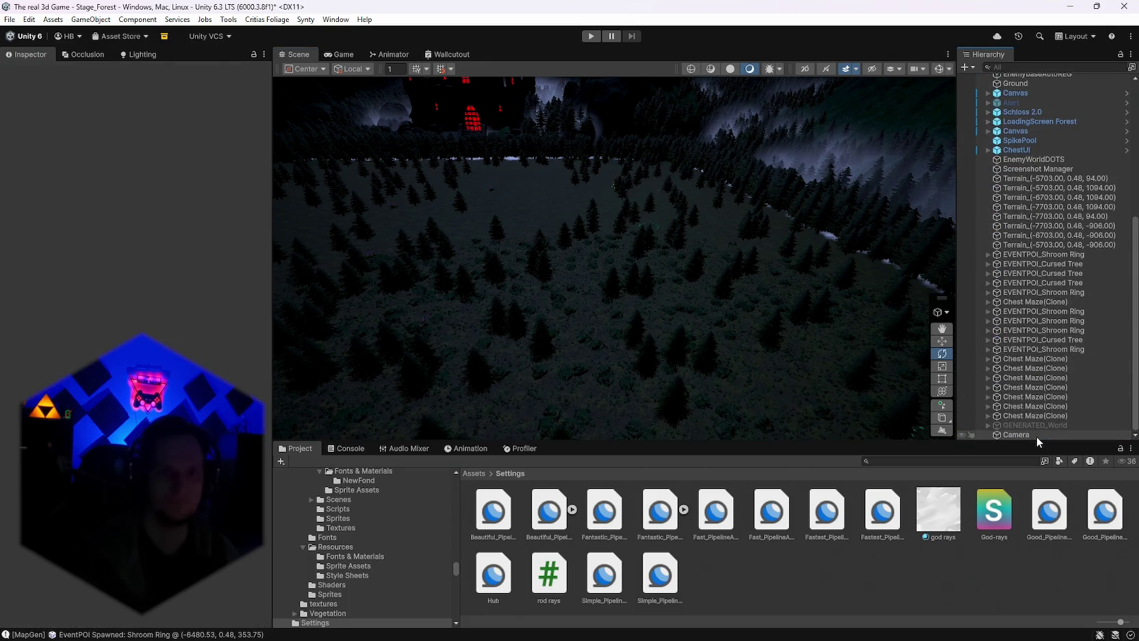
scroll(1038, 409, "up", 5)
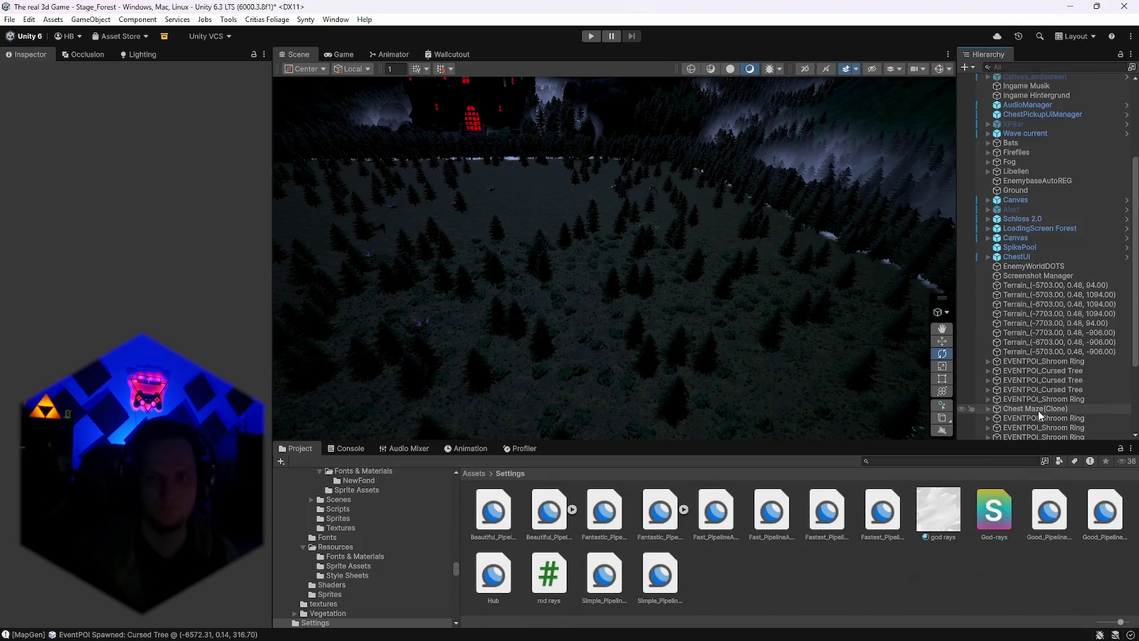
scroll(1038, 410, "up", 6)
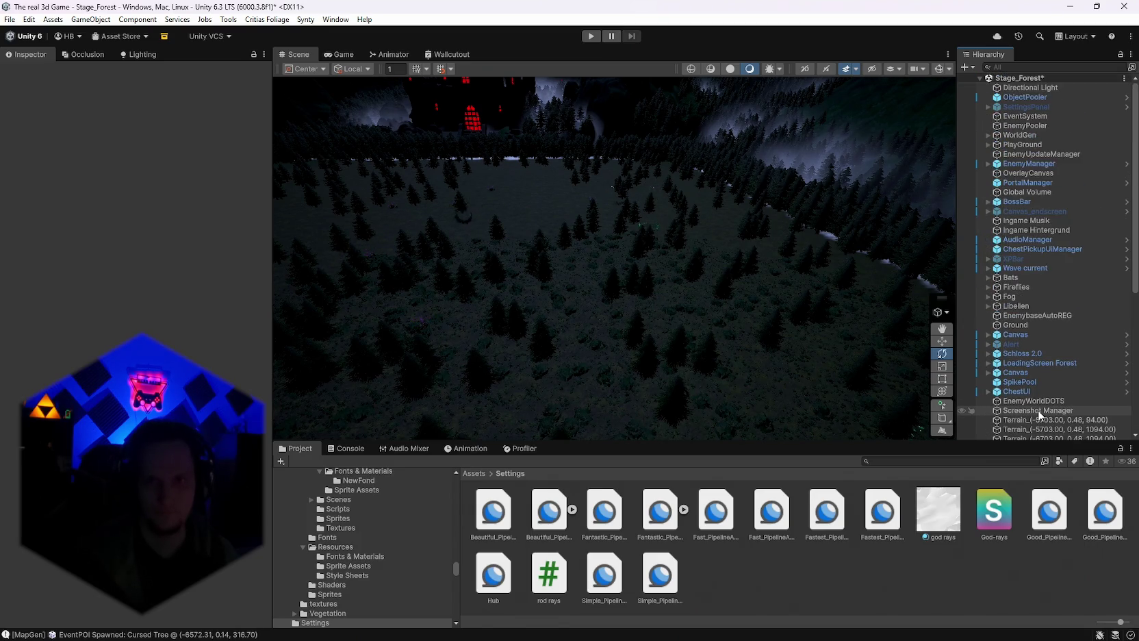
mouse_move(602, 274)
left_mouse_down()
mouse_move(628, 264)
mouse_move(639, 276)
mouse_move(610, 275)
mouse_move(650, 286)
mouse_move(947, 279)
mouse_move(76, 310)
mouse_move(384, 289)
left_mouse_up()
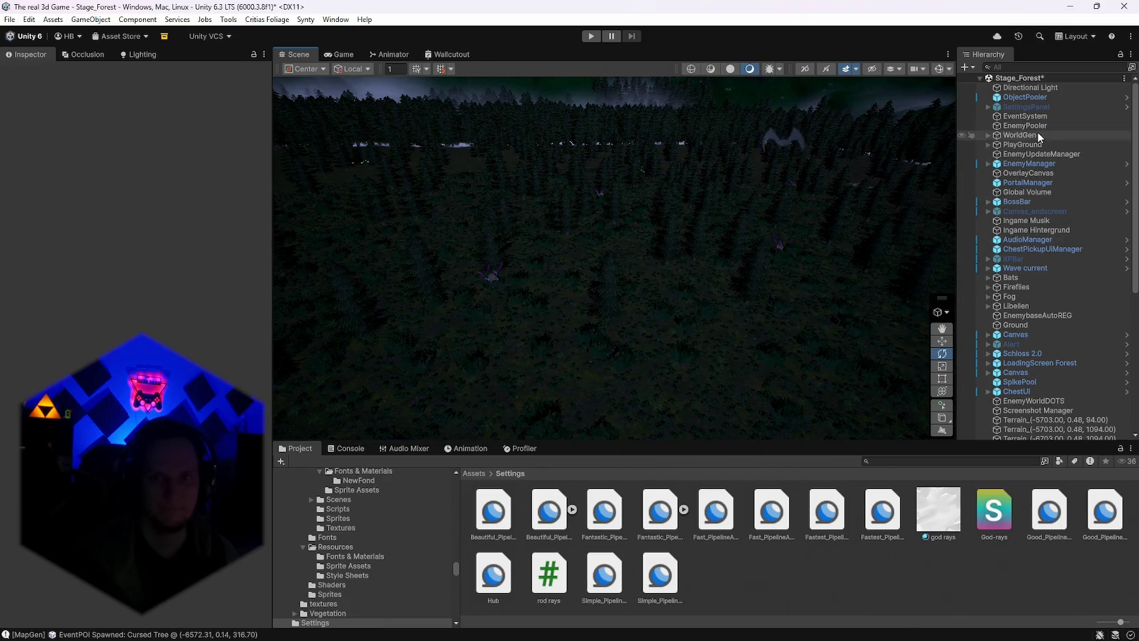
Run Generate World from WorldGen's Map Generator menu and orbit over the new maze.
left_click(1020, 135)
left_click(256, 158)
left_click(303, 341)
left_click(304, 341)
mouse_move(510, 294)
left_mouse_down()
mouse_move(520, 356)
mouse_move(548, 307)
mouse_move(574, 296)
mouse_move(634, 326)
mouse_move(493, 315)
mouse_move(426, 347)
mouse_move(509, 316)
mouse_move(864, 320)
left_mouse_up()
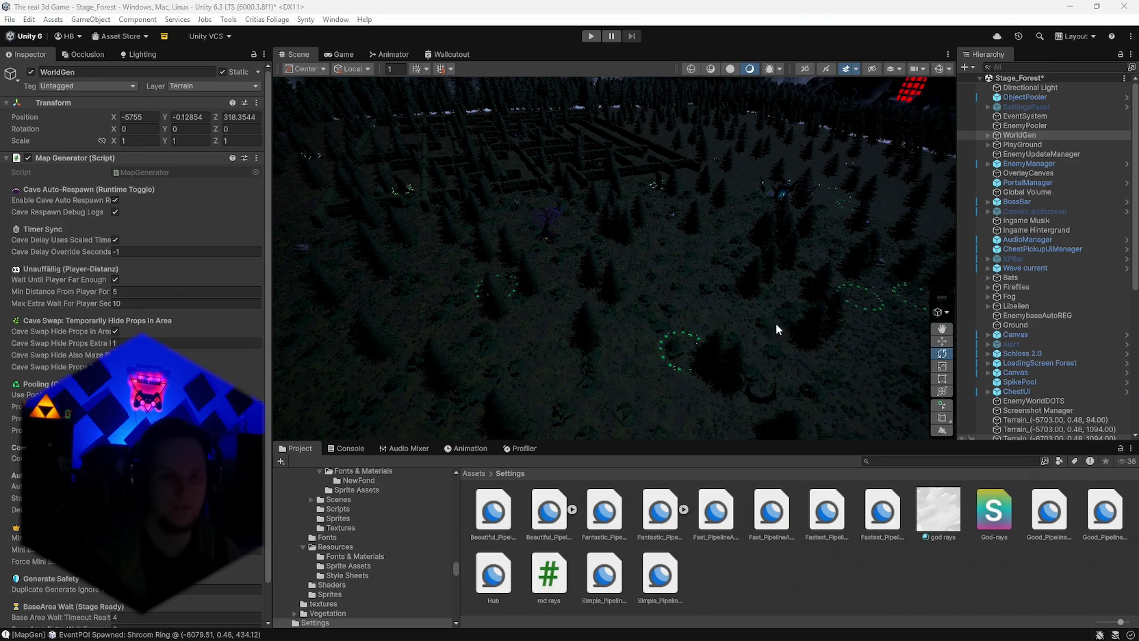
mouse_move(803, 267)
left_mouse_down()
mouse_move(590, 272)
mouse_move(584, 263)
mouse_move(635, 261)
mouse_move(572, 216)
mouse_move(900, 240)
mouse_move(1064, 228)
left_mouse_up()
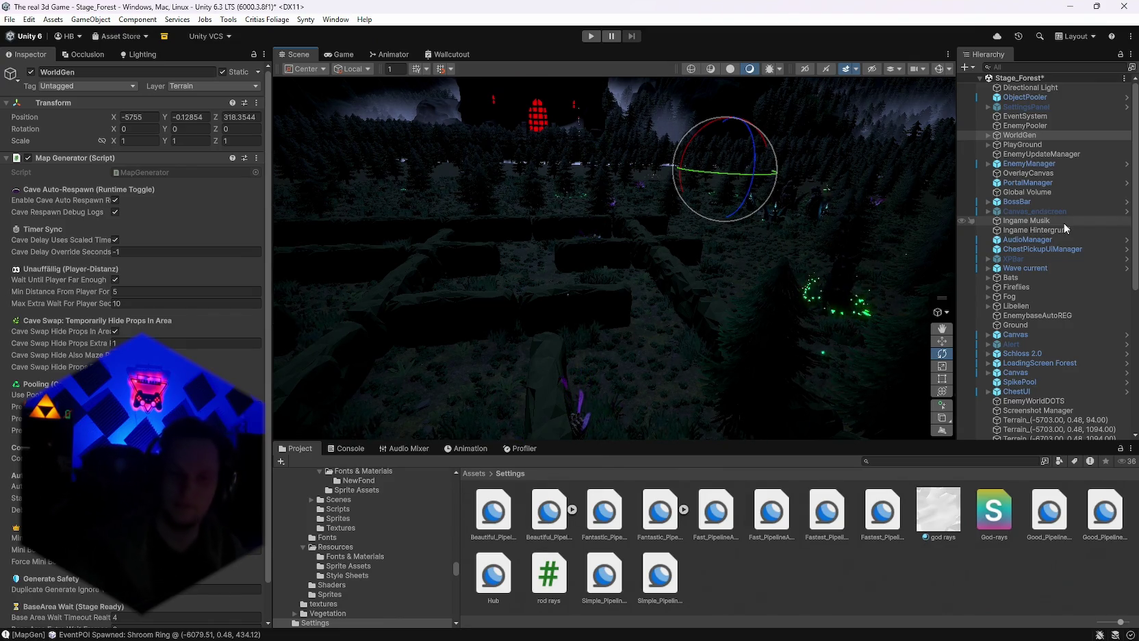
Switch to the Move tool, turn toward the castle, and open the WorldGenConfig asset.
key("w")
mouse_move(739, 220)
left_mouse_down()
mouse_move(669, 199)
mouse_move(639, 204)
mouse_move(693, 196)
mouse_move(480, 193)
mouse_move(307, 209)
mouse_move(1088, 216)
mouse_move(735, 231)
mouse_move(689, 160)
mouse_move(562, 150)
mouse_move(243, 215)
left_mouse_up()
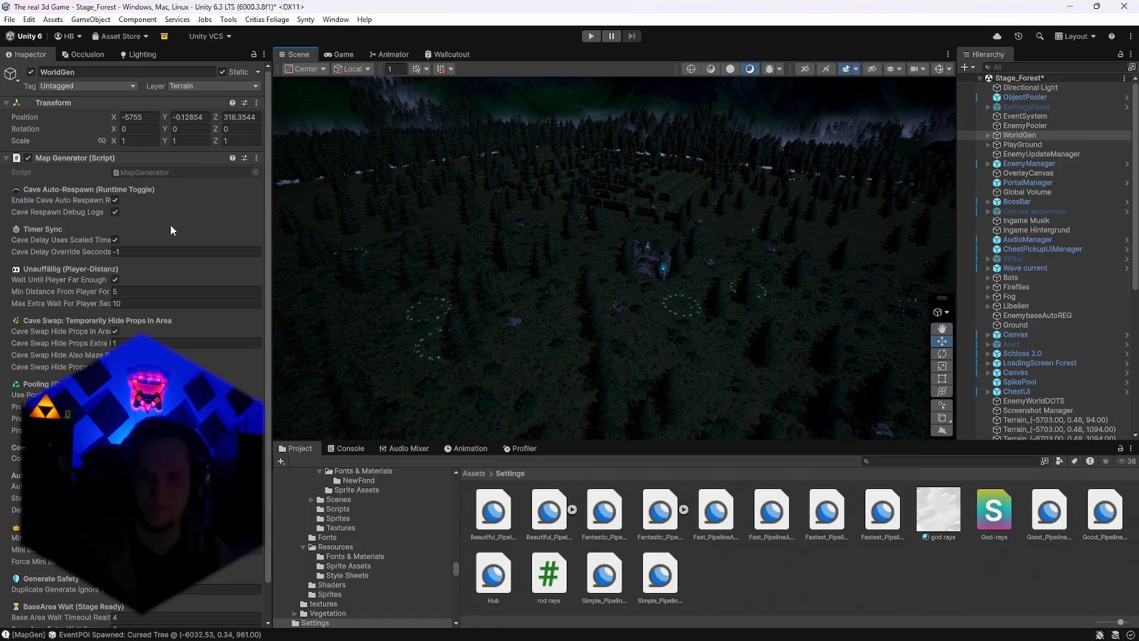
mouse_move(671, 219)
left_mouse_down()
mouse_move(737, 306)
mouse_move(623, 306)
mouse_move(542, 280)
mouse_move(395, 262)
mouse_move(537, 257)
mouse_move(382, 249)
mouse_move(485, 264)
mouse_move(618, 261)
mouse_move(516, 245)
mouse_move(395, 262)
mouse_move(388, 274)
mouse_move(418, 276)
left_mouse_up()
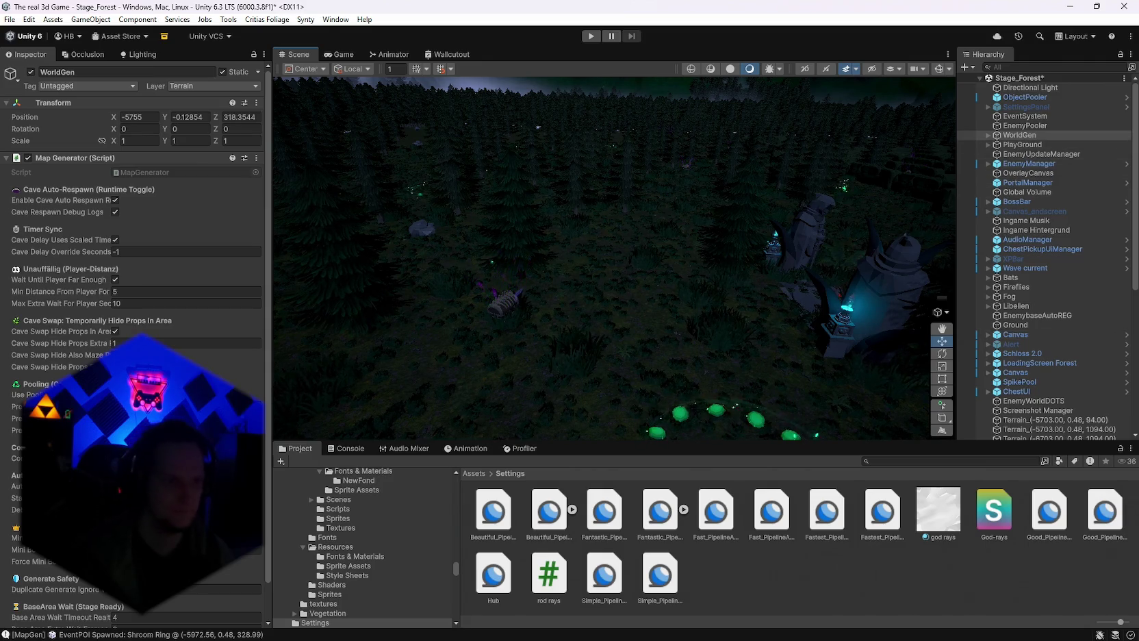
left_click(658, 581)
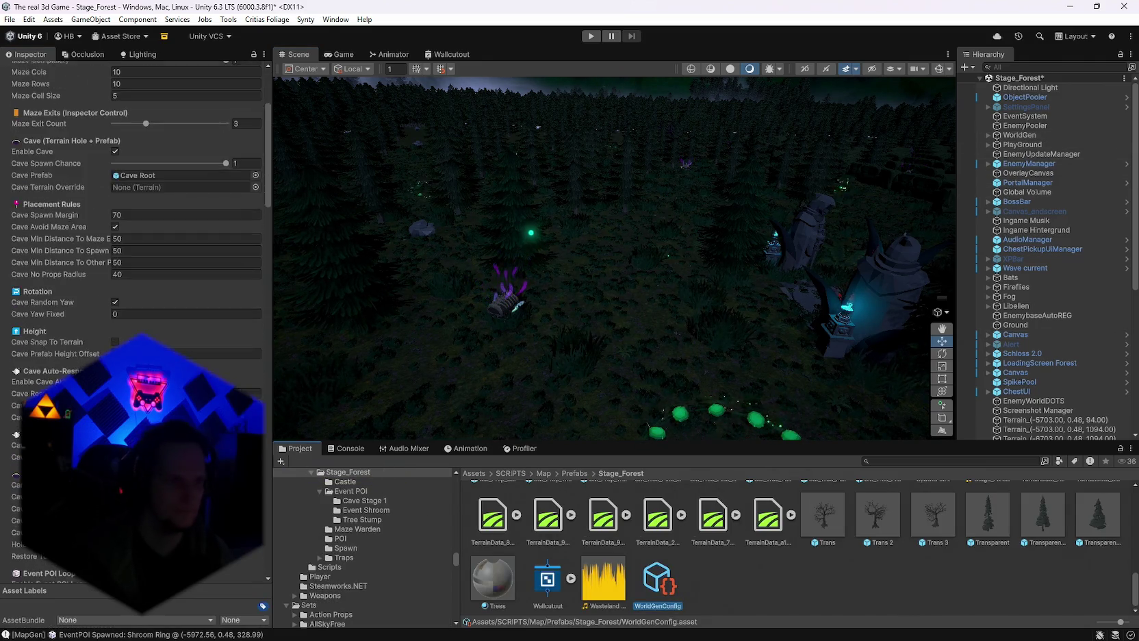
scroll(134, 205, "down", 15)
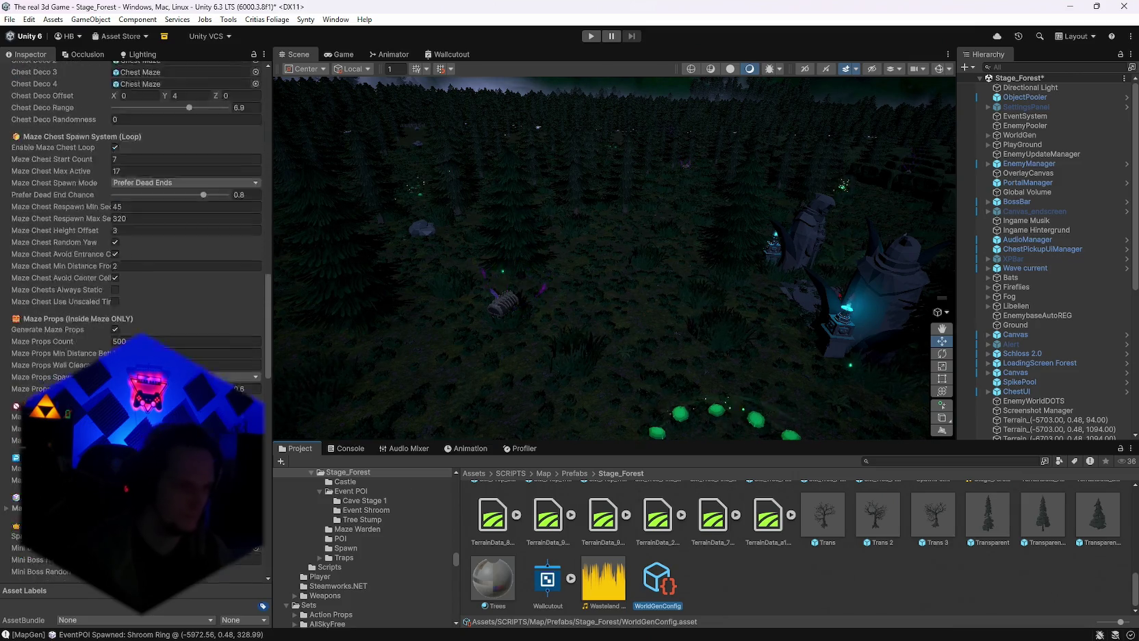
scroll(134, 205, "down", 10)
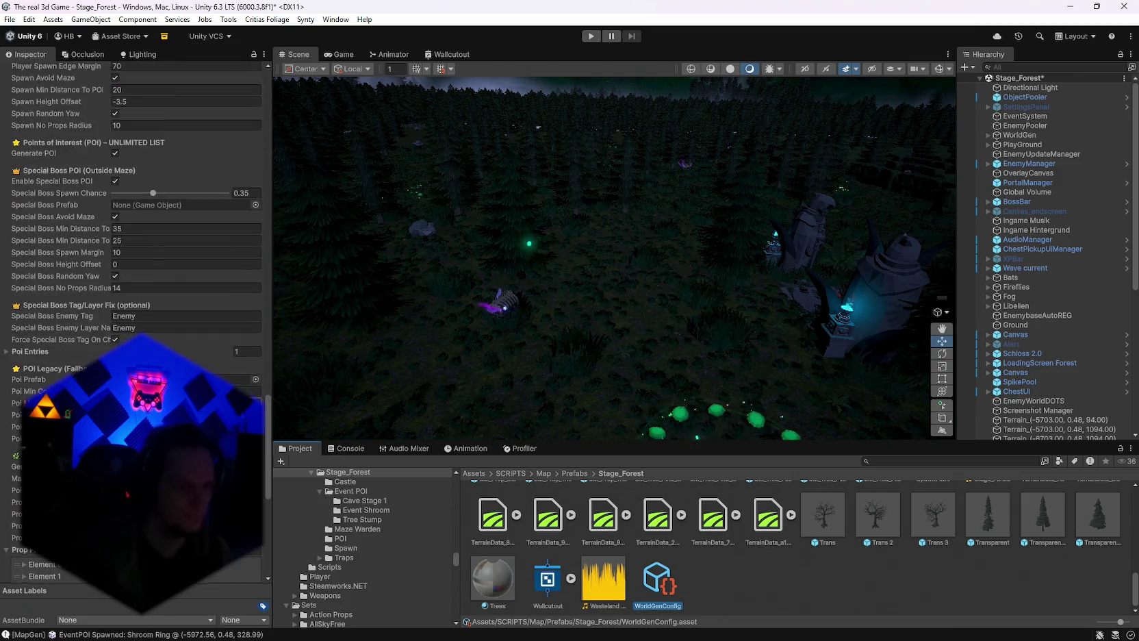
scroll(133, 205, "down", 10)
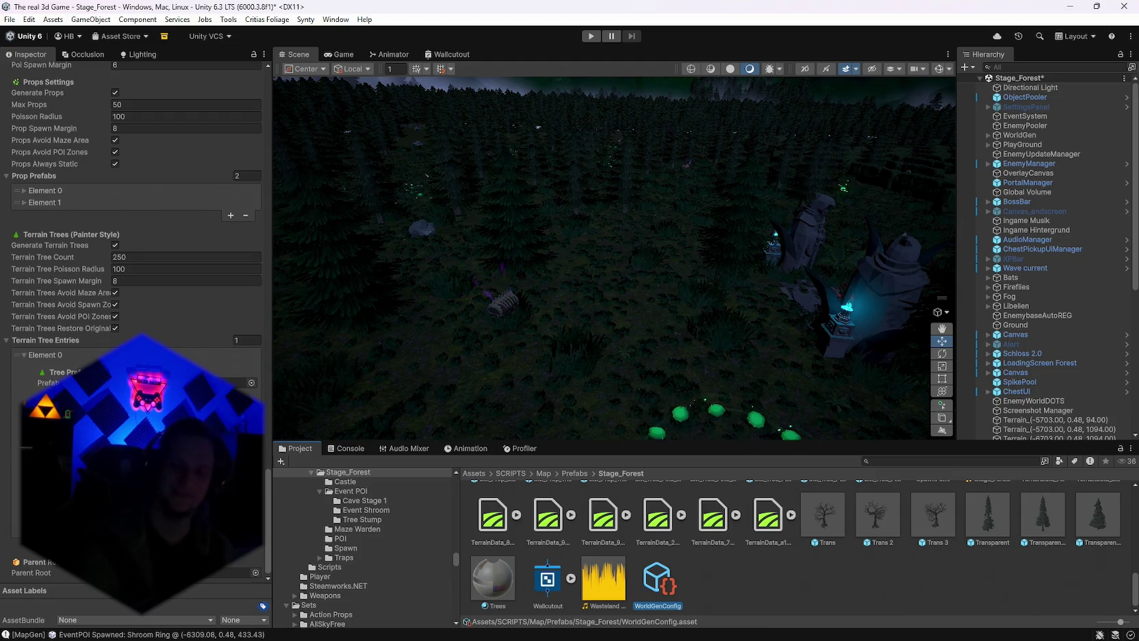
mouse_move(548, 301)
left_mouse_down()
mouse_move(537, 287)
mouse_move(555, 263)
mouse_move(506, 247)
mouse_move(713, 270)
mouse_move(968, 248)
left_mouse_up()
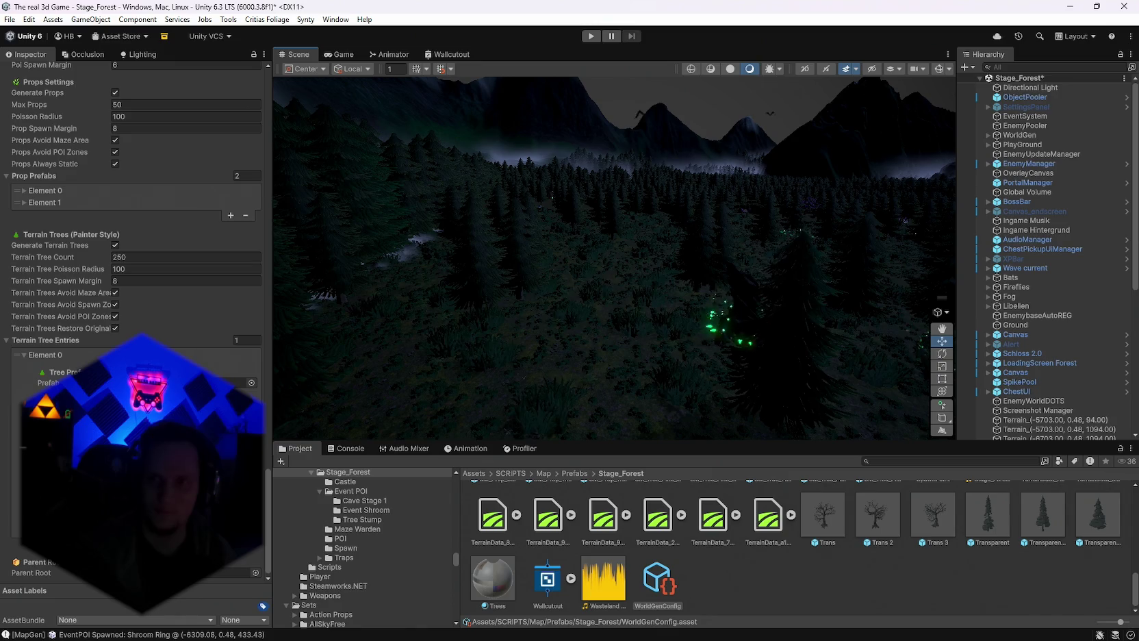
left_click_drag(924, 287, 856, 281)
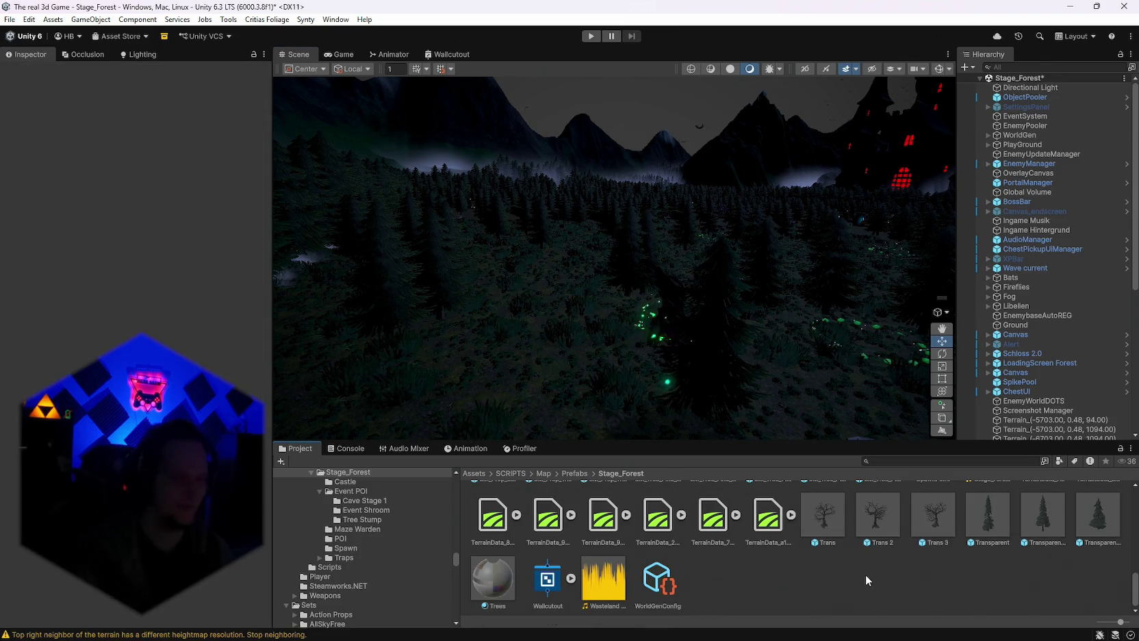
Survey the forest, left mountains, maze and castle, then open WorldGen's Map Generator options.
mouse_move(774, 281)
left_mouse_down()
mouse_move(764, 276)
mouse_move(844, 262)
mouse_move(877, 274)
mouse_move(685, 308)
mouse_move(445, 318)
mouse_move(651, 297)
left_mouse_up()
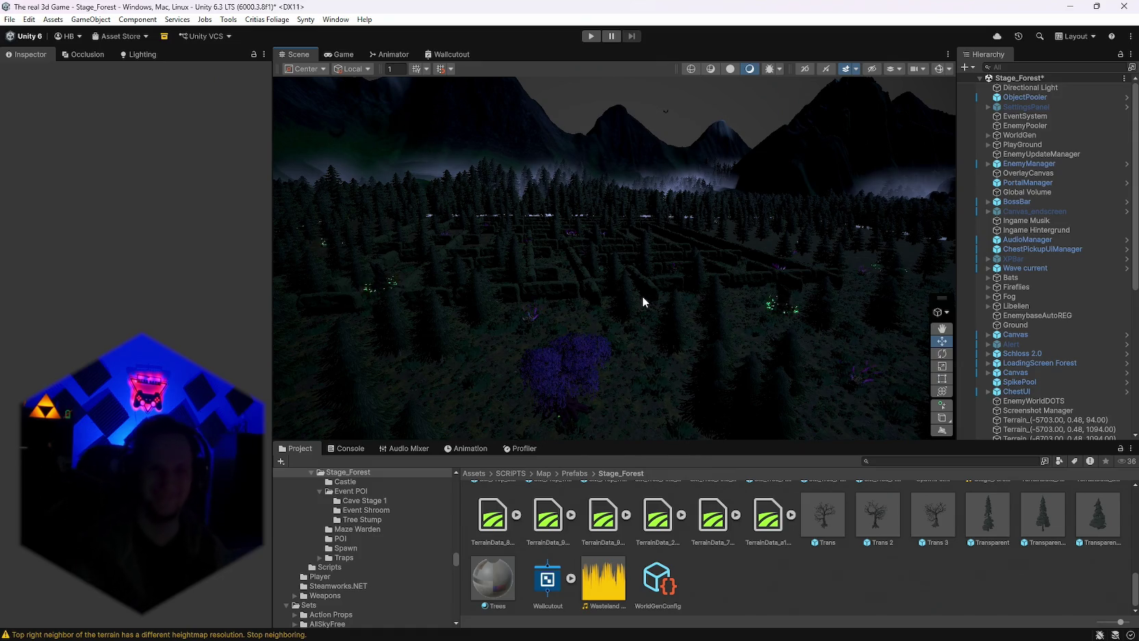
mouse_move(643, 301)
left_mouse_down()
mouse_move(227, 310)
mouse_move(206, 300)
mouse_move(630, 325)
mouse_move(899, 280)
left_mouse_up()
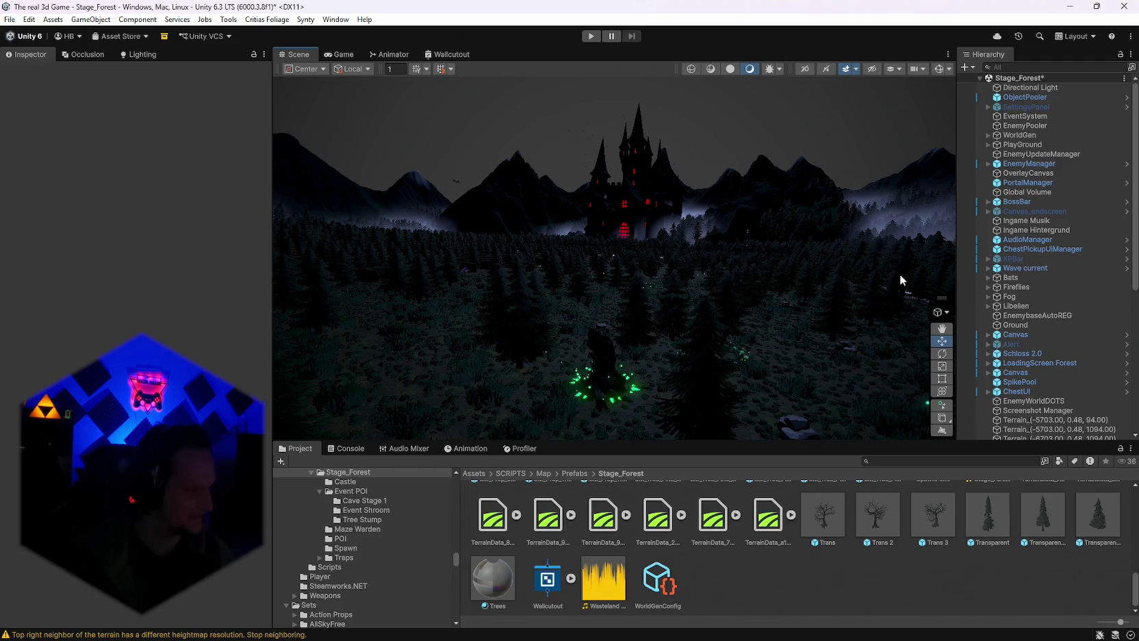
mouse_move(899, 274)
left_mouse_down()
mouse_move(725, 252)
mouse_move(743, 257)
mouse_move(694, 257)
mouse_move(676, 270)
mouse_move(319, 270)
mouse_move(328, 264)
mouse_move(185, 250)
mouse_move(527, 274)
mouse_move(624, 253)
left_mouse_up()
mouse_move(555, 259)
left_mouse_down()
mouse_move(557, 288)
mouse_move(537, 288)
mouse_move(663, 308)
mouse_move(697, 249)
mouse_move(675, 230)
mouse_move(804, 216)
mouse_move(679, 236)
left_mouse_up()
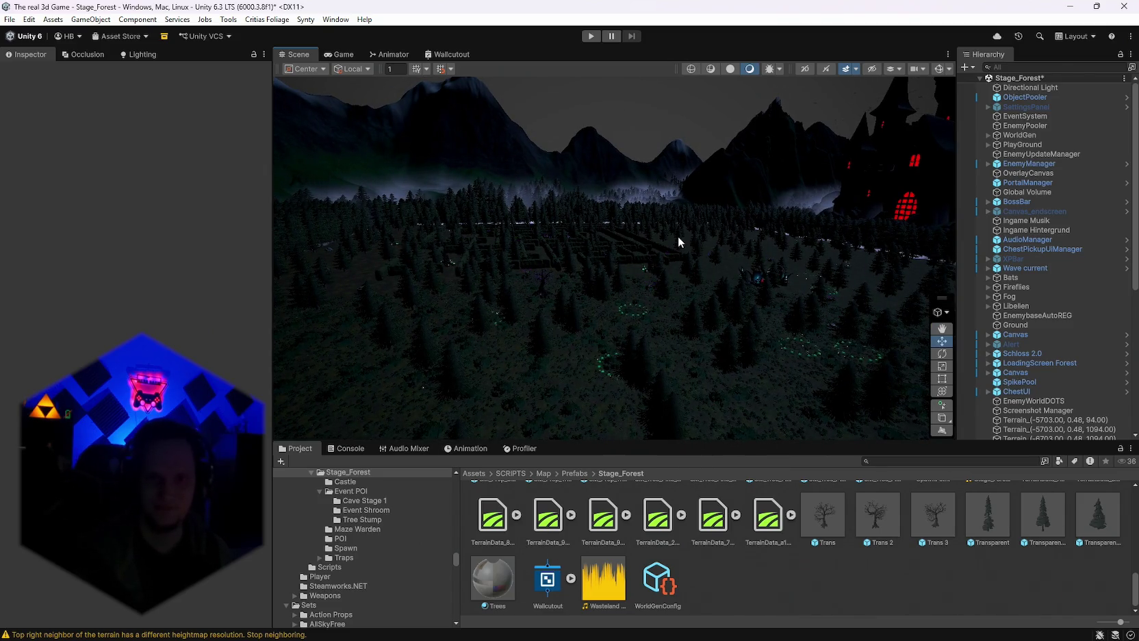
mouse_move(679, 235)
left_mouse_down()
mouse_move(692, 249)
mouse_move(678, 252)
left_mouse_up()
left_click(1019, 135)
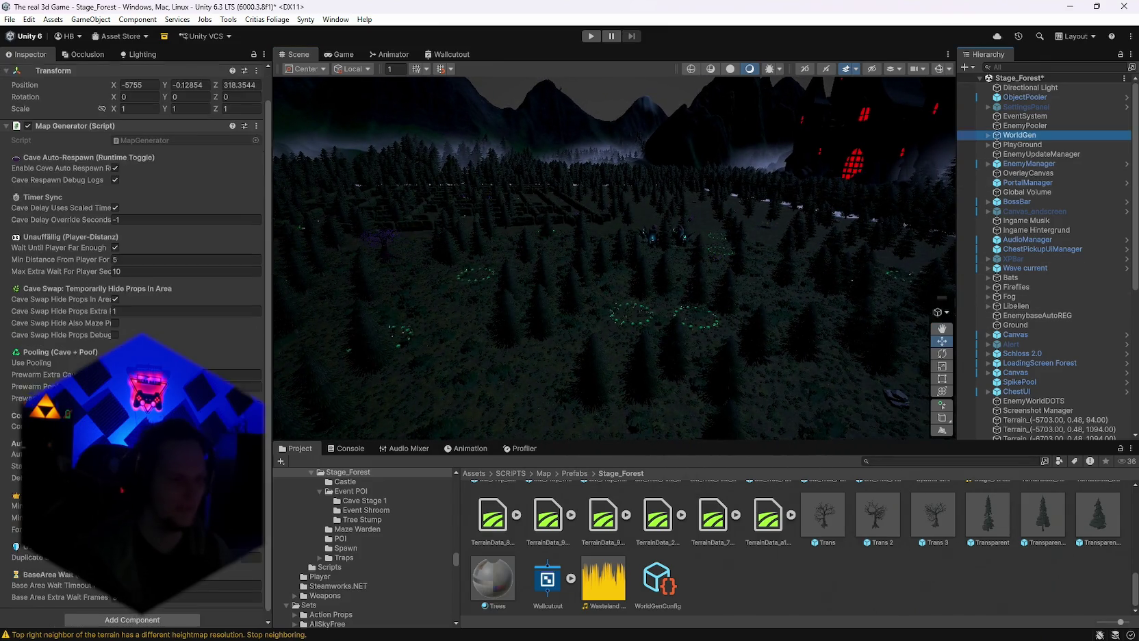
left_click(256, 157)
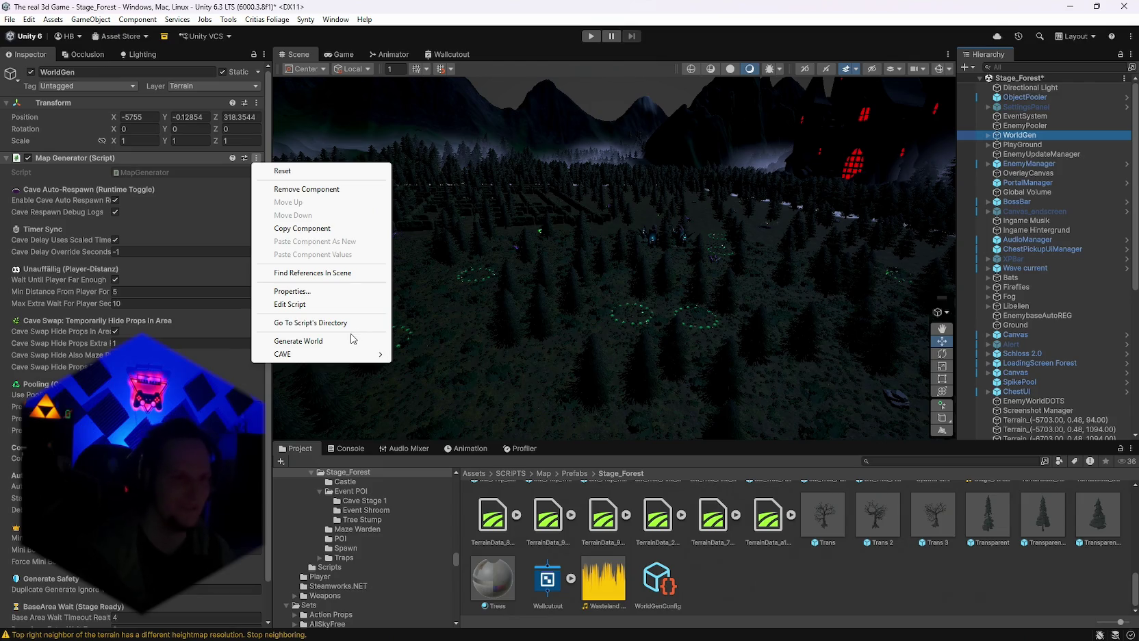
mouse_move(308, 355)
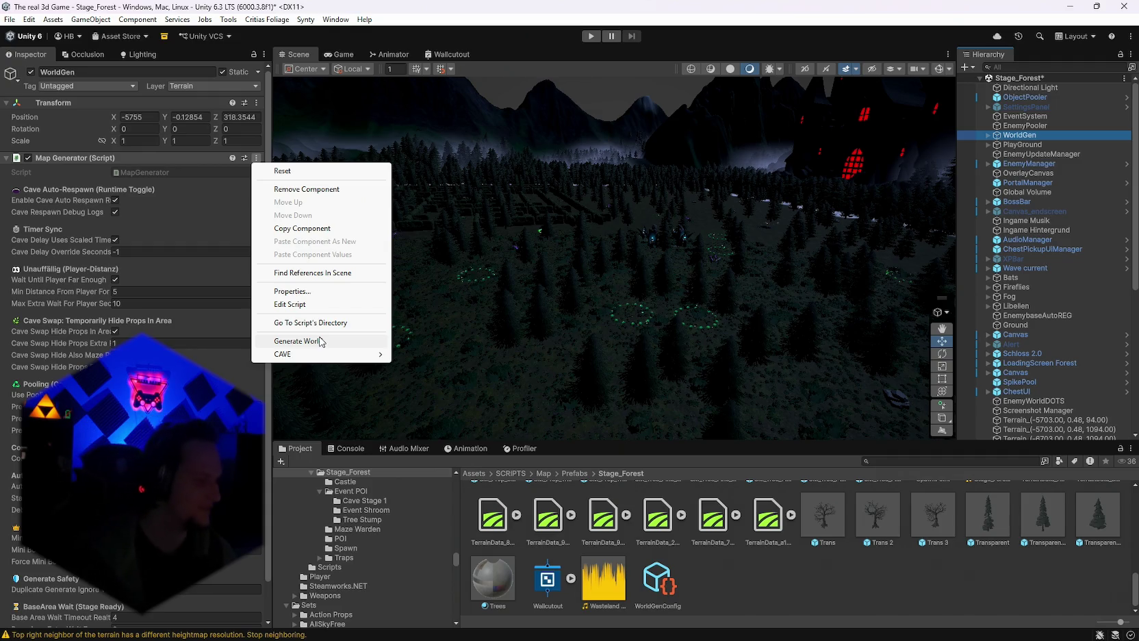
left_click(322, 342)
Orbit over the regenerated terrain, hillside and castle, then reopen the Map Generator options.
mouse_move(694, 213)
left_mouse_down()
mouse_move(445, 182)
mouse_move(521, 224)
mouse_move(719, 229)
mouse_move(746, 214)
mouse_move(697, 202)
left_mouse_up()
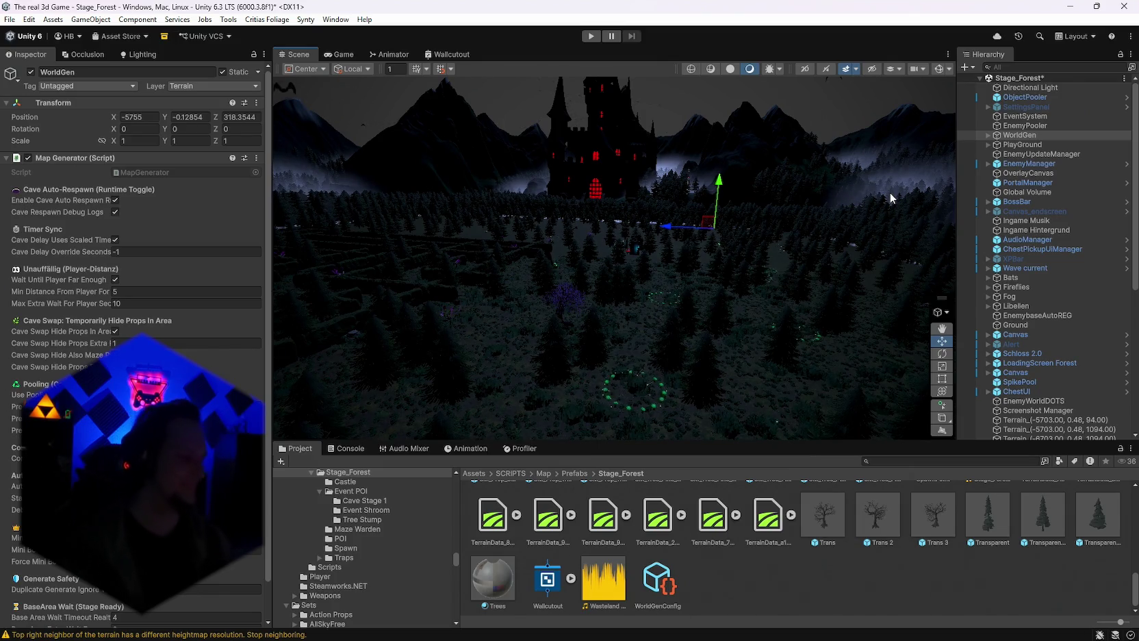
mouse_move(621, 317)
left_mouse_down()
mouse_move(783, 257)
mouse_move(288, 291)
left_mouse_up()
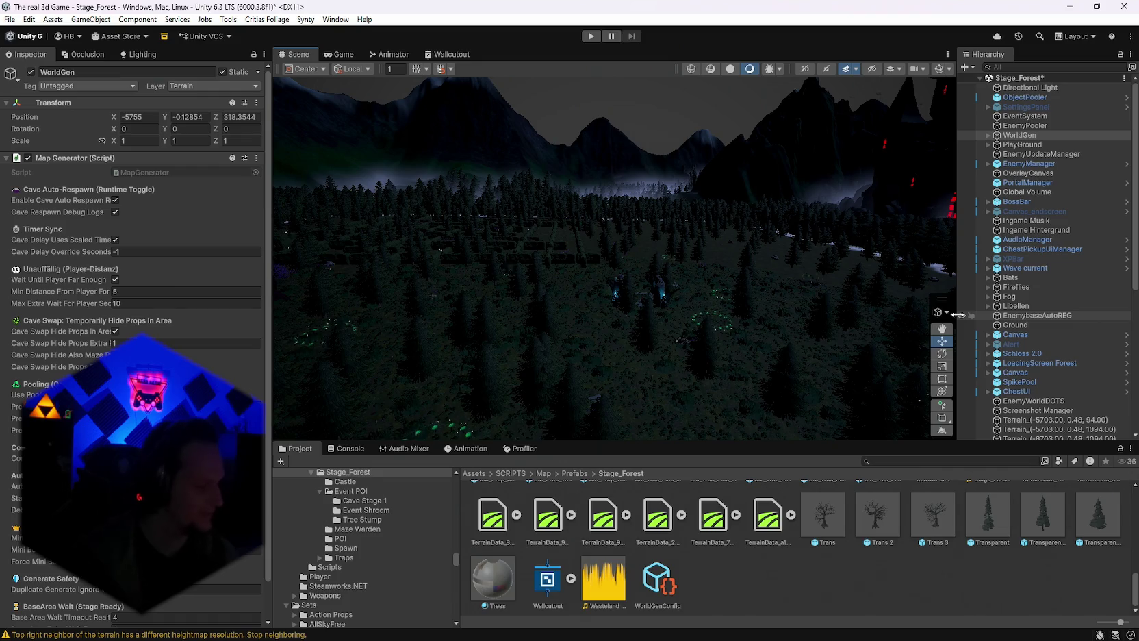
left_click_drag(890, 272, 848, 275)
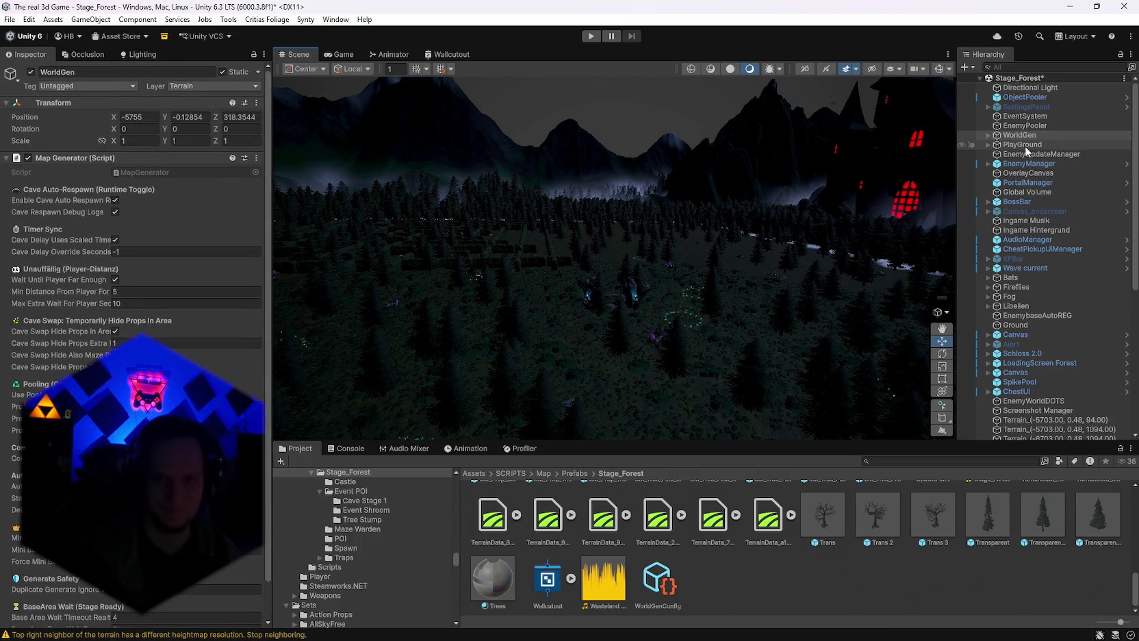
left_click(257, 159)
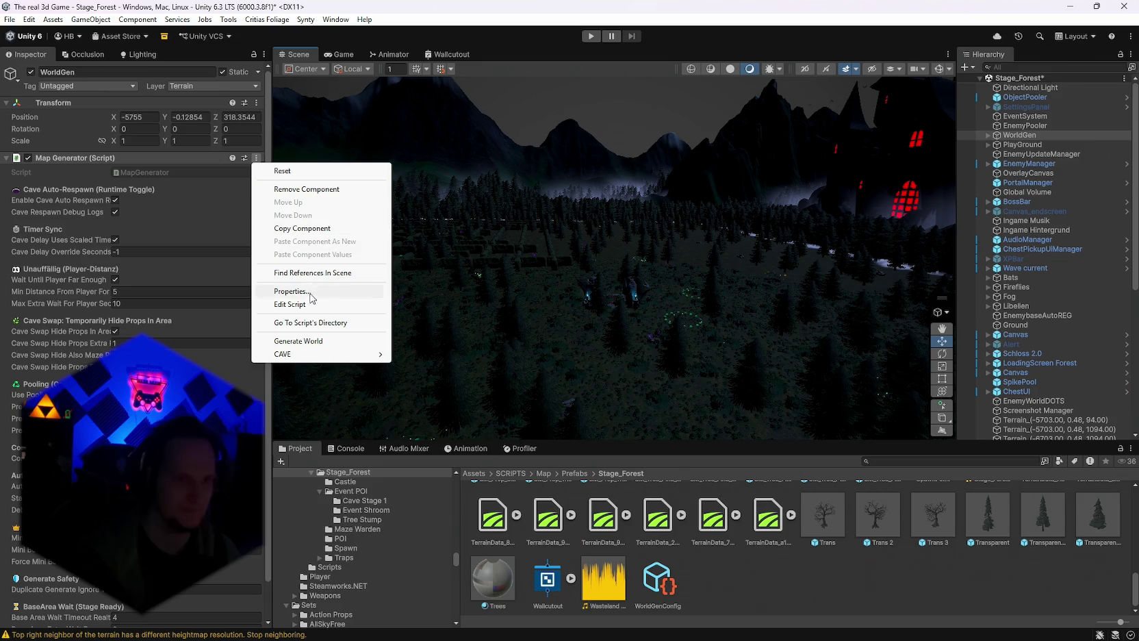
Regenerate the maze and forest twice more from the Map Generator menu.
left_click(292, 341)
mouse_move(639, 272)
left_mouse_down()
mouse_move(572, 241)
mouse_move(511, 272)
mouse_move(549, 298)
mouse_move(711, 330)
left_mouse_up()
left_click(257, 158)
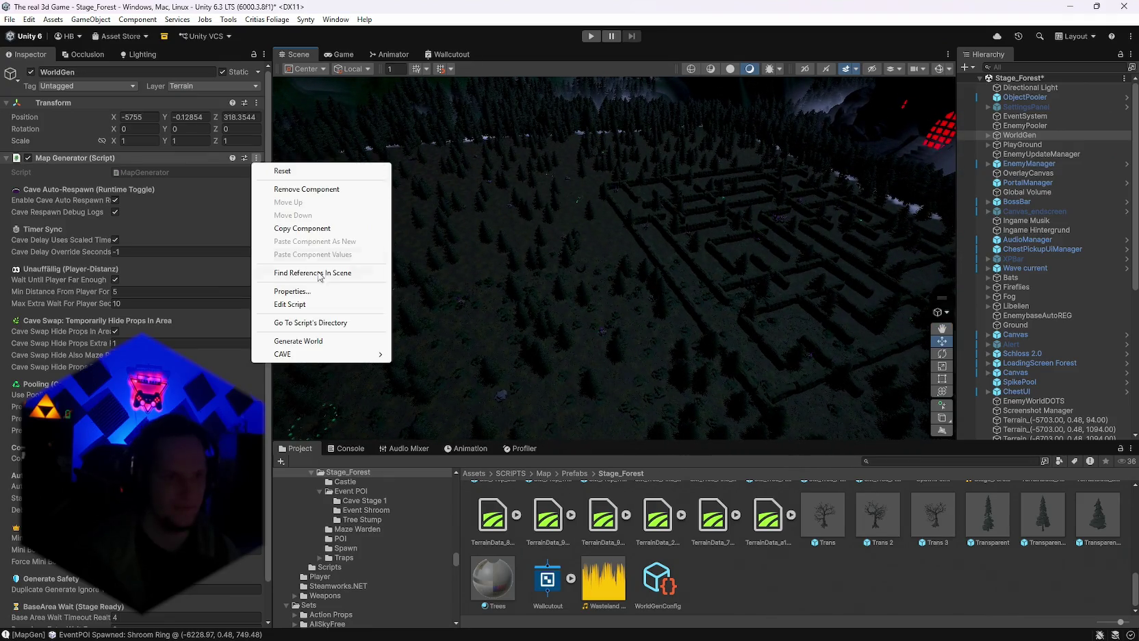
left_click(310, 342)
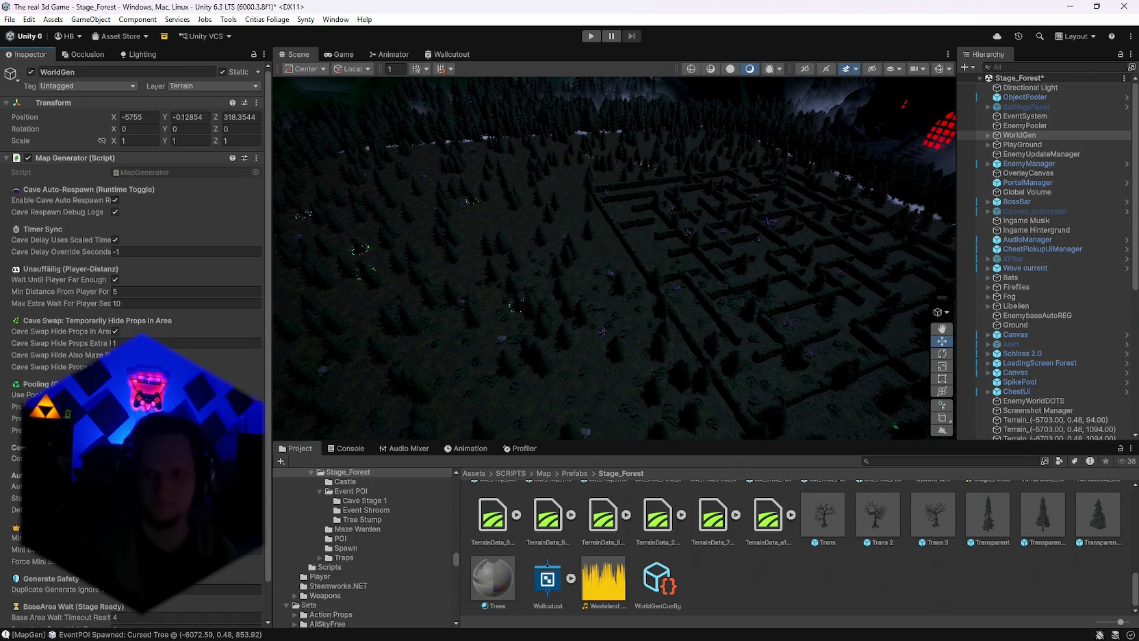
left_click(257, 160)
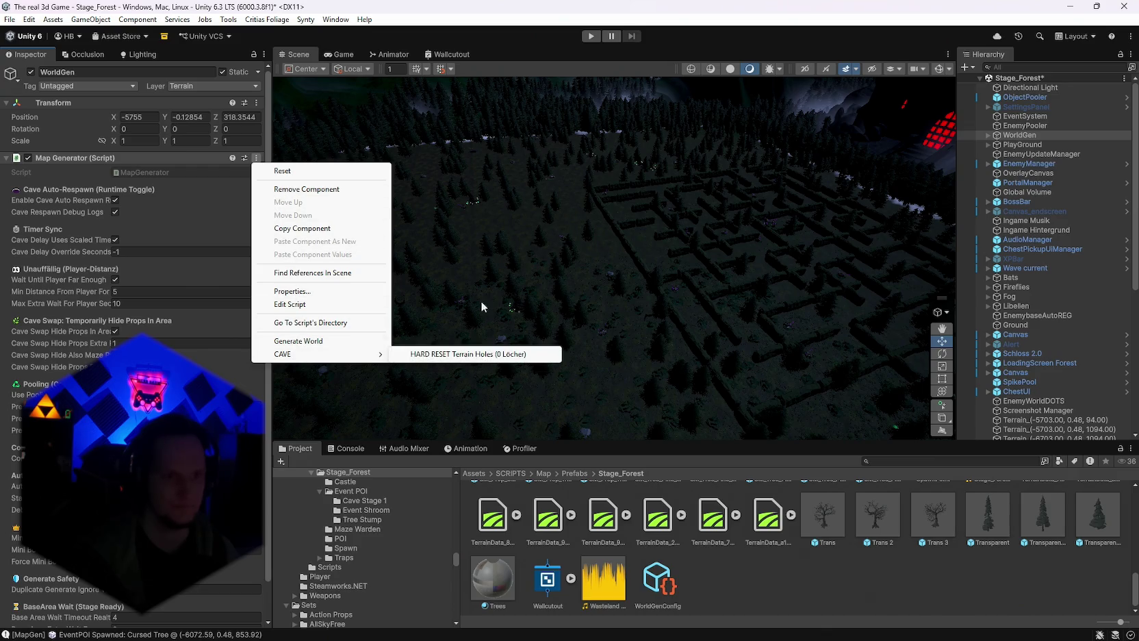
Dismiss the generator menu, orbit over the maze, and select the Ground terrain.
left_click(942, 577)
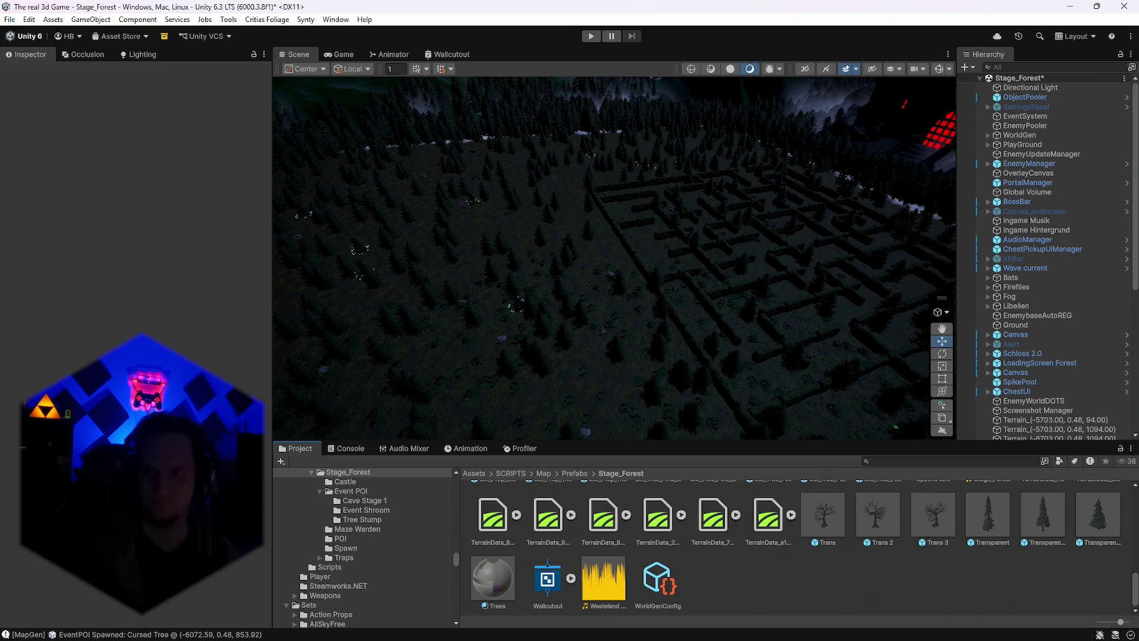
mouse_move(858, 212)
left_mouse_down()
mouse_move(809, 218)
mouse_move(821, 232)
mouse_move(813, 236)
mouse_move(687, 254)
mouse_move(839, 224)
mouse_move(878, 236)
mouse_move(612, 270)
left_mouse_up()
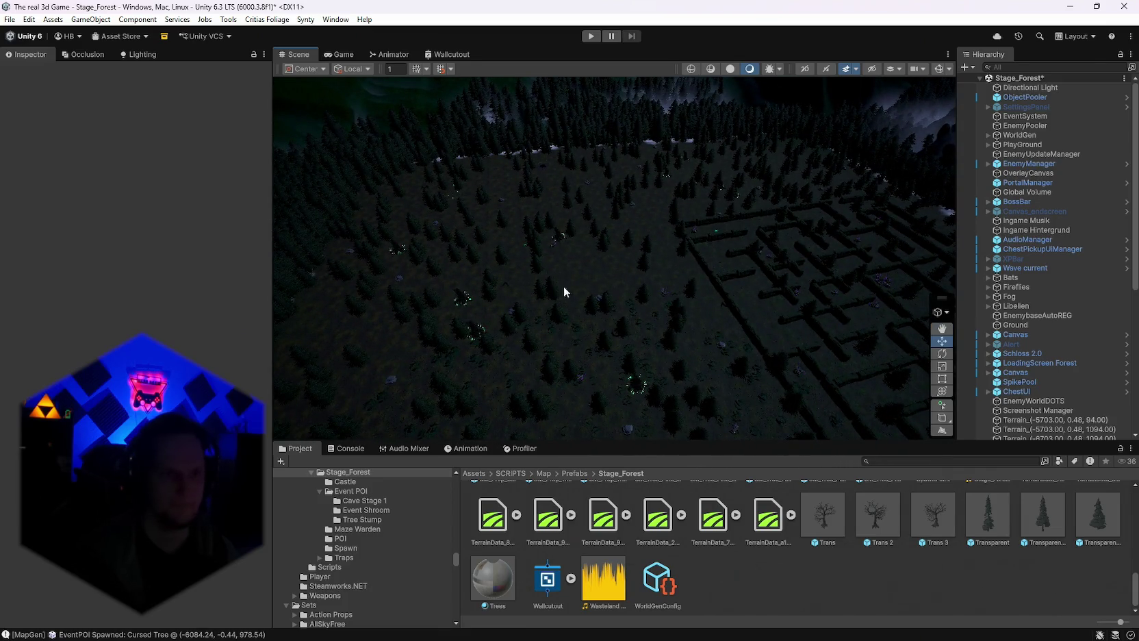
left_click(716, 275)
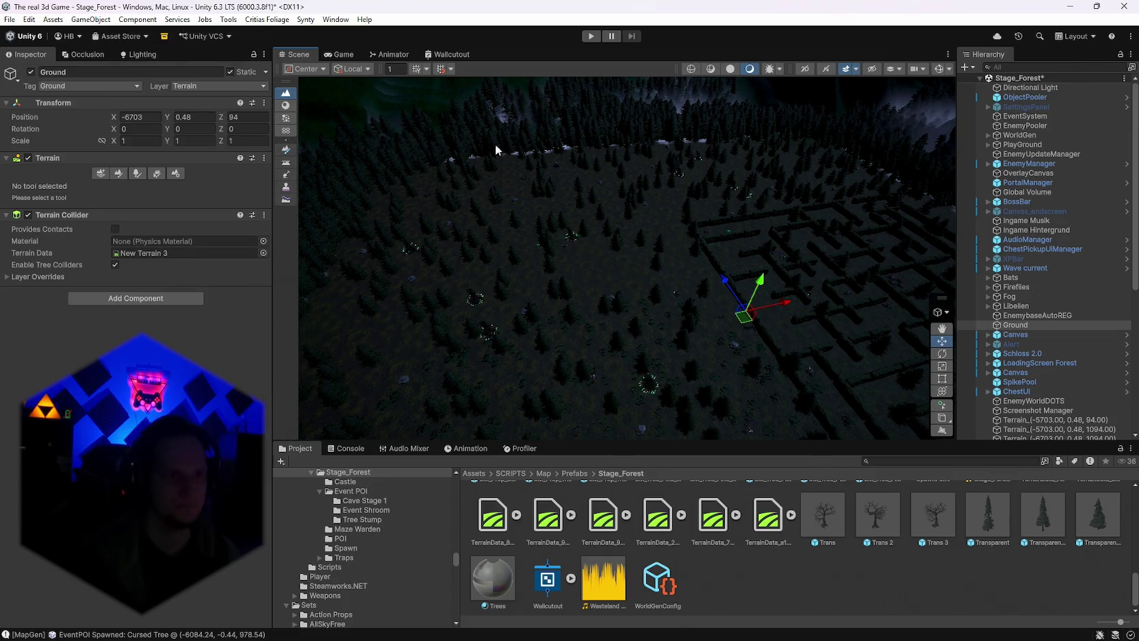
Paint trees across the open ground of the Ground terrain.
left_click(137, 174)
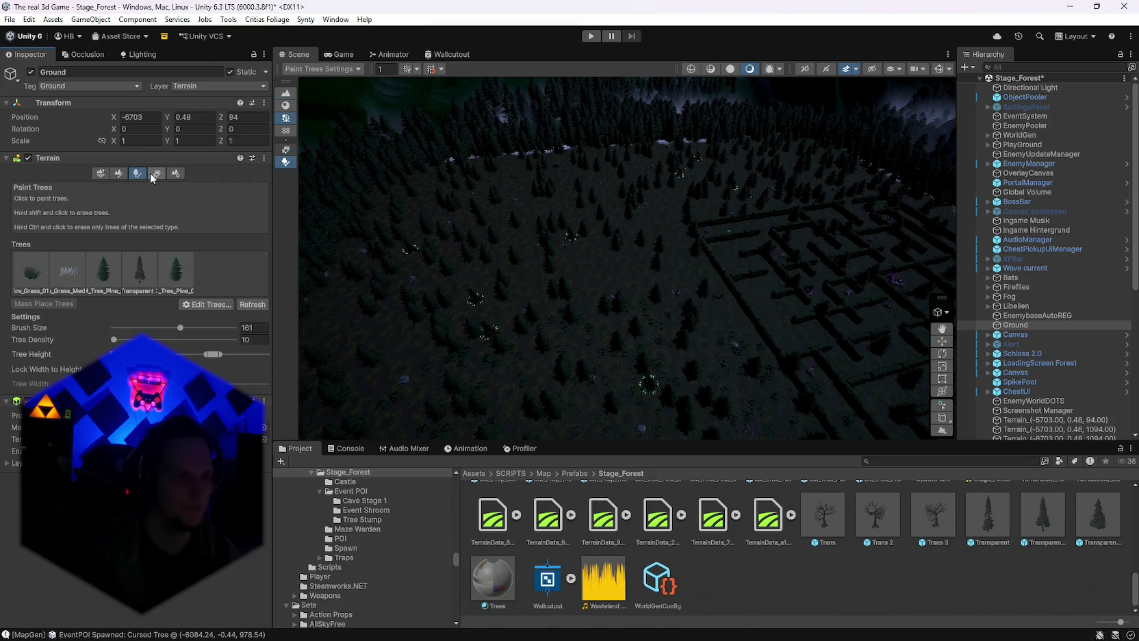
left_click(156, 174)
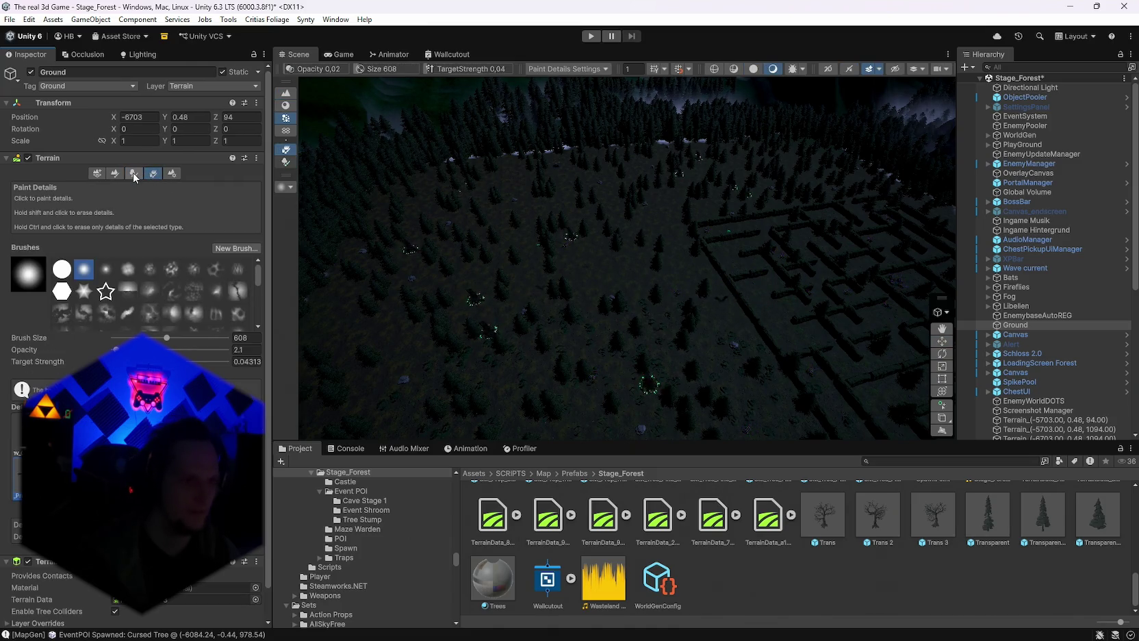
left_click(134, 174)
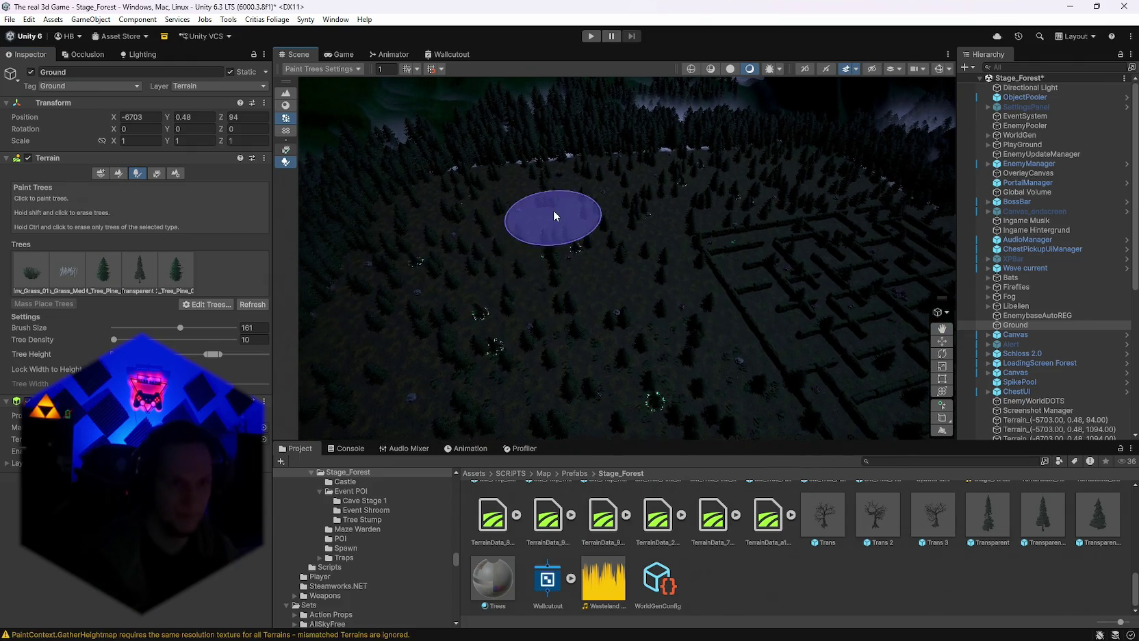
scroll(548, 217, "up", 2)
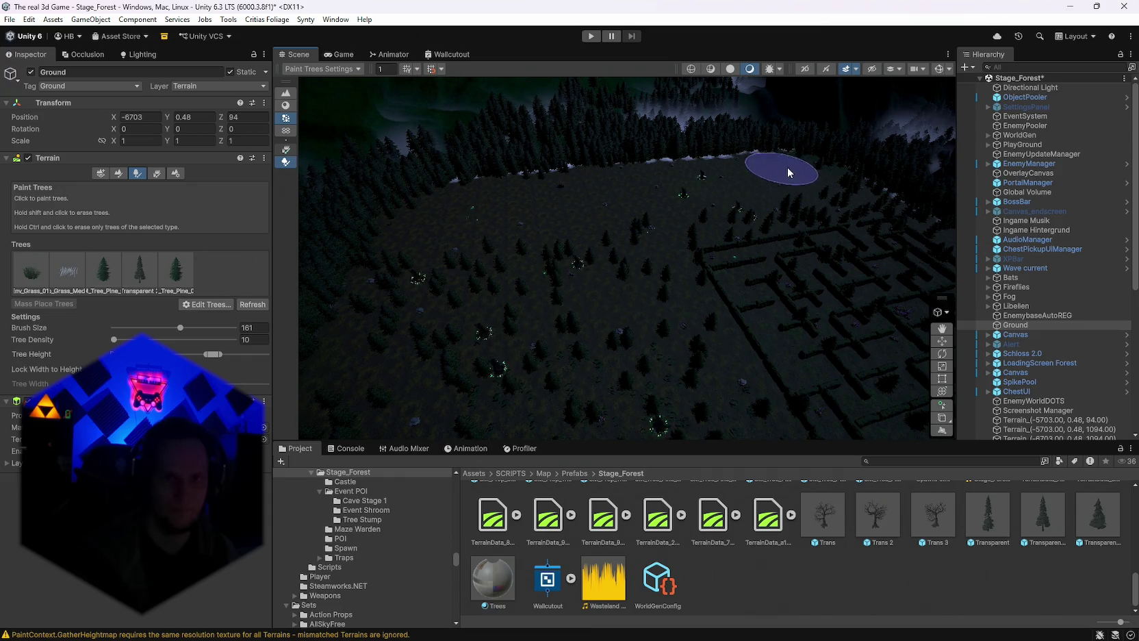
left_click_drag(768, 220, 797, 185)
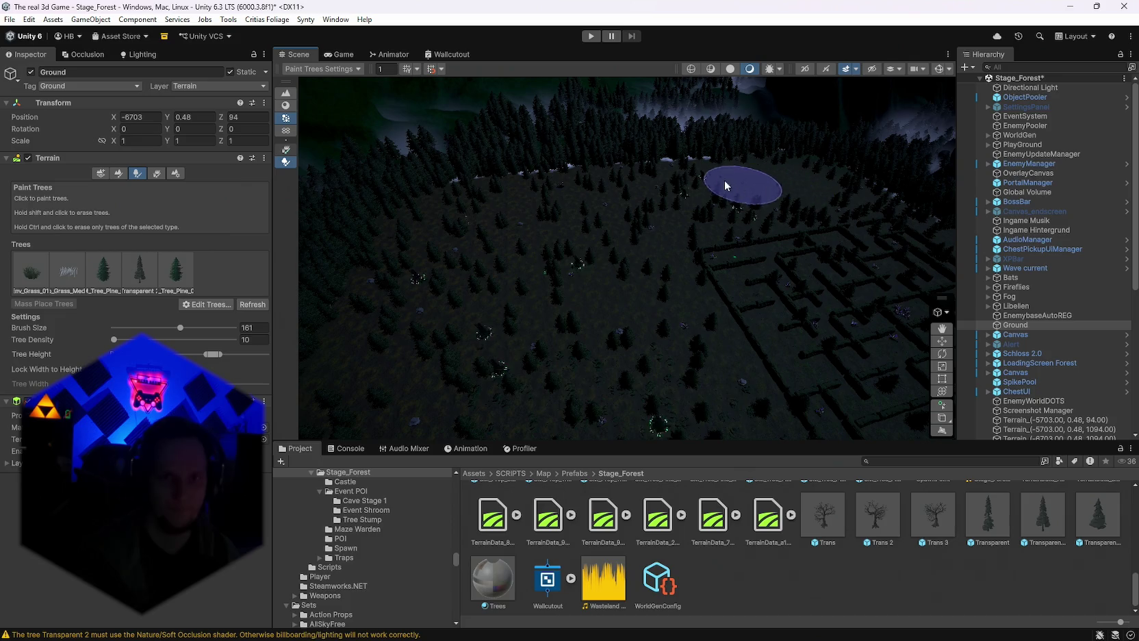
mouse_move(492, 196)
left_mouse_down()
mouse_move(715, 242)
mouse_move(884, 246)
mouse_move(848, 220)
left_mouse_up()
scroll(679, 253, "up", 5)
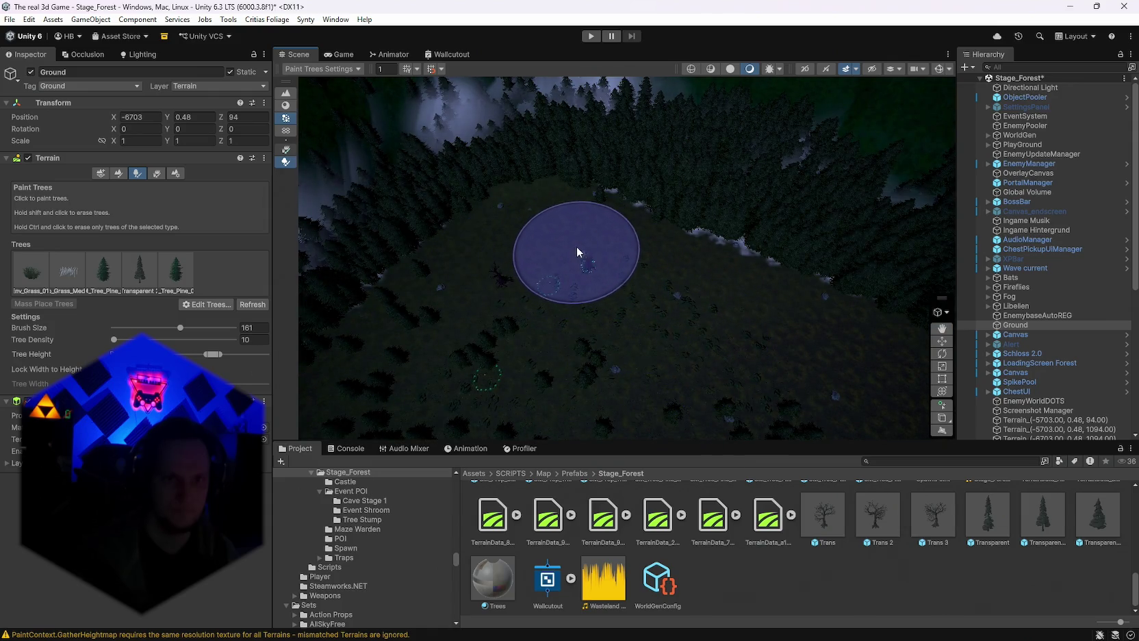
scroll(500, 296, "down", 5)
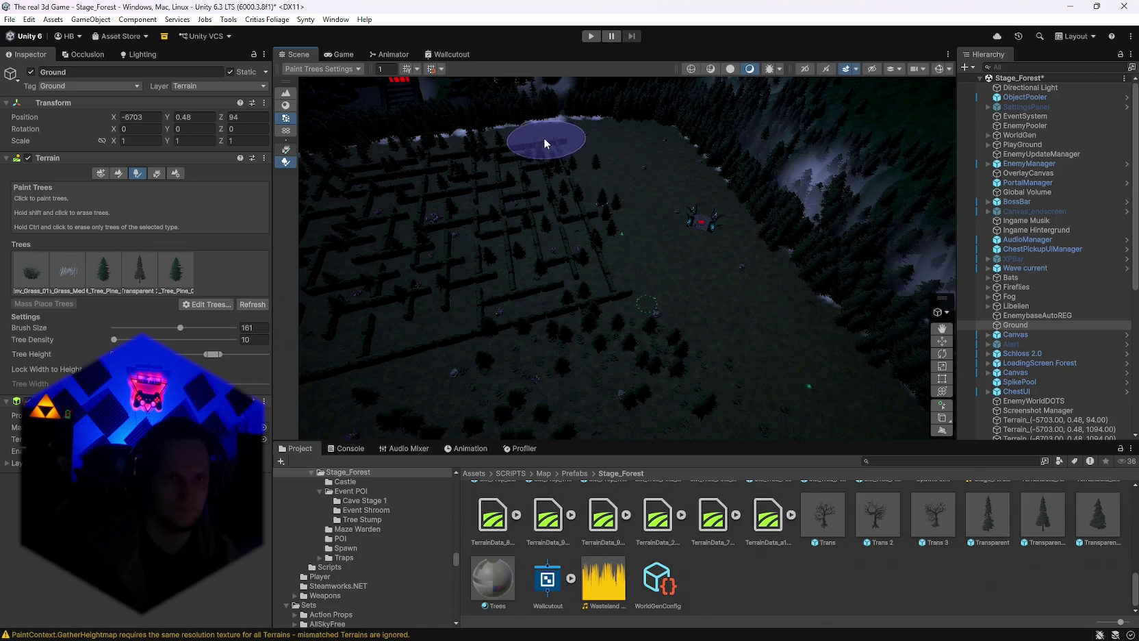
Frame the maze and castle, looking down on the maze from above.
mouse_move(558, 145)
left_mouse_down()
mouse_move(526, 186)
mouse_move(758, 214)
left_mouse_up()
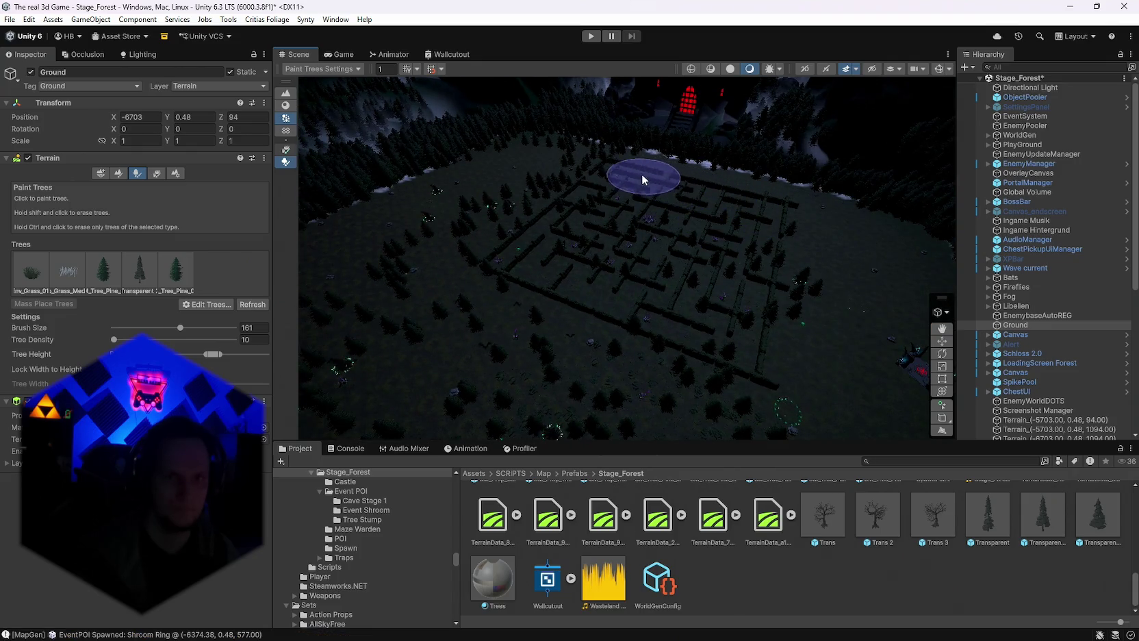
left_click_drag(553, 194, 769, 207)
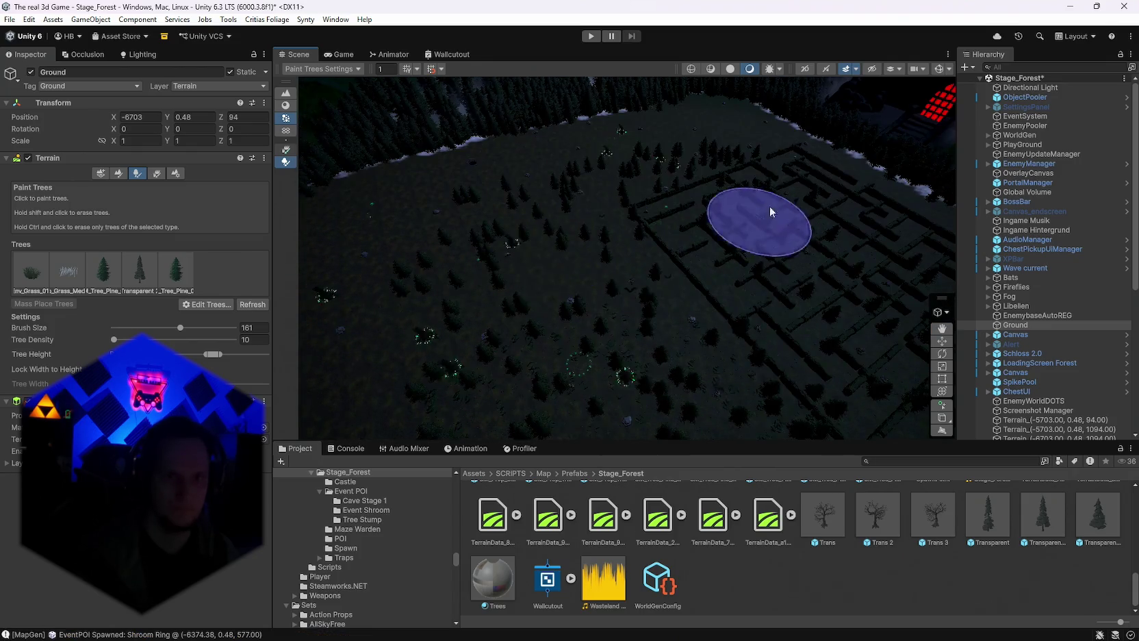
left_click_drag(470, 345, 677, 229)
scroll(560, 357, "up", 3)
left_click_drag(495, 274, 542, 374)
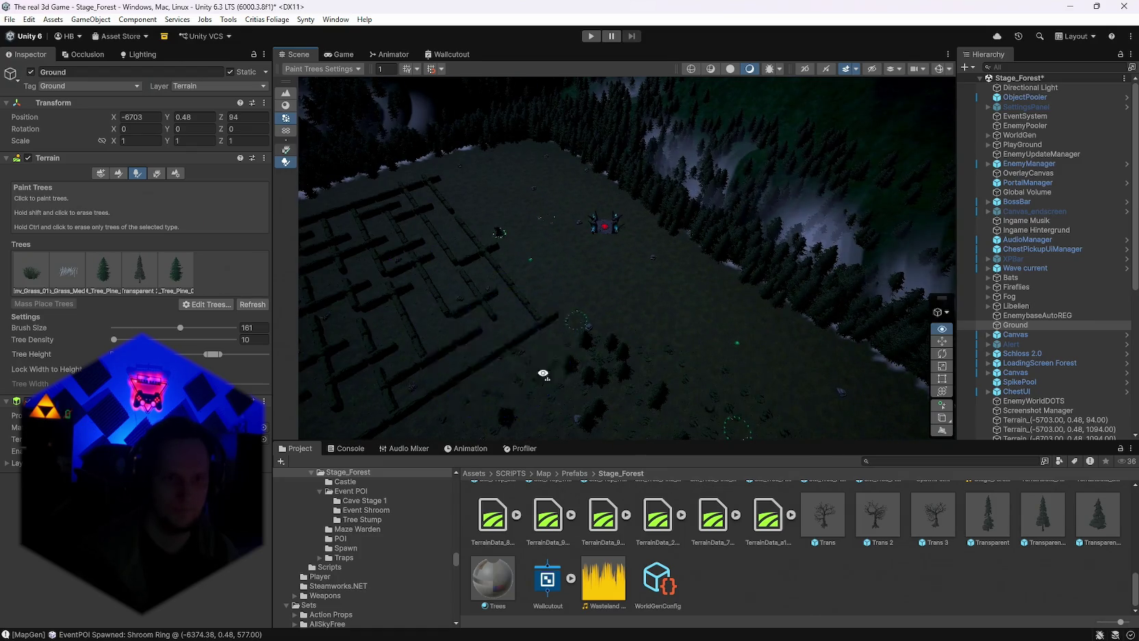
scroll(643, 310, "up", 3)
mouse_move(644, 310)
left_mouse_down()
mouse_move(491, 373)
mouse_move(677, 293)
left_mouse_up()
mouse_move(454, 322)
left_mouse_down()
mouse_move(710, 265)
mouse_move(732, 303)
mouse_move(628, 341)
mouse_move(726, 311)
left_mouse_up()
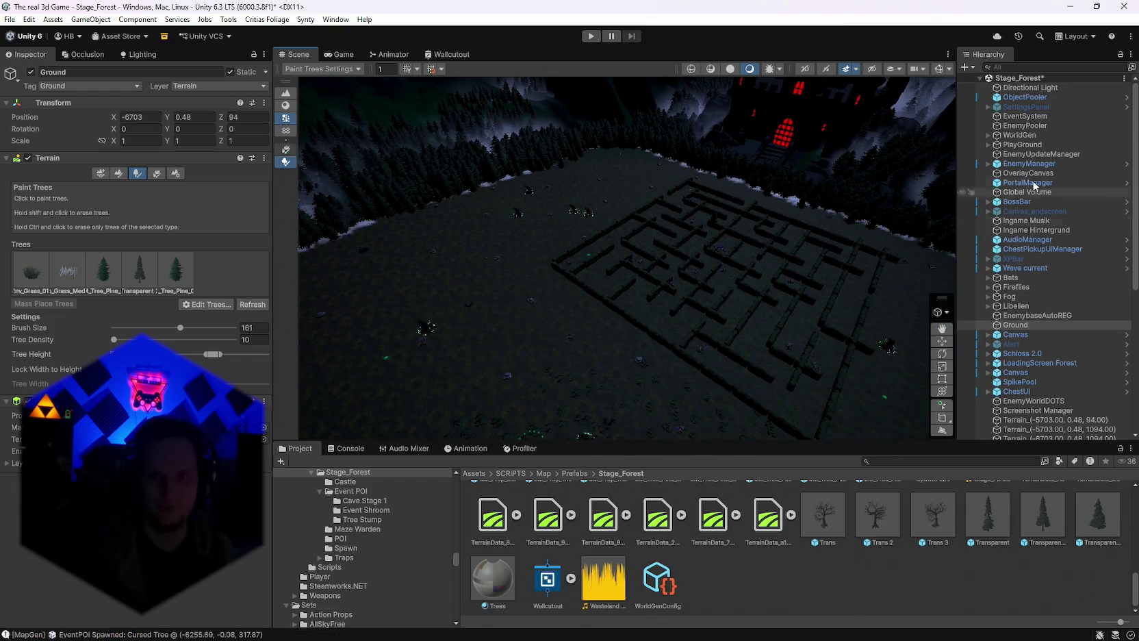
Regenerate the world map from WorldGen's Map Generator menu and view the forest floor.
left_click(1019, 135)
left_click(256, 160)
left_click(354, 350)
mouse_move(685, 285)
left_mouse_down()
mouse_move(678, 315)
mouse_move(585, 363)
mouse_move(687, 325)
mouse_move(853, 288)
mouse_move(847, 264)
mouse_move(819, 269)
left_mouse_up()
left_click(257, 158)
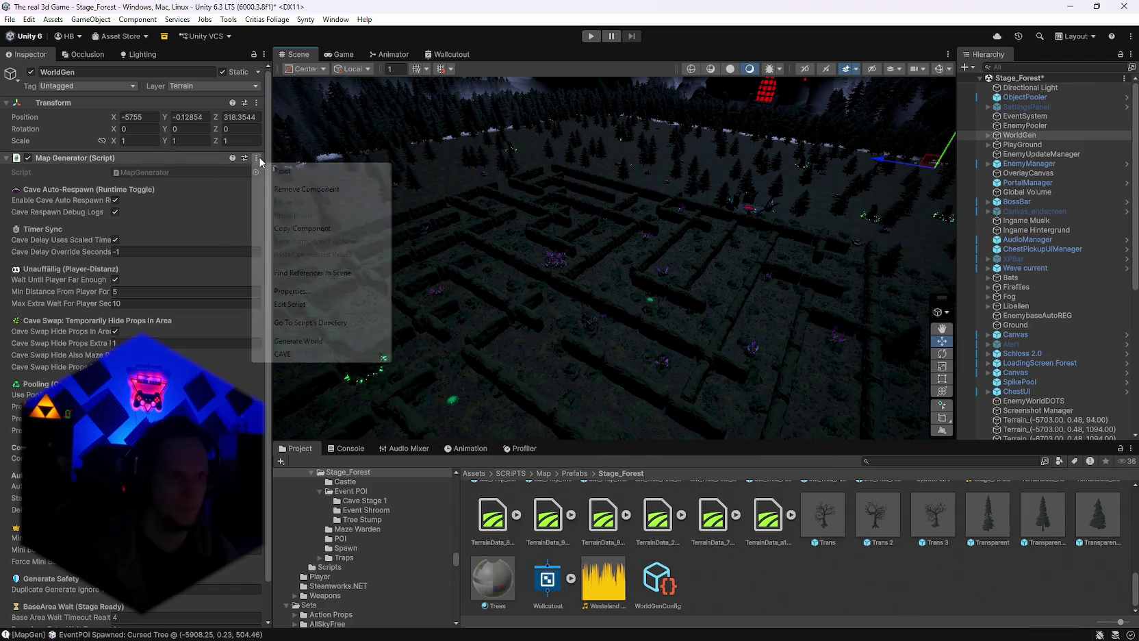
Run Generate World again, then orbit out to view the new maze within the treeline.
left_click(322, 342)
mouse_move(525, 342)
left_mouse_down()
mouse_move(498, 307)
mouse_move(522, 317)
mouse_move(501, 407)
mouse_move(462, 404)
left_mouse_up()
mouse_move(565, 302)
left_mouse_down()
mouse_move(656, 244)
mouse_move(733, 224)
mouse_move(804, 274)
mouse_move(761, 272)
mouse_move(806, 272)
mouse_move(611, 275)
mouse_move(382, 252)
mouse_move(674, 209)
mouse_move(844, 225)
mouse_move(804, 266)
mouse_move(685, 253)
mouse_move(600, 220)
mouse_move(496, 300)
mouse_move(341, 221)
mouse_move(598, 274)
mouse_move(606, 310)
mouse_move(570, 310)
mouse_move(336, 228)
mouse_move(308, 233)
mouse_move(334, 250)
mouse_move(354, 234)
mouse_move(588, 406)
left_mouse_up()
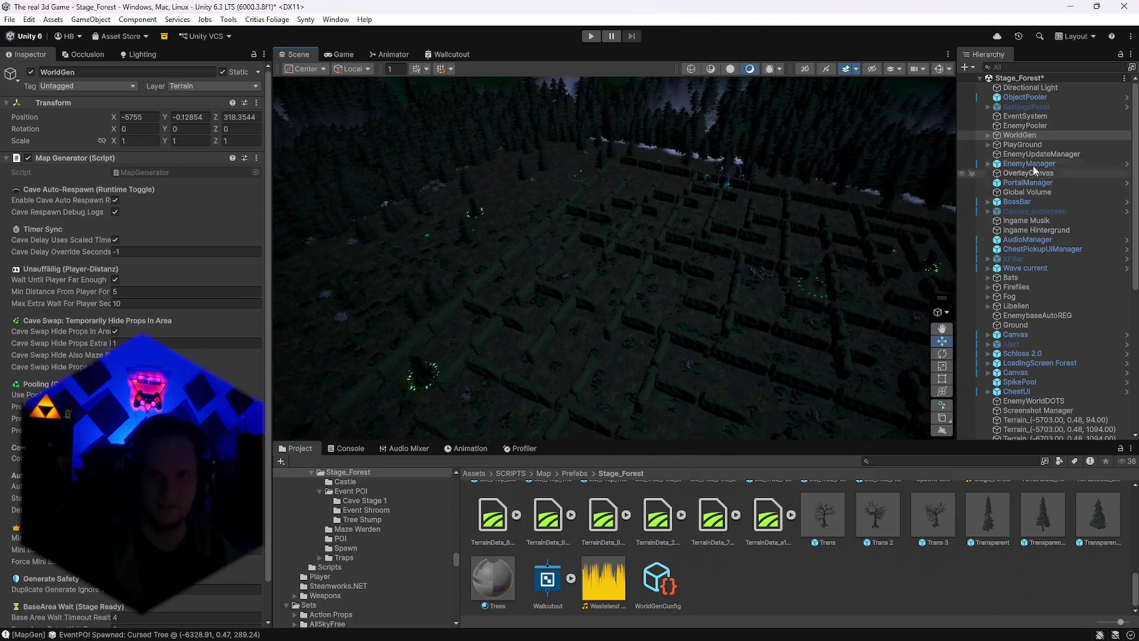
scroll(137, 329, "down", 3)
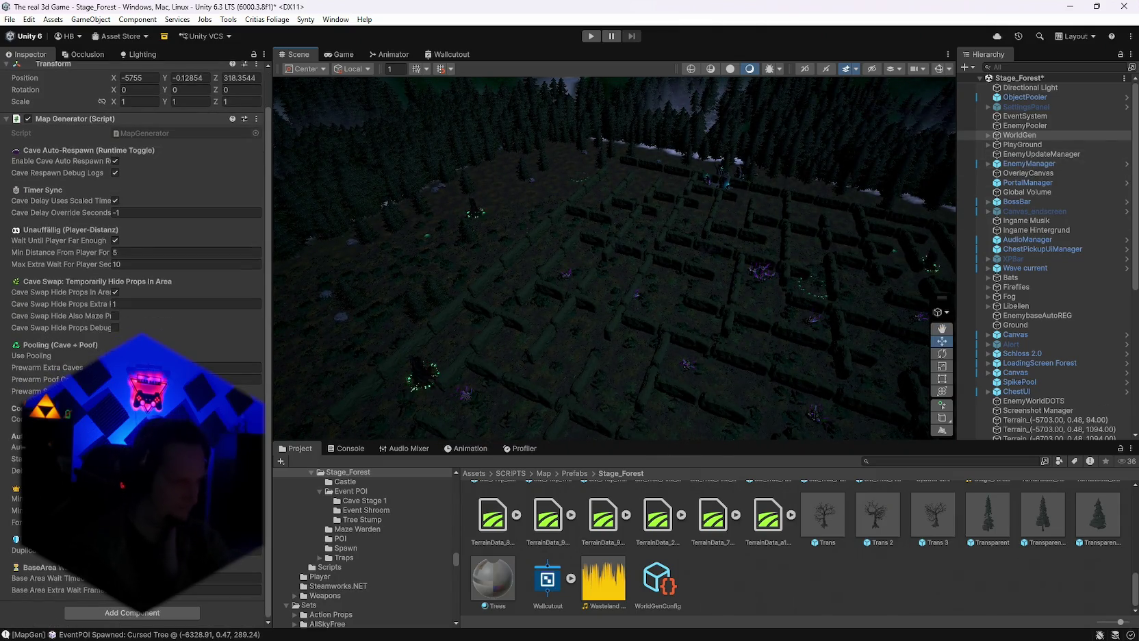
left_click(659, 581)
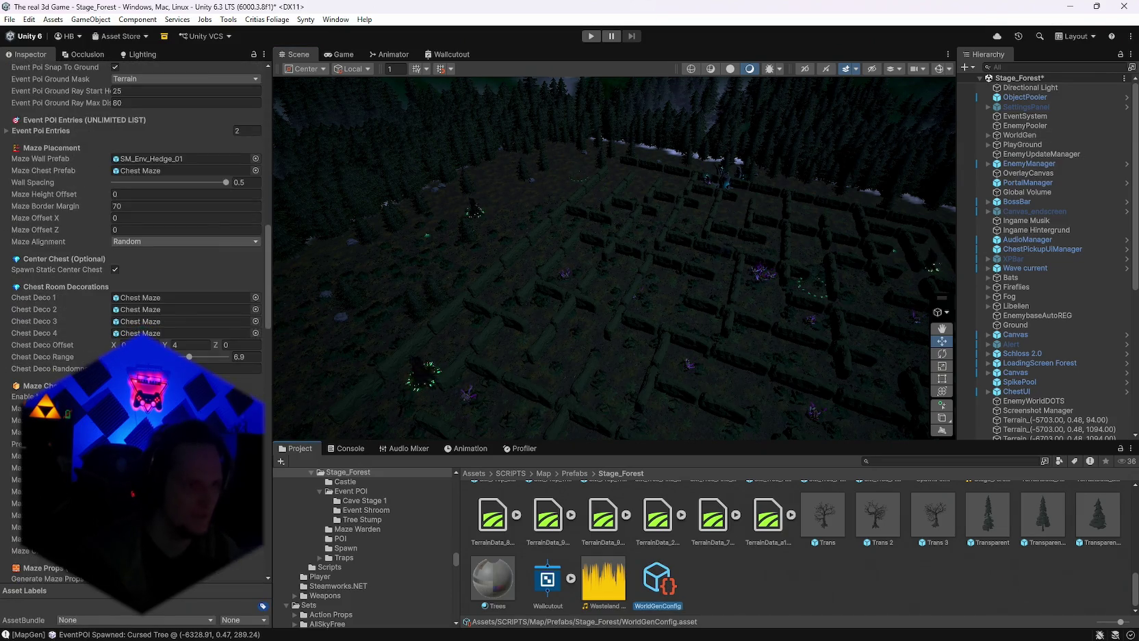
scroll(172, 300, "down", 10)
scroll(137, 322, "down", 15)
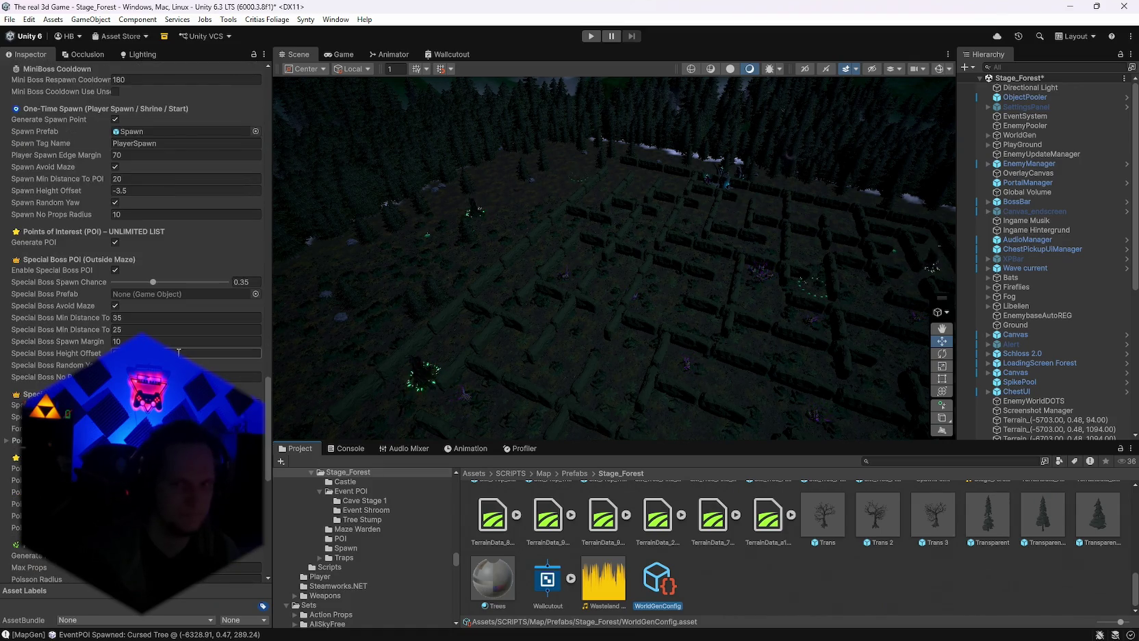
scroll(137, 322, "down", 4)
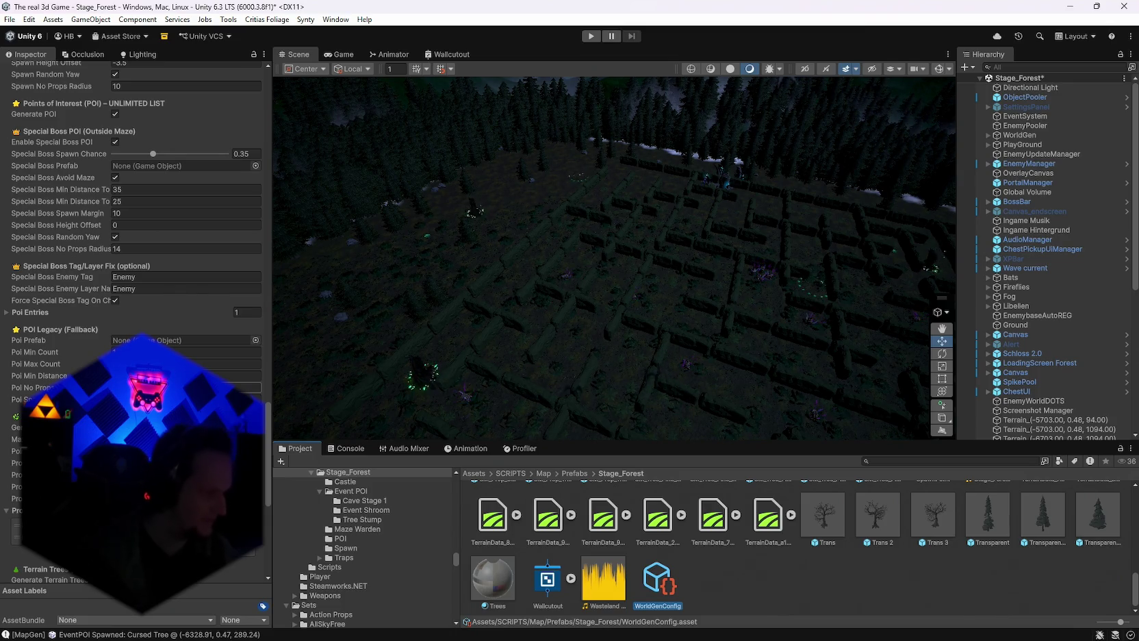
scroll(137, 322, "down", 4)
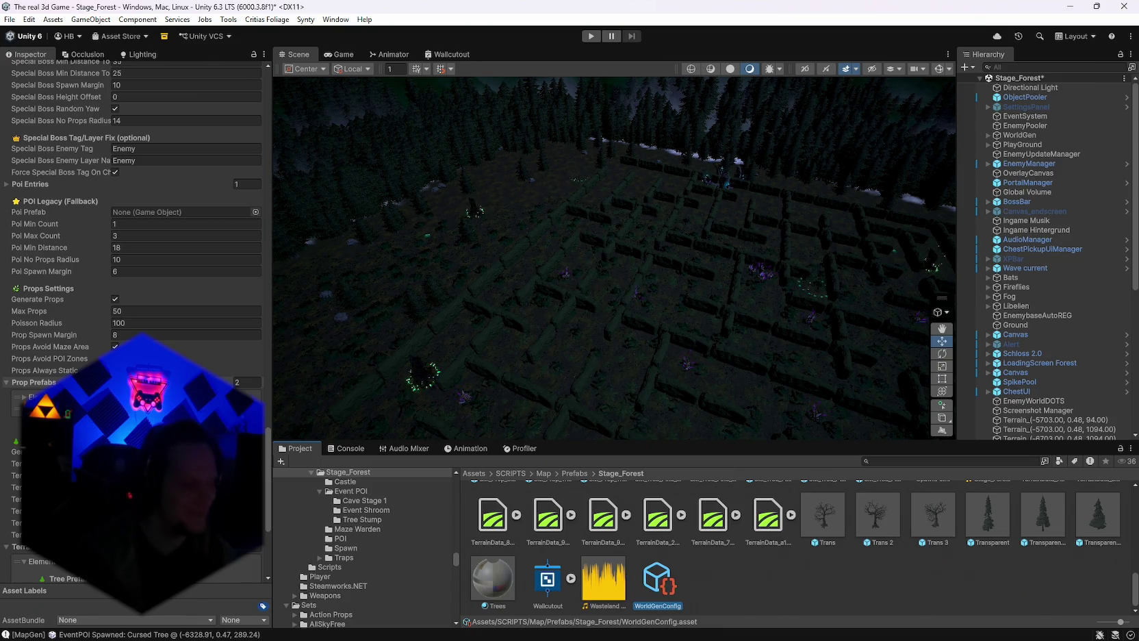
scroll(137, 205, "down", 6)
scroll(137, 206, "up", 9)
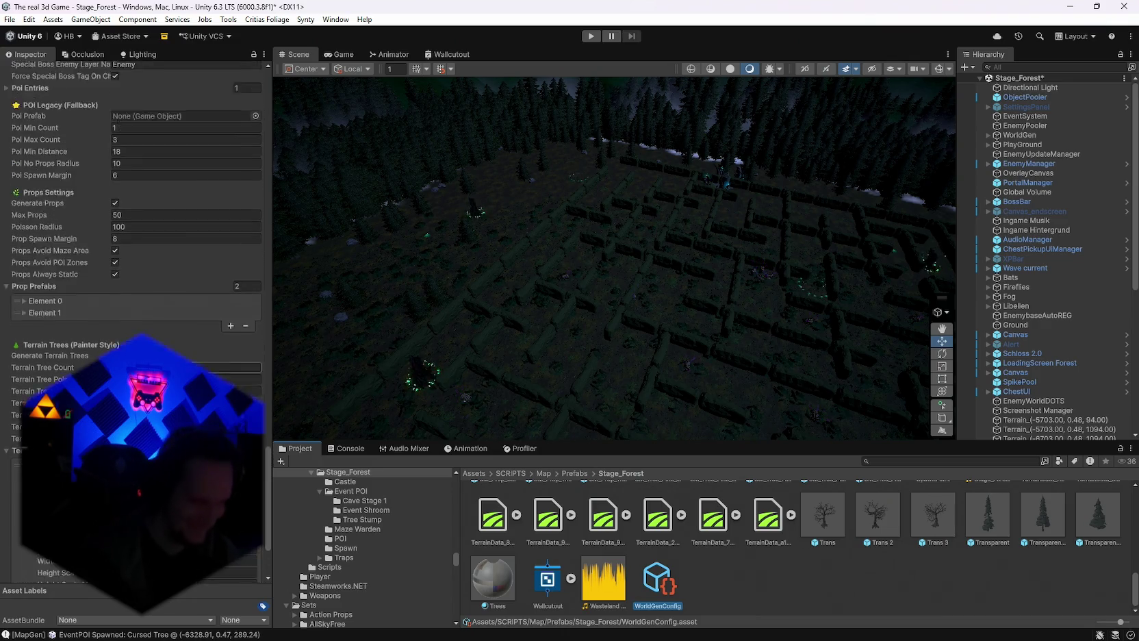
scroll(137, 206, "up", 10)
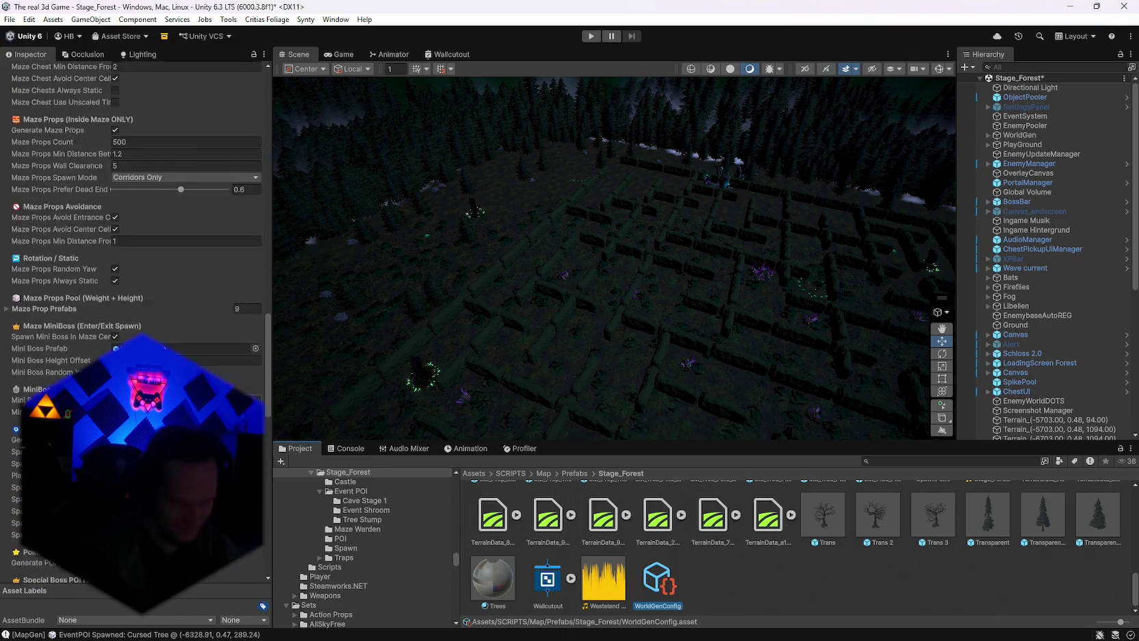
scroll(137, 205, "up", 10)
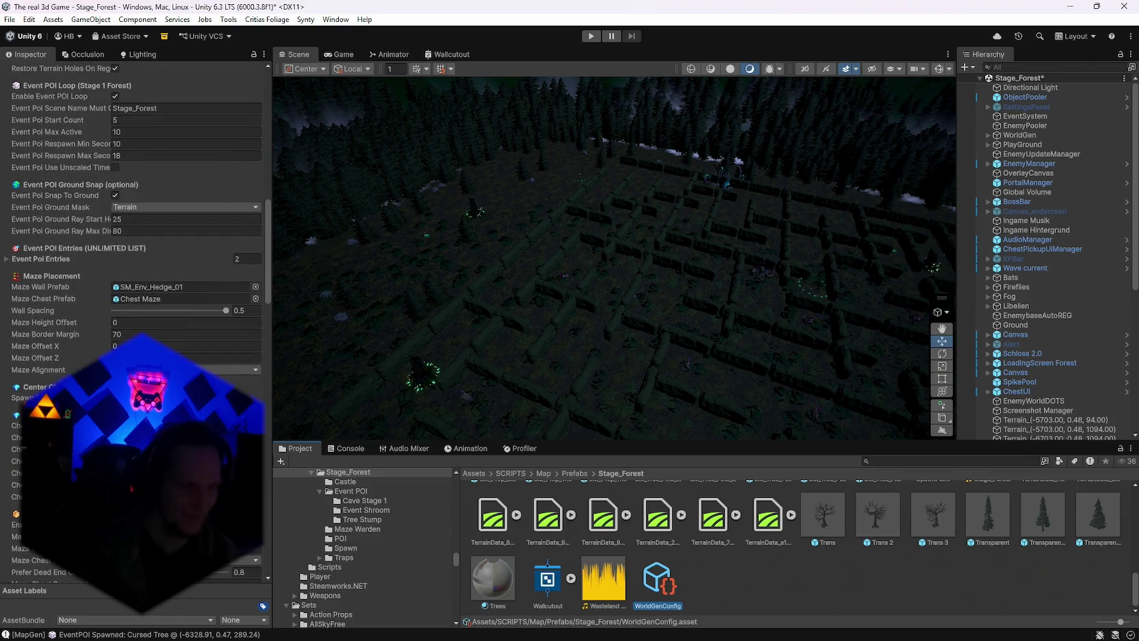
mouse_move(1077, 249)
left_mouse_down()
mouse_move(1118, 231)
mouse_move(541, 213)
mouse_move(448, 246)
mouse_move(562, 234)
mouse_move(548, 301)
left_mouse_up()
scroll(137, 206, "up", 5)
scroll(137, 322, "up", 5)
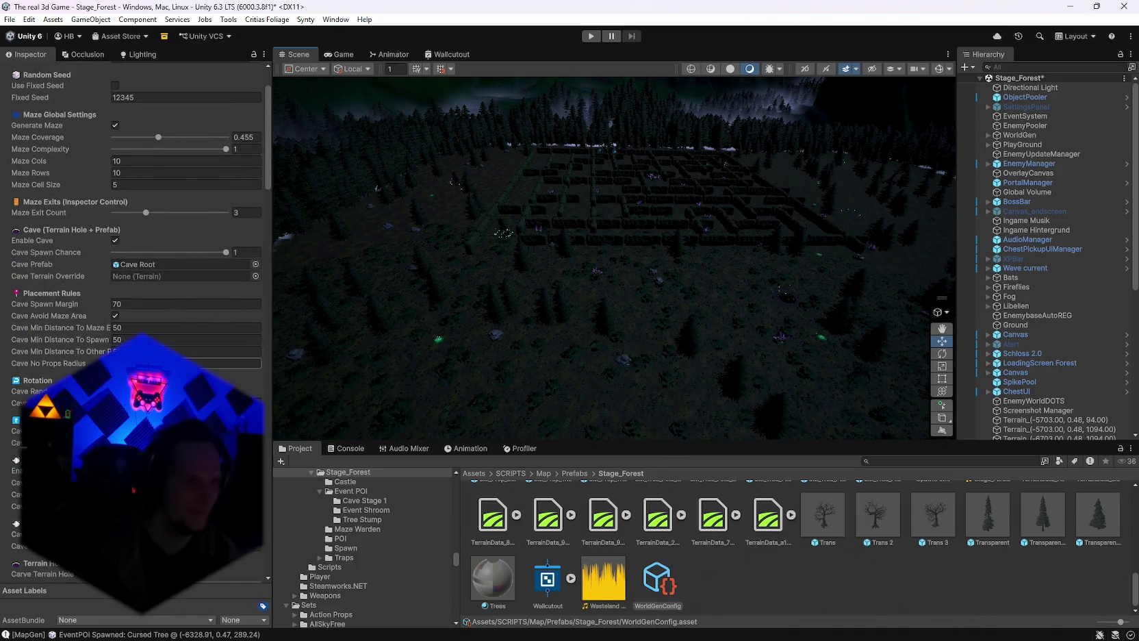
scroll(174, 339, "up", 2)
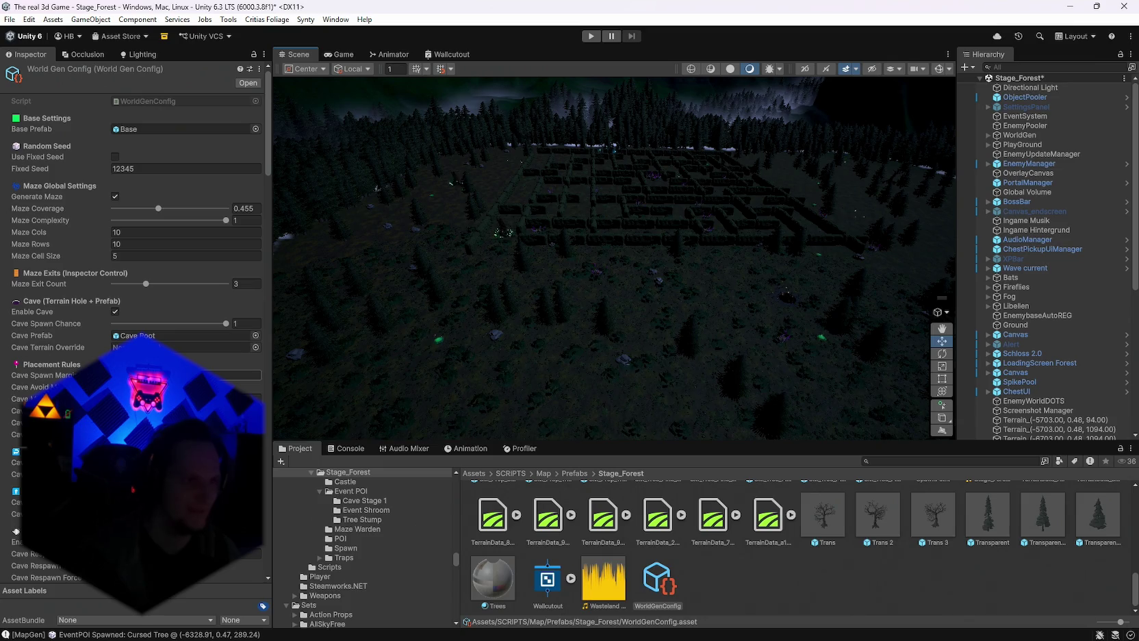
scroll(137, 274, "down", 8)
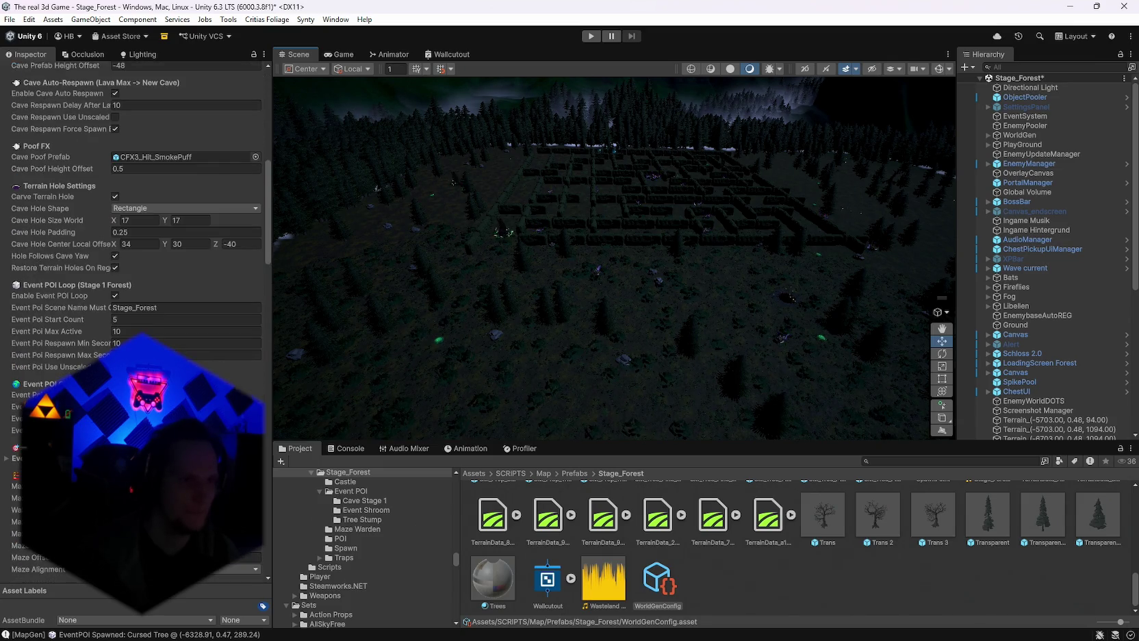
scroll(137, 274, "up", 5)
scroll(137, 274, "up", 4)
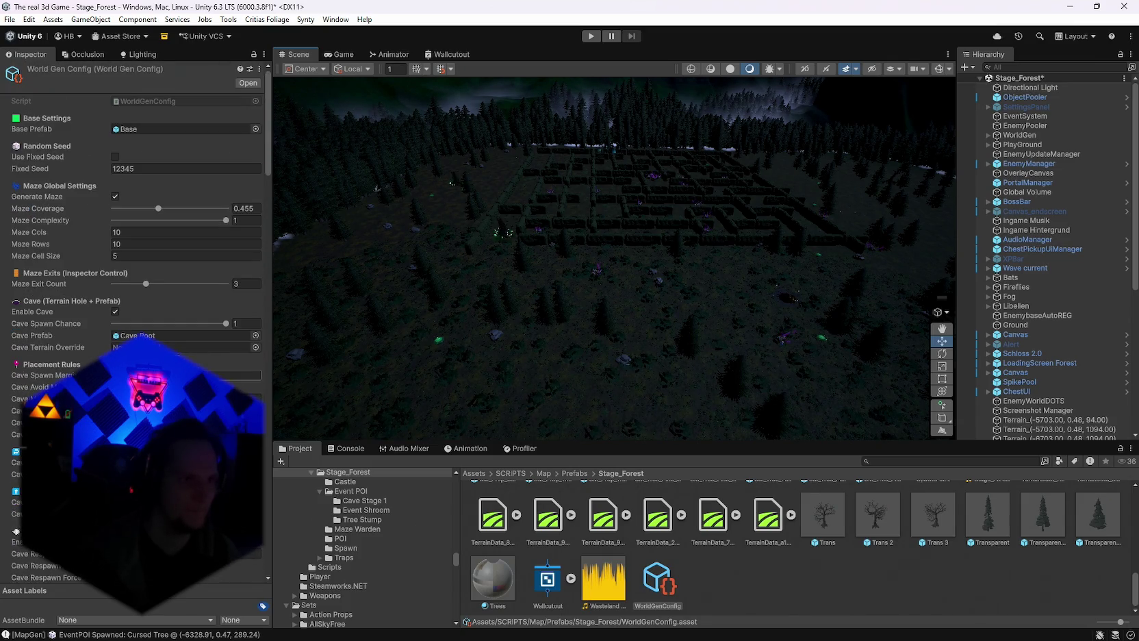
left_click(135, 128)
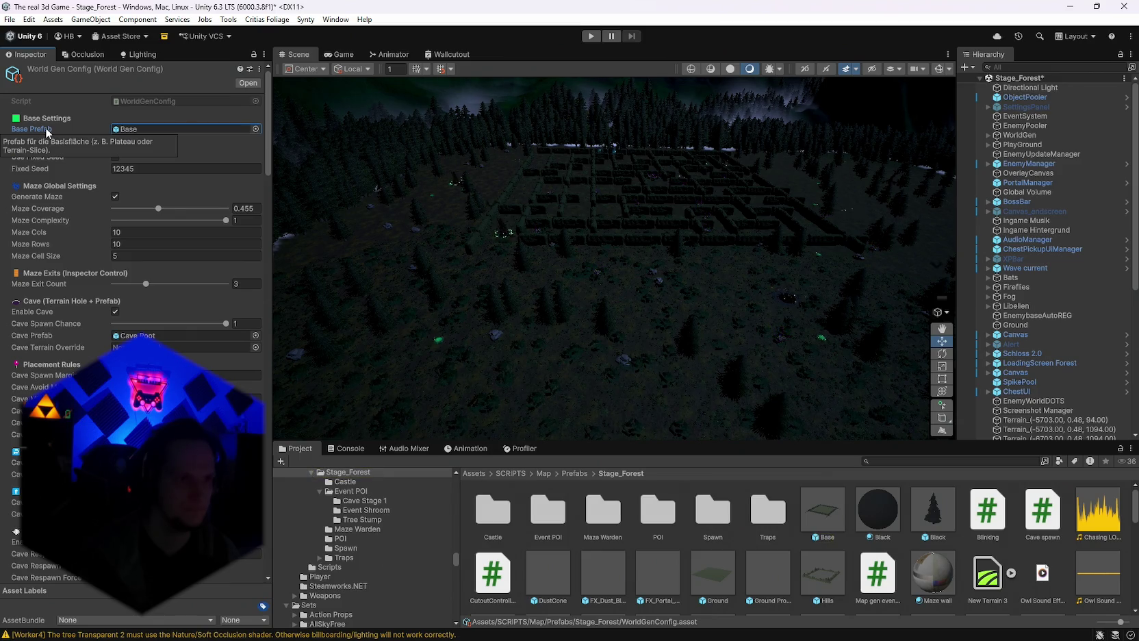
scroll(156, 302, "down", 8)
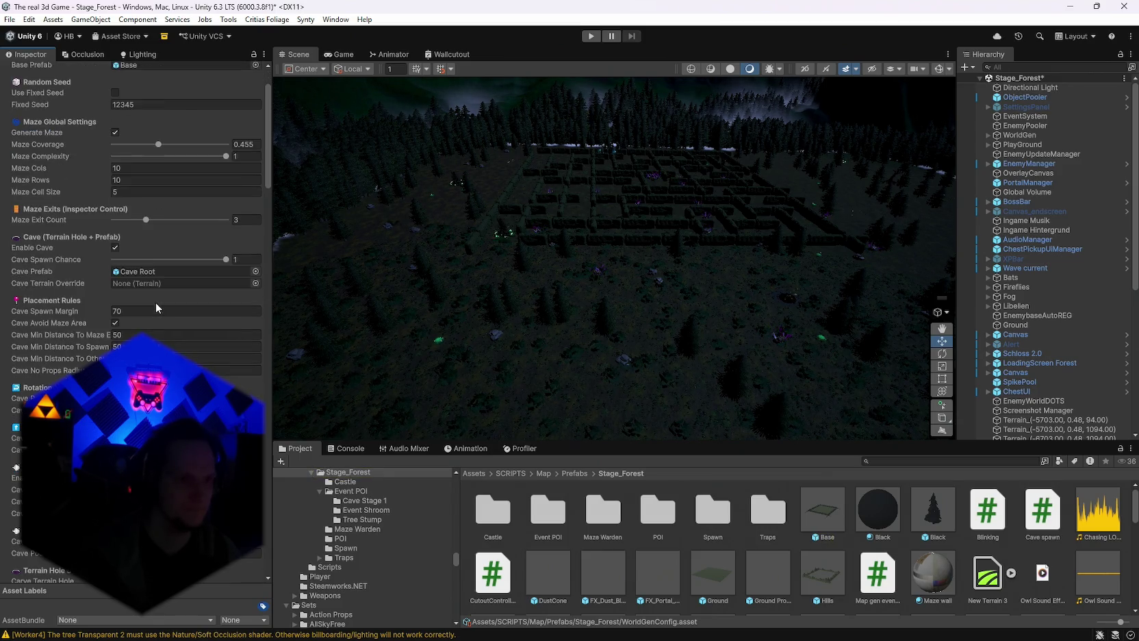
scroll(156, 302, "up", 8)
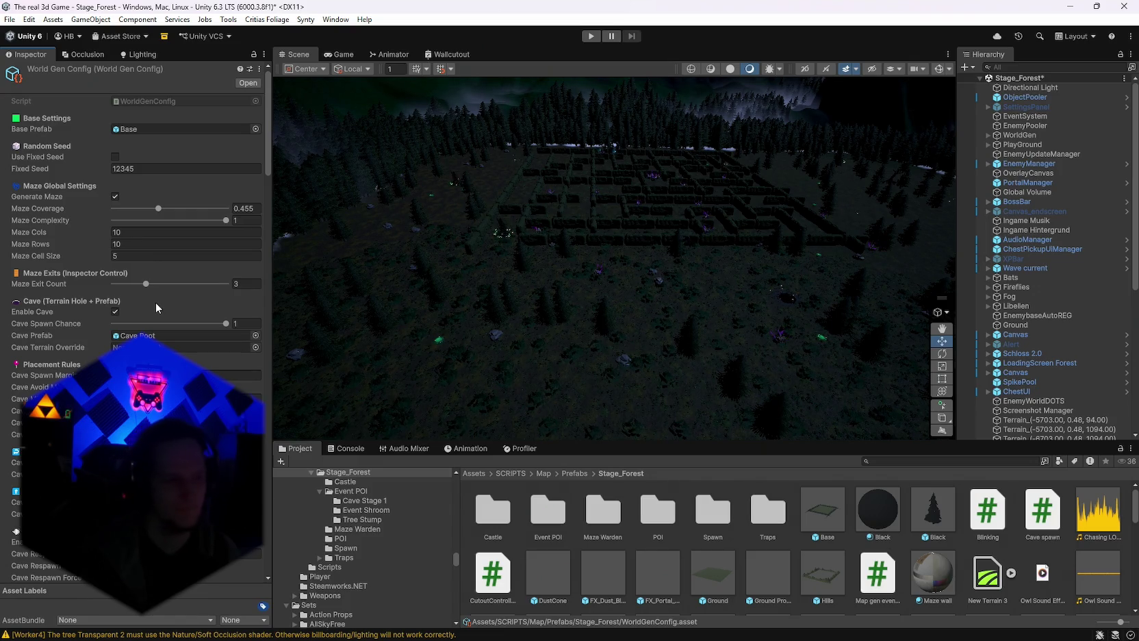
scroll(132, 324, "down", 20)
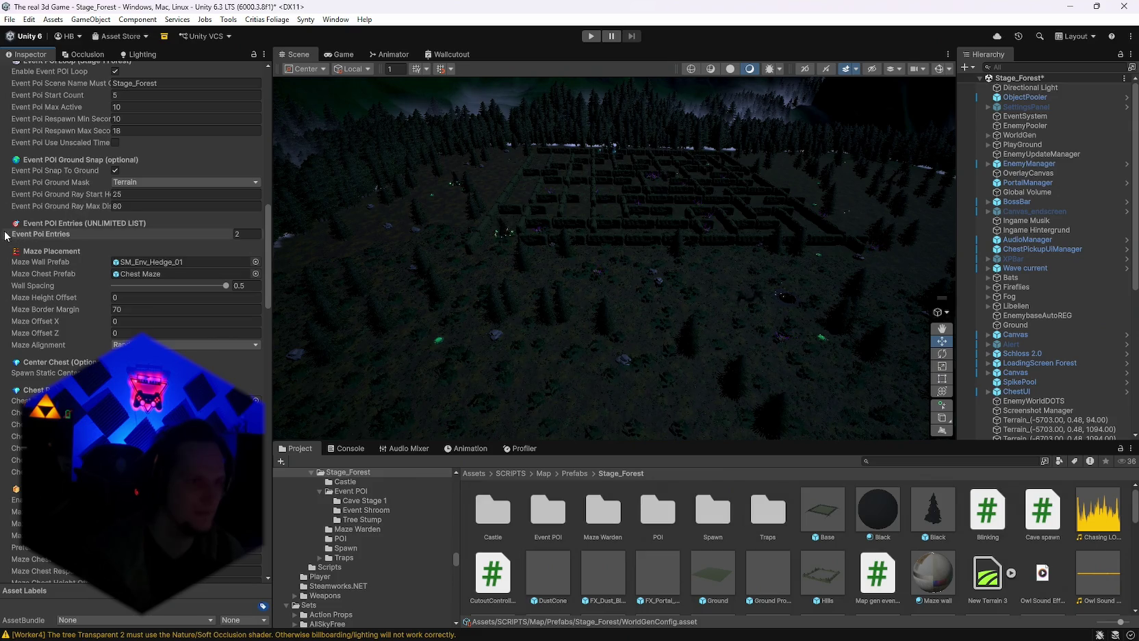
left_click(5, 234)
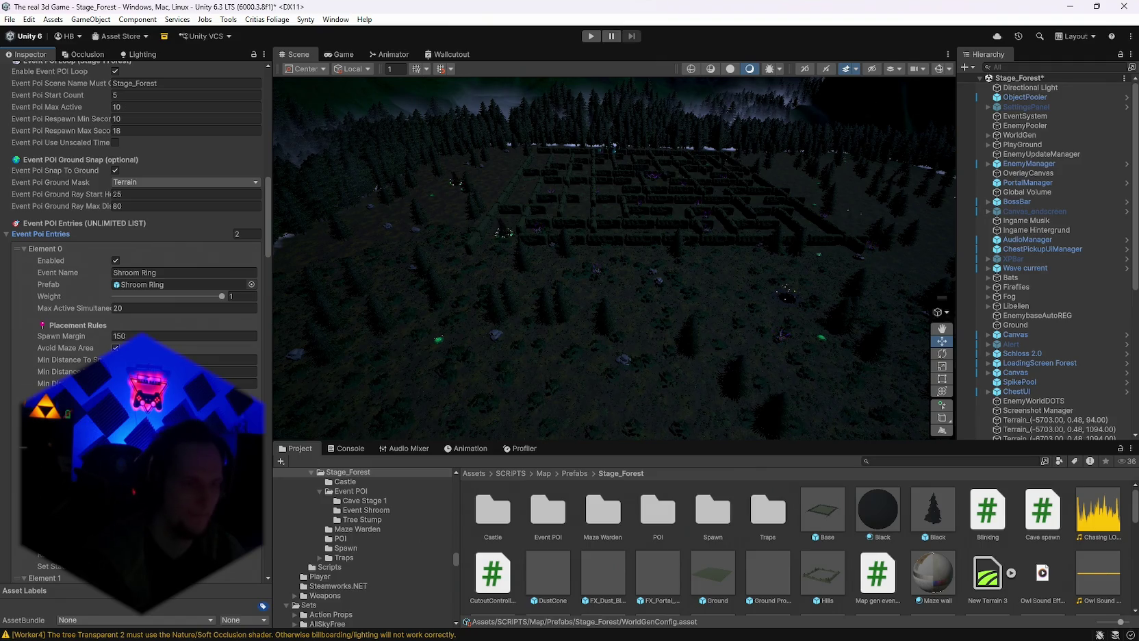
scroll(106, 337, "down", 4)
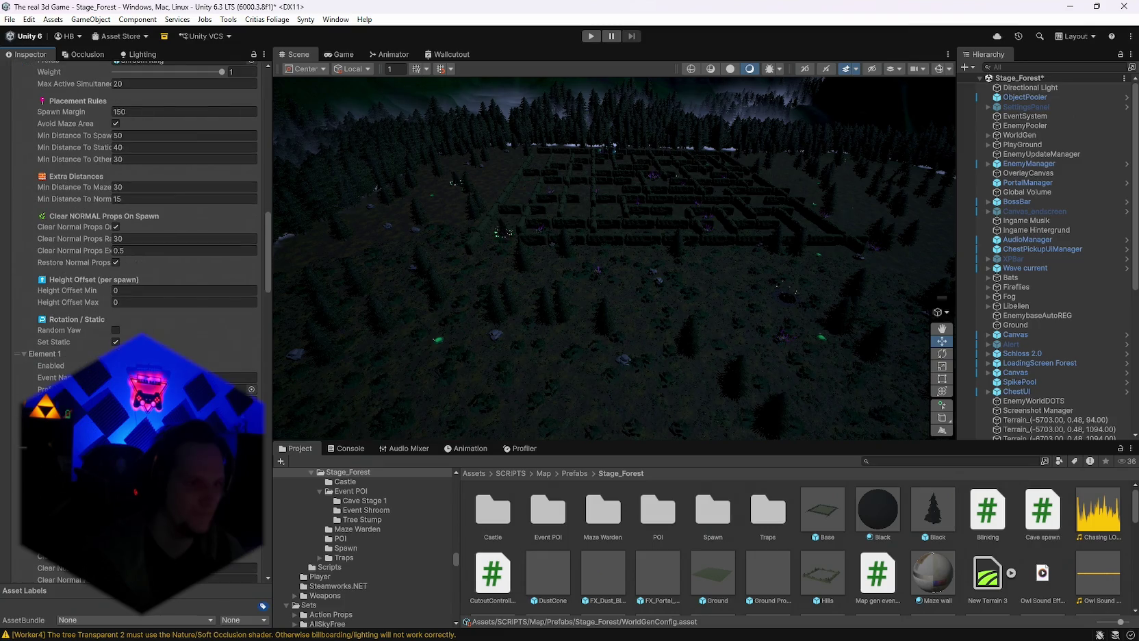
scroll(131, 274, "down", 1)
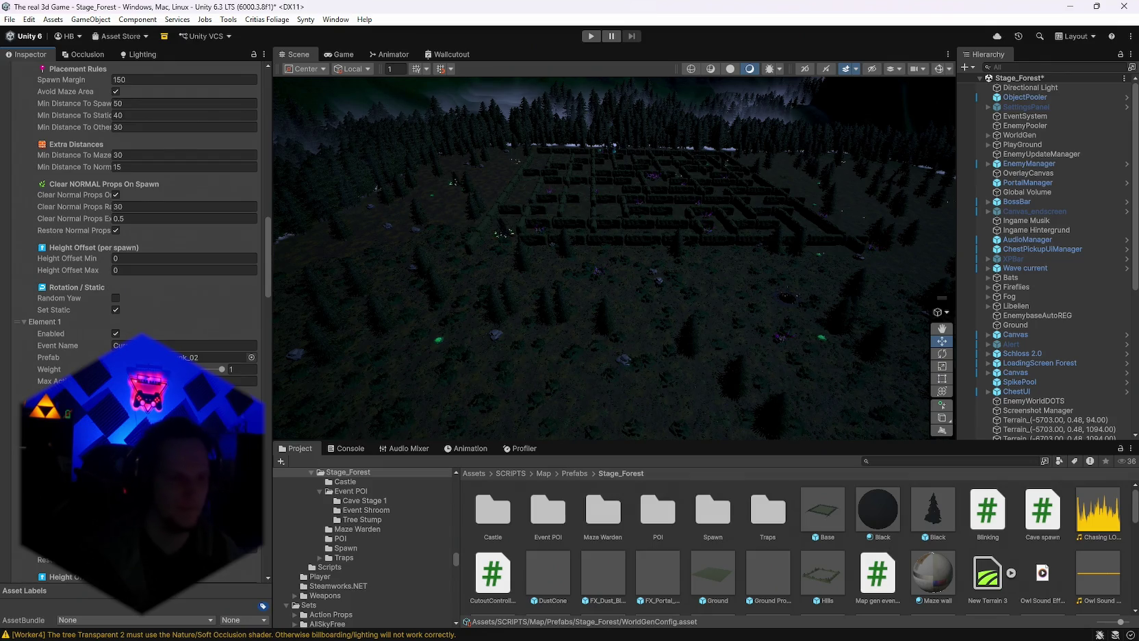
mouse_move(446, 399)
left_mouse_down()
mouse_move(674, 257)
mouse_move(534, 287)
mouse_move(671, 295)
mouse_move(521, 334)
mouse_move(685, 366)
left_mouse_up()
scroll(1044, 364, "down", 9)
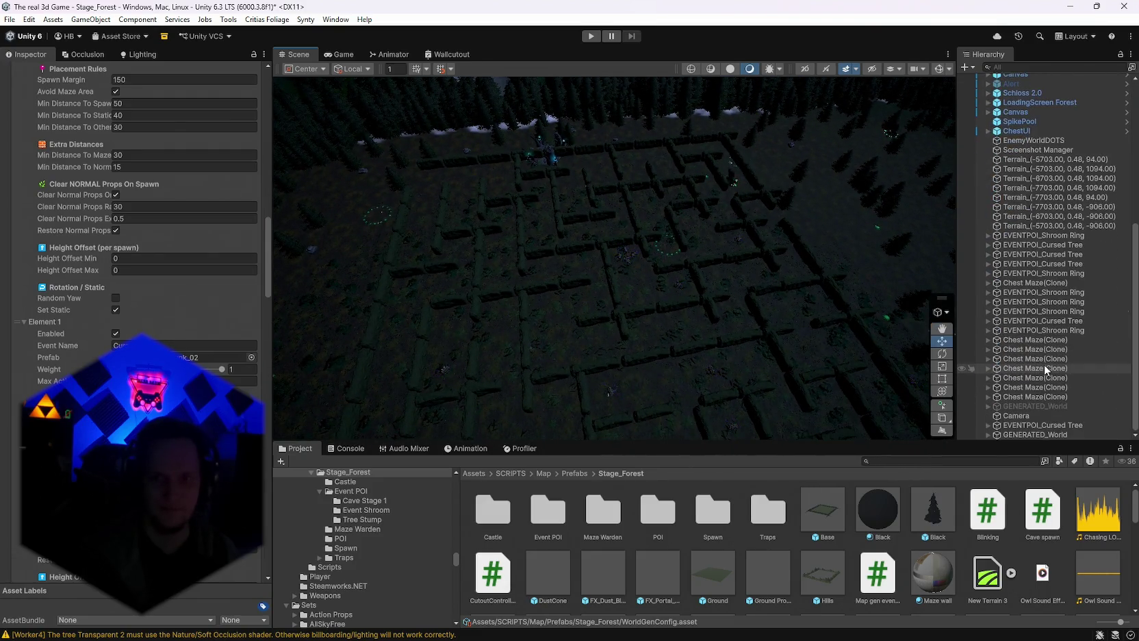
scroll(1039, 371, "up", 5)
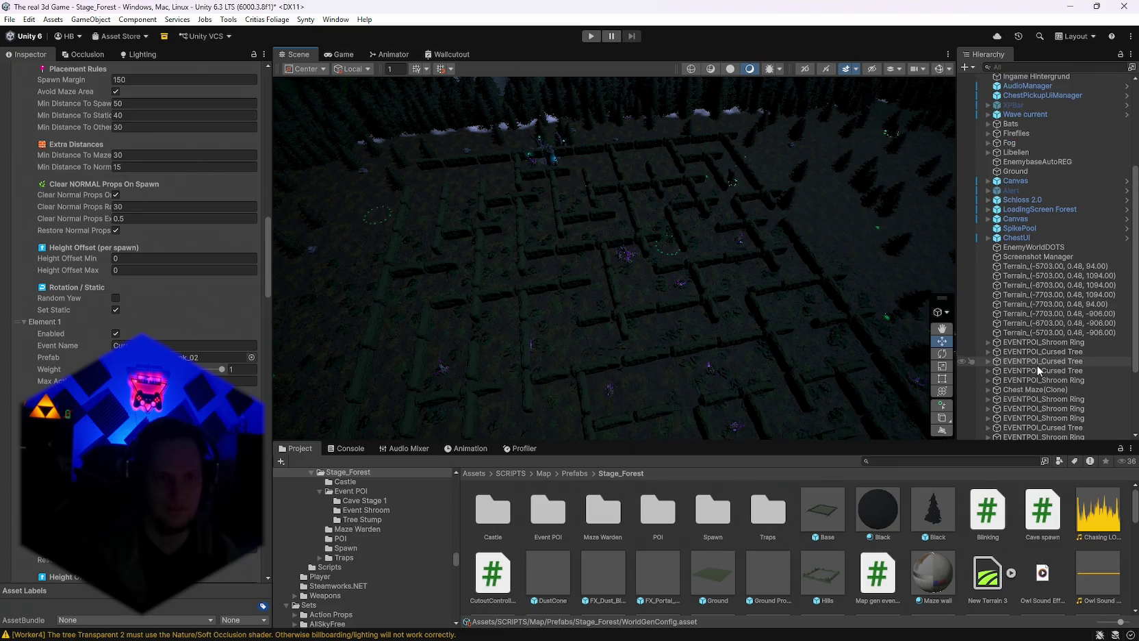
left_click_drag(779, 283, 445, 129)
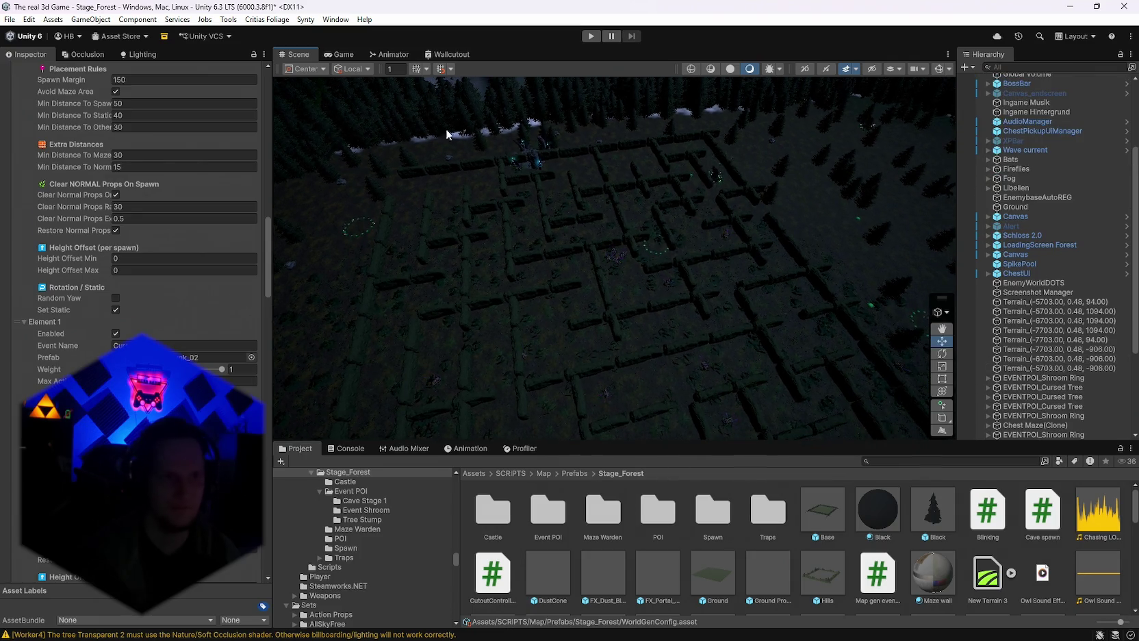
scroll(237, 83, "up", 10)
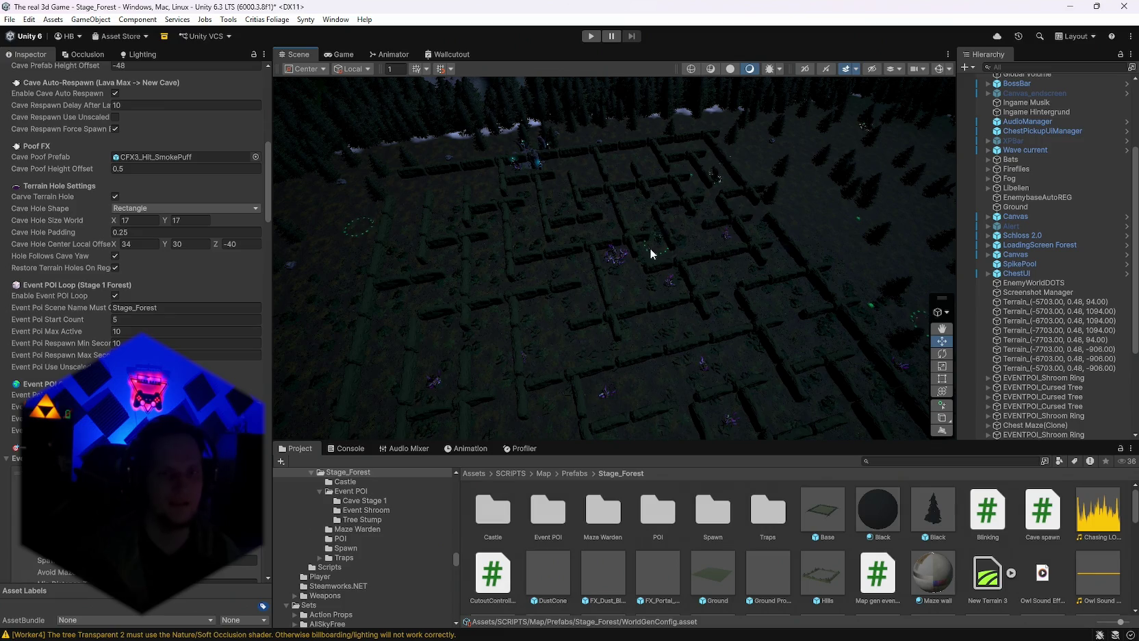
scroll(243, 216, "up", 10)
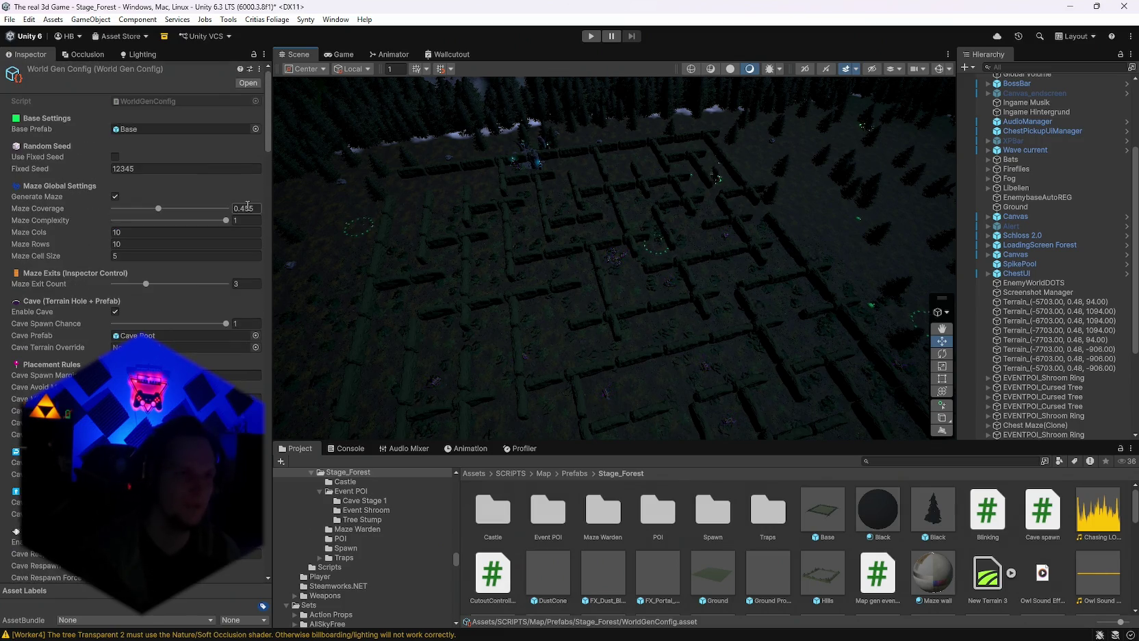
scroll(1045, 203, "up", 2)
scroll(1045, 203, "up", 4)
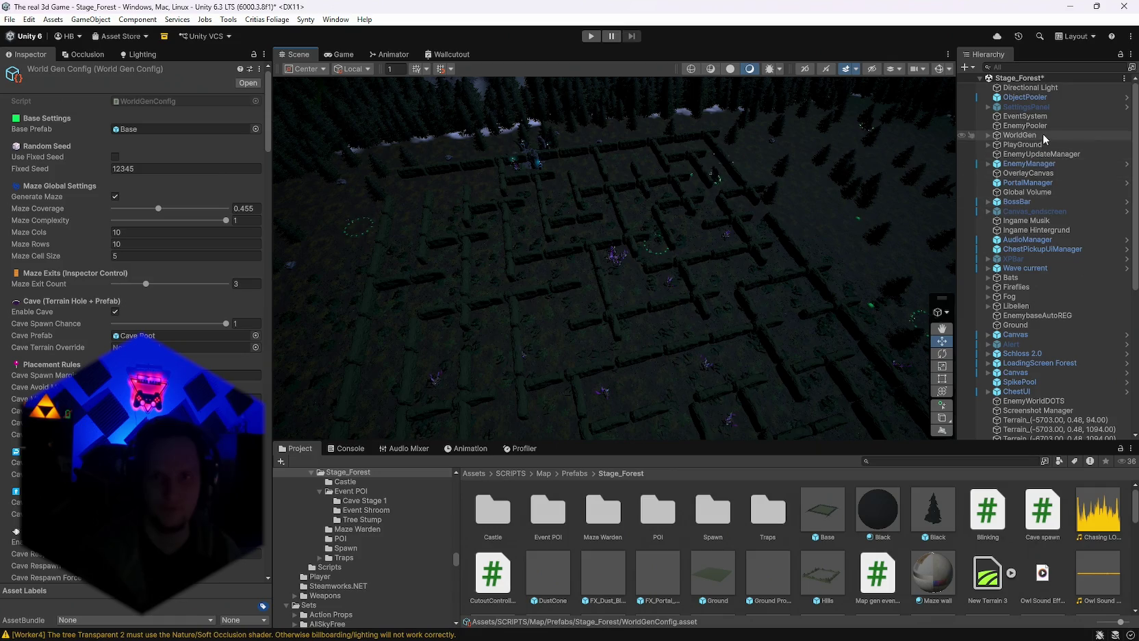
Run Generate World on WorldGen's Map Generator and orbit down over the fresh maze.
left_click(1023, 136)
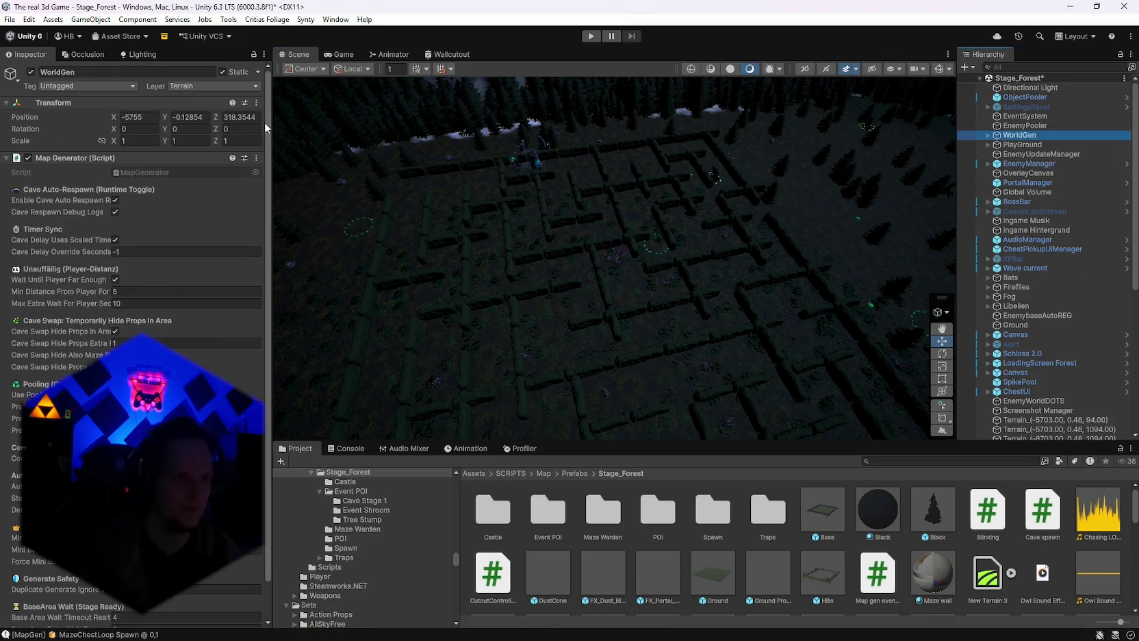
left_click(254, 158)
left_click(311, 341)
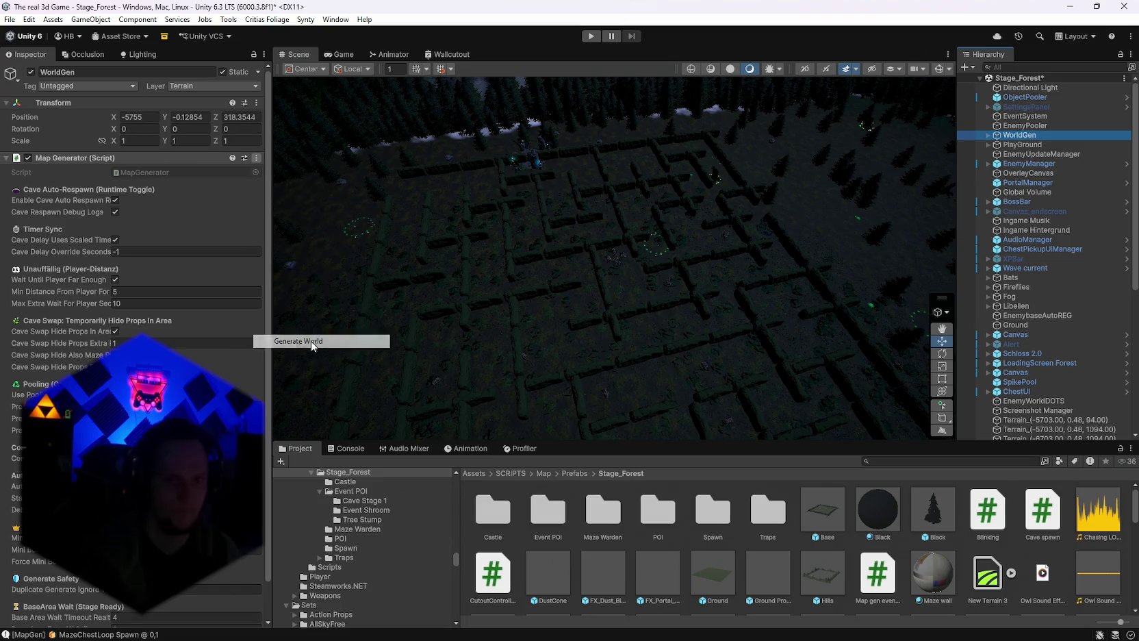
mouse_move(510, 302)
left_mouse_down()
mouse_move(556, 298)
mouse_move(549, 308)
mouse_move(610, 234)
mouse_move(394, 275)
mouse_move(169, 271)
mouse_move(22, 204)
mouse_move(527, 158)
mouse_move(616, 191)
mouse_move(1095, 198)
mouse_move(7, 192)
mouse_move(89, 187)
mouse_move(531, 61)
mouse_move(755, 54)
mouse_move(687, 87)
mouse_move(785, 69)
mouse_move(884, 150)
mouse_move(440, 174)
mouse_move(375, 157)
mouse_move(398, 204)
mouse_move(310, 145)
mouse_move(186, 132)
left_mouse_up()
mouse_move(548, 221)
left_mouse_down()
mouse_move(553, 260)
mouse_move(697, 287)
left_mouse_up()
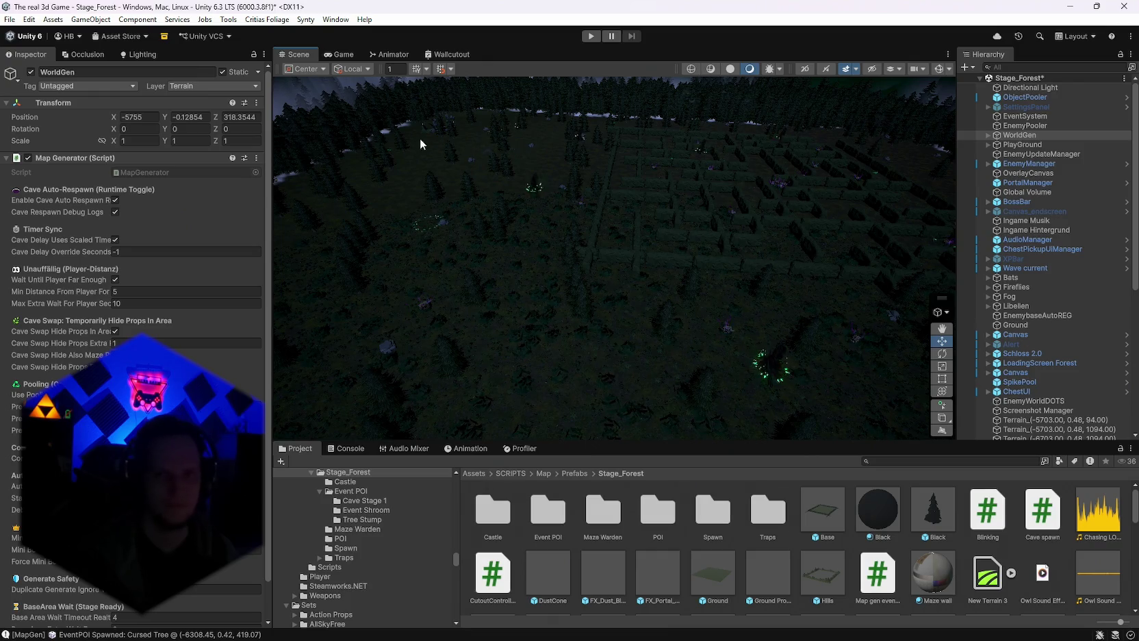
Delete the 19 leftover spawned event and maze chest objects from the Hierarchy.
left_click(737, 341)
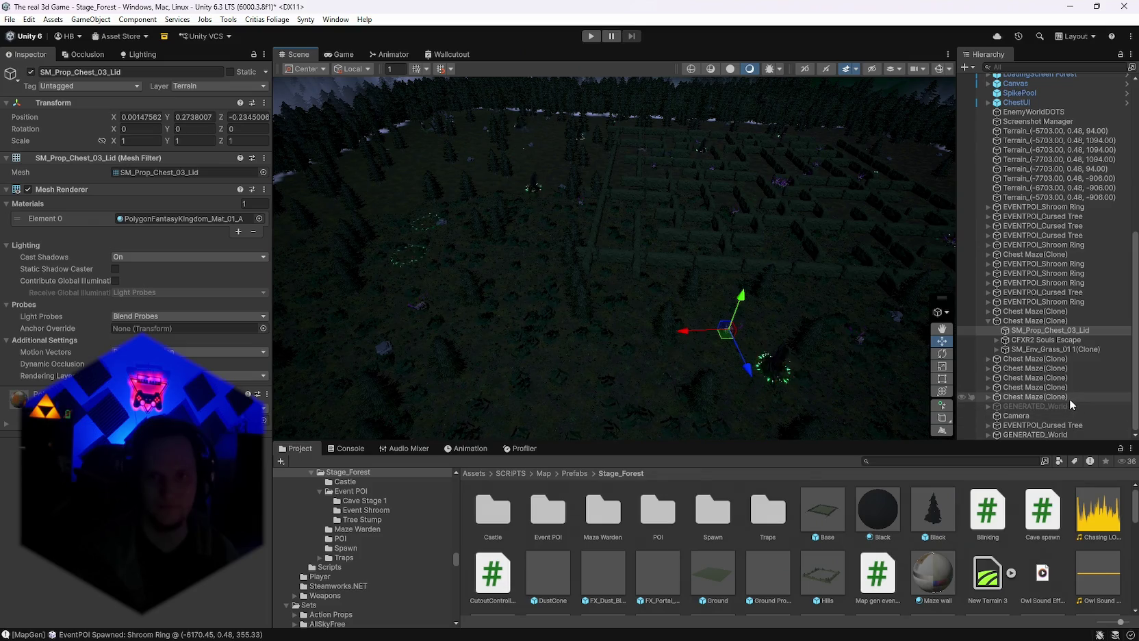
left_click(988, 322)
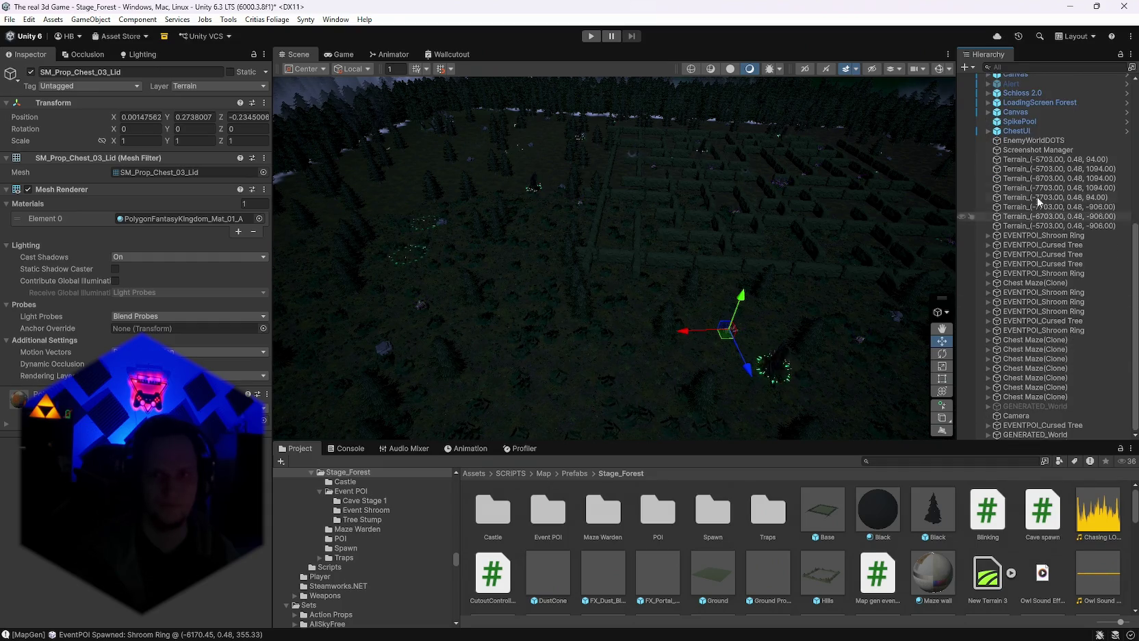
left_click(1018, 406, "shift")
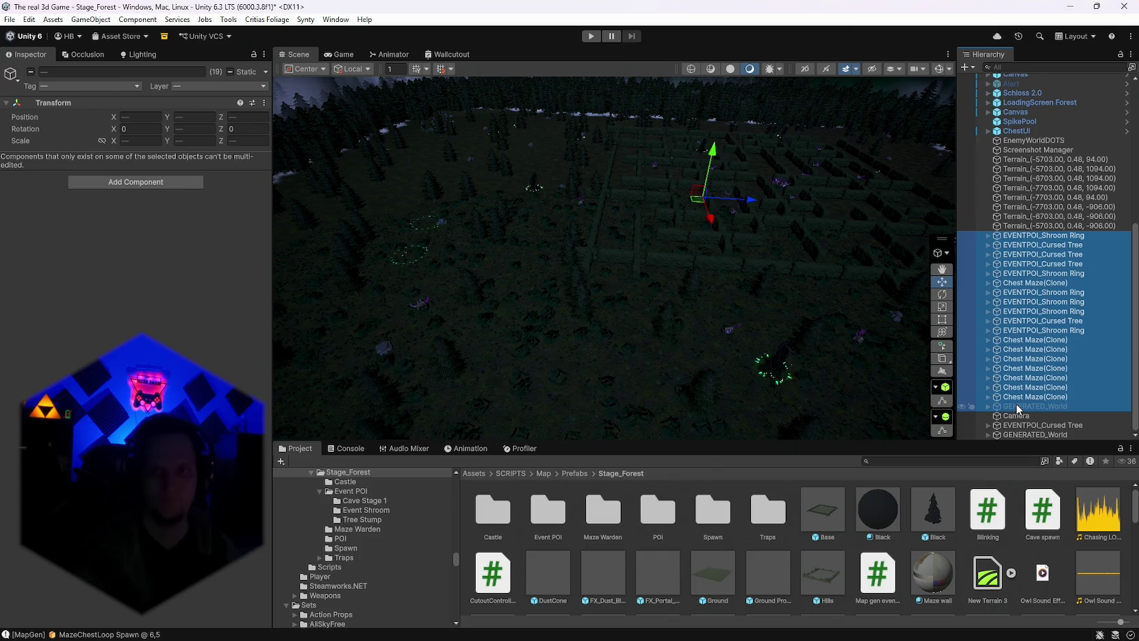
key("Delete")
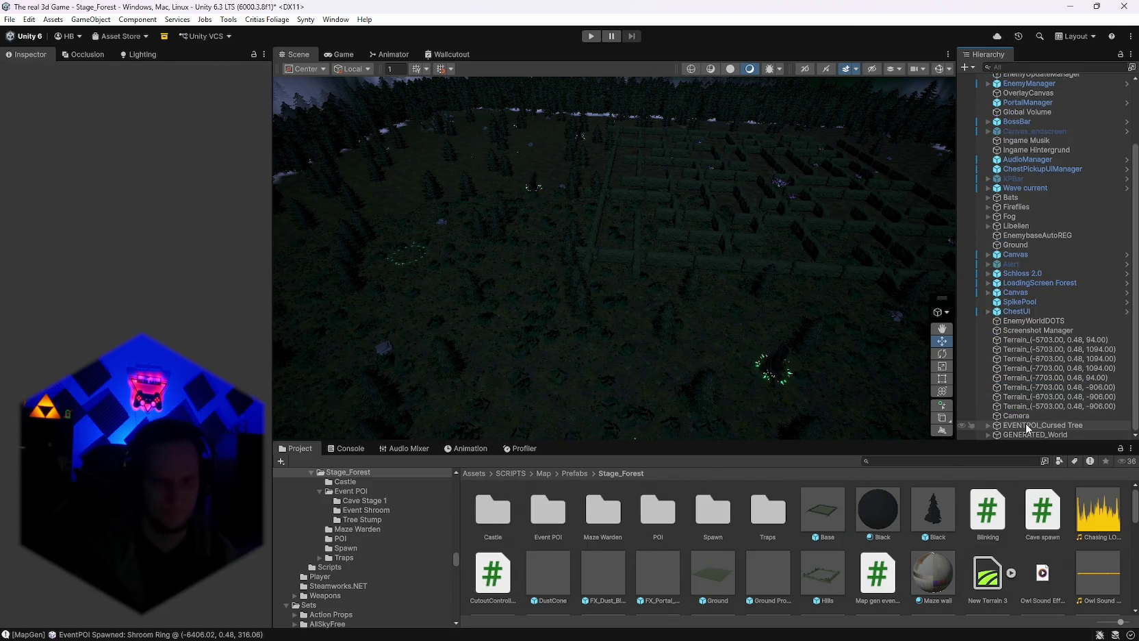
Delete the stray EVENTPOI_Cursed Tree, then select GENERATED_World.
left_click(1030, 425)
key("Delete")
mouse_move(692, 247)
left_mouse_down()
mouse_move(693, 296)
mouse_move(691, 214)
mouse_move(819, 216)
mouse_move(281, 221)
mouse_move(145, 143)
mouse_move(880, 183)
mouse_move(519, 221)
mouse_move(610, 233)
mouse_move(325, 224)
mouse_move(626, 224)
mouse_move(473, 224)
mouse_move(638, 211)
left_mouse_up()
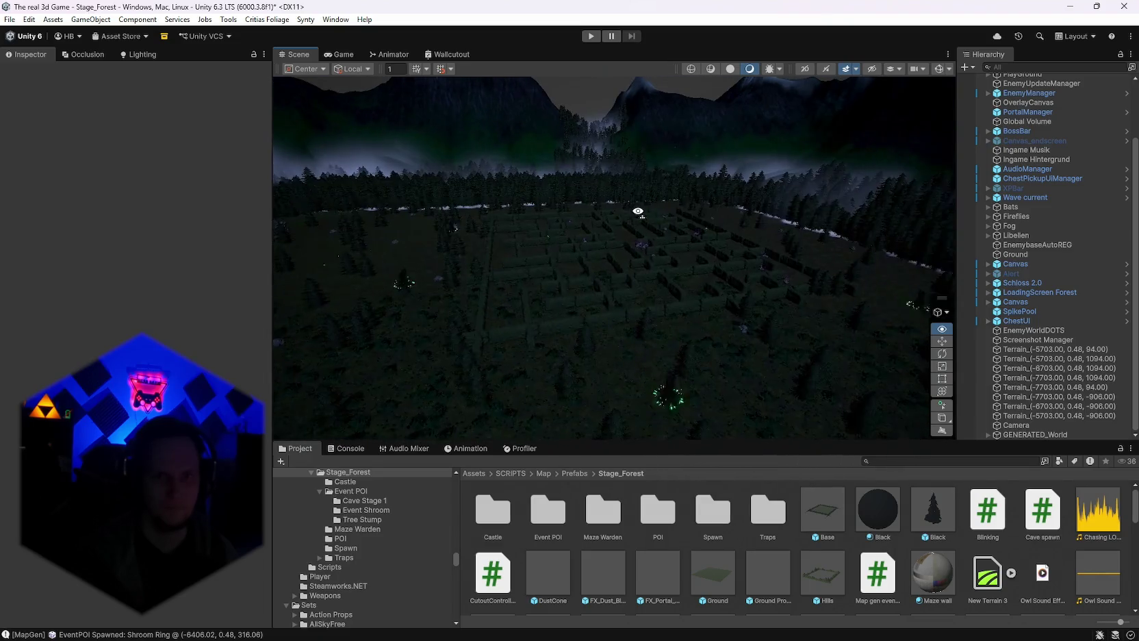
left_click(1025, 435)
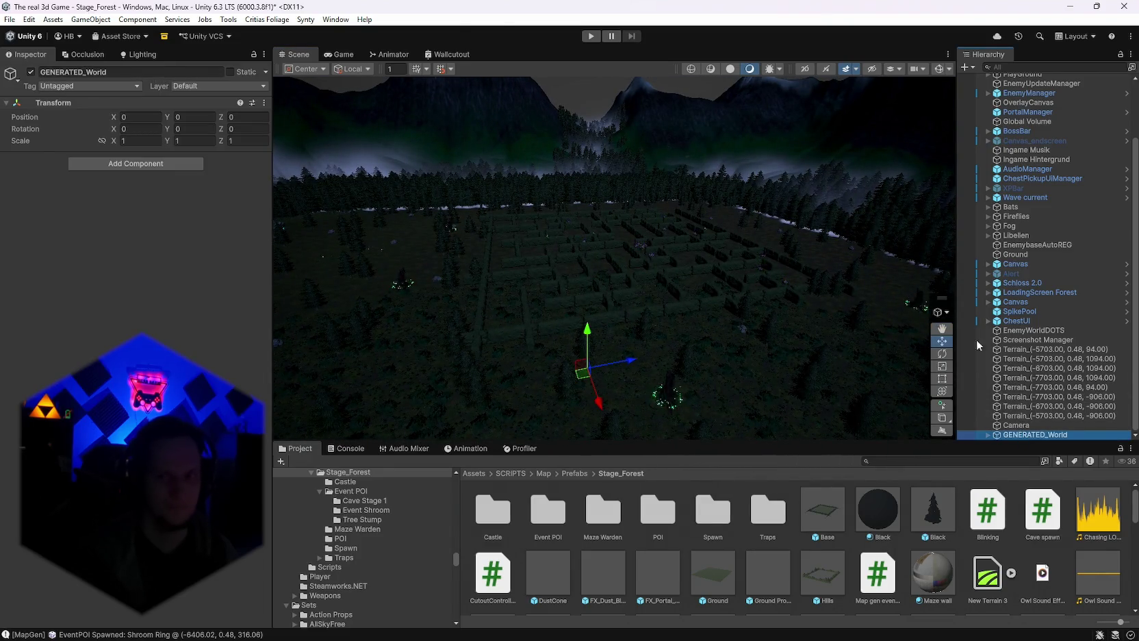
Run Generate World on WorldGen and orbit around the rebuilt maze and nearby ground.
scroll(1031, 360, "up", 3)
left_click(1020, 136)
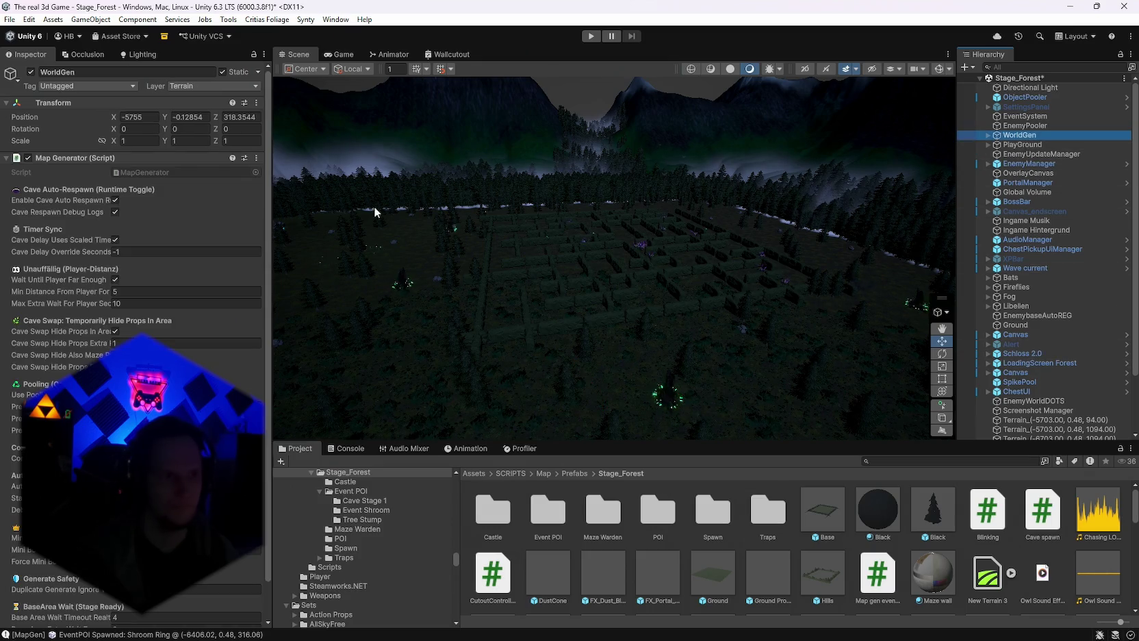
left_click(256, 158)
left_click(308, 337)
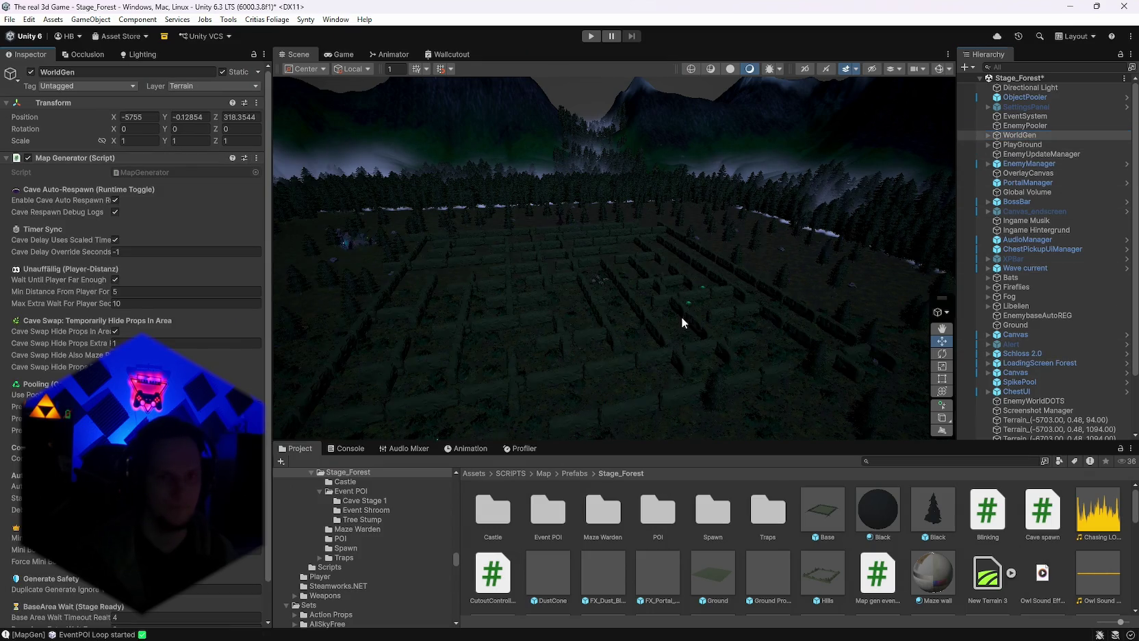
mouse_move(682, 293)
left_mouse_down()
mouse_move(557, 315)
mouse_move(628, 316)
mouse_move(552, 316)
mouse_move(559, 346)
mouse_move(627, 385)
mouse_move(730, 366)
mouse_move(725, 402)
mouse_move(770, 409)
mouse_move(819, 373)
mouse_move(821, 399)
mouse_move(734, 399)
mouse_move(1032, 419)
mouse_move(405, 377)
mouse_move(453, 381)
mouse_move(590, 343)
mouse_move(843, 341)
mouse_move(225, 338)
mouse_move(437, 387)
mouse_move(573, 385)
mouse_move(529, 356)
mouse_move(521, 387)
mouse_move(719, 377)
left_mouse_up()
scroll(1044, 353, "down", 3)
left_click_drag(787, 322, 714, 291)
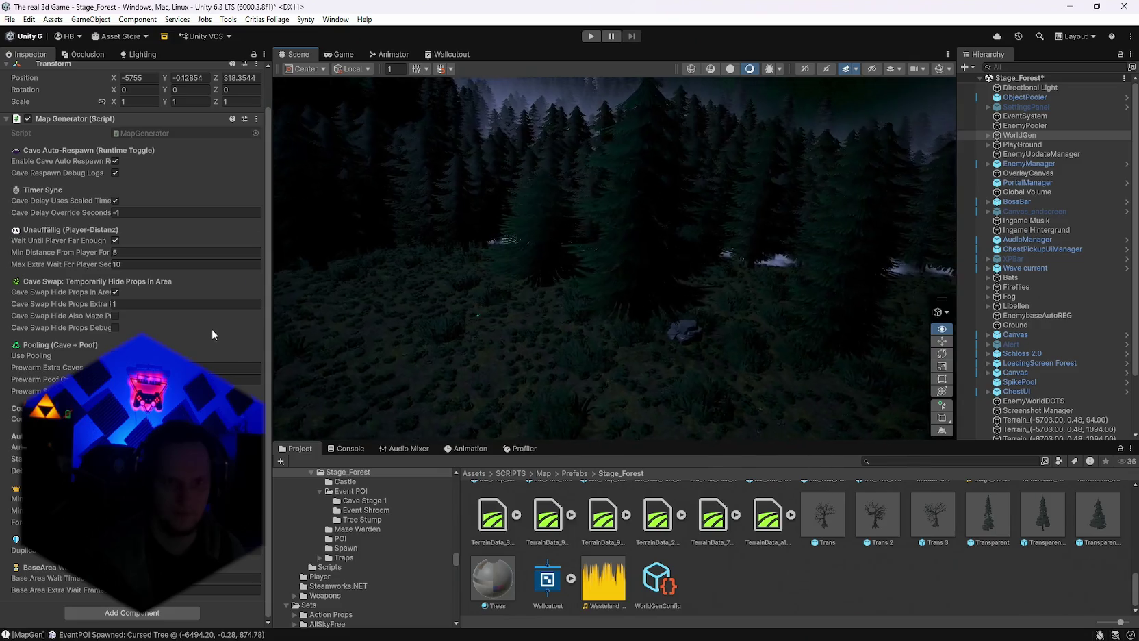
mouse_move(278, 319)
left_mouse_down()
mouse_move(476, 312)
mouse_move(519, 354)
mouse_move(610, 341)
mouse_move(312, 311)
mouse_move(610, 265)
mouse_move(703, 293)
mouse_move(655, 295)
mouse_move(633, 341)
mouse_move(708, 339)
mouse_move(822, 360)
mouse_move(737, 357)
mouse_move(573, 389)
mouse_move(335, 394)
mouse_move(439, 416)
left_mouse_up()
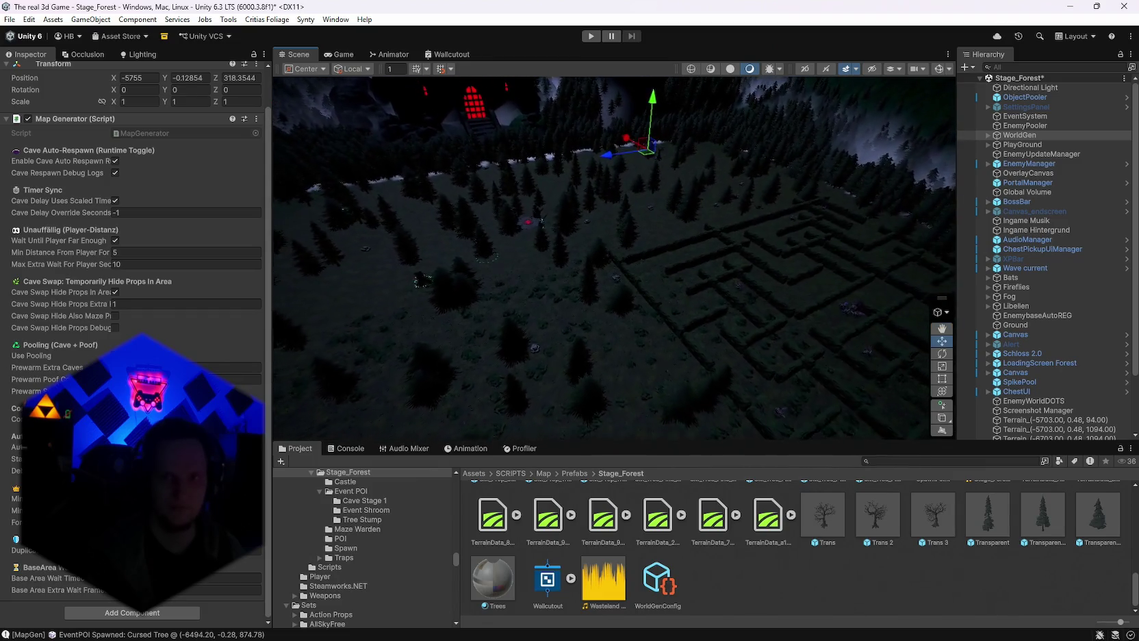
Run Generate World again and orbit toward the forest and mountains, selecting FX_Fog_01 (11).
left_click(257, 119)
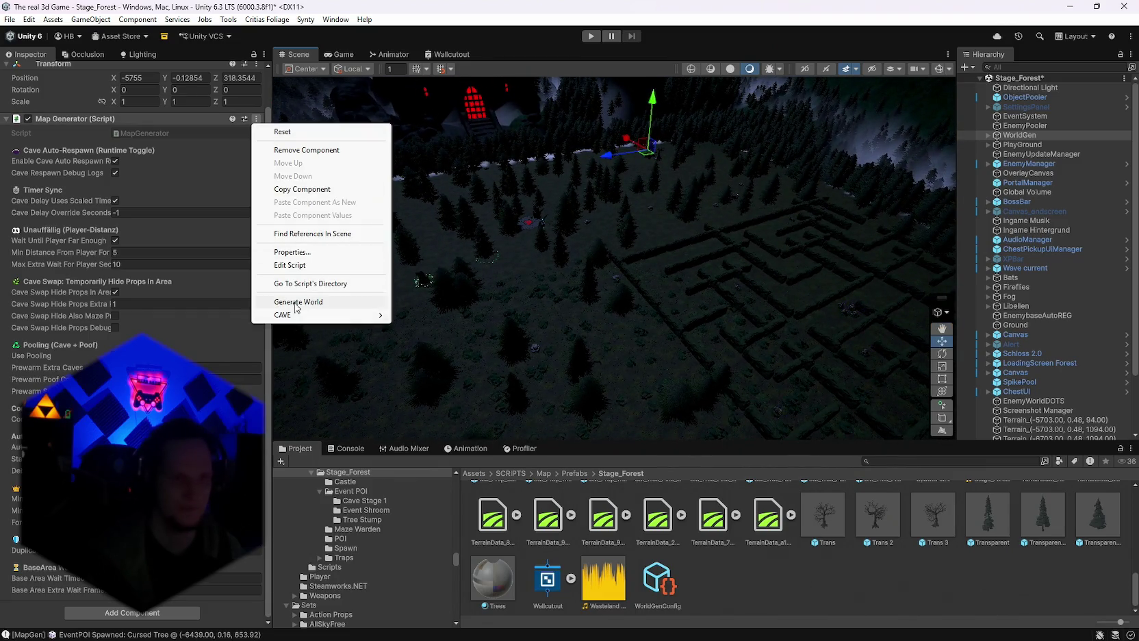
left_click(296, 302)
mouse_move(453, 333)
left_mouse_down()
mouse_move(521, 342)
mouse_move(195, 347)
mouse_move(331, 267)
mouse_move(809, 352)
mouse_move(692, 321)
mouse_move(873, 323)
mouse_move(860, 293)
mouse_move(801, 282)
mouse_move(895, 272)
mouse_move(903, 257)
mouse_move(766, 244)
mouse_move(923, 254)
mouse_move(453, 245)
mouse_move(674, 242)
mouse_move(486, 246)
mouse_move(541, 216)
mouse_move(515, 248)
mouse_move(478, 247)
mouse_move(569, 265)
mouse_move(584, 257)
mouse_move(577, 246)
left_mouse_up()
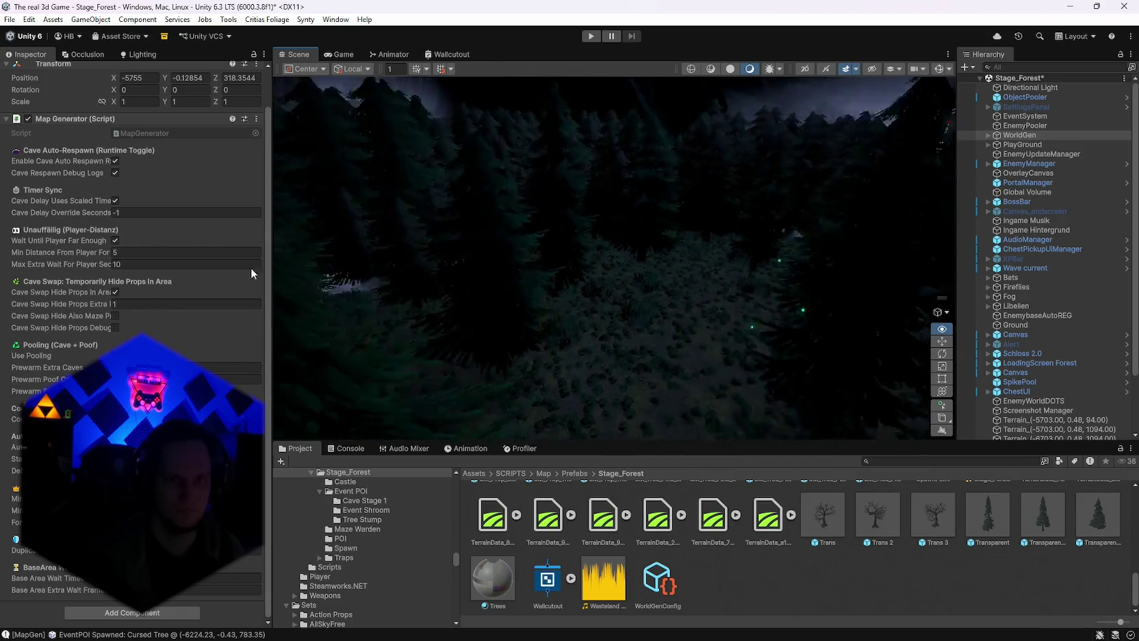
left_click_drag(614, 225, 671, 225)
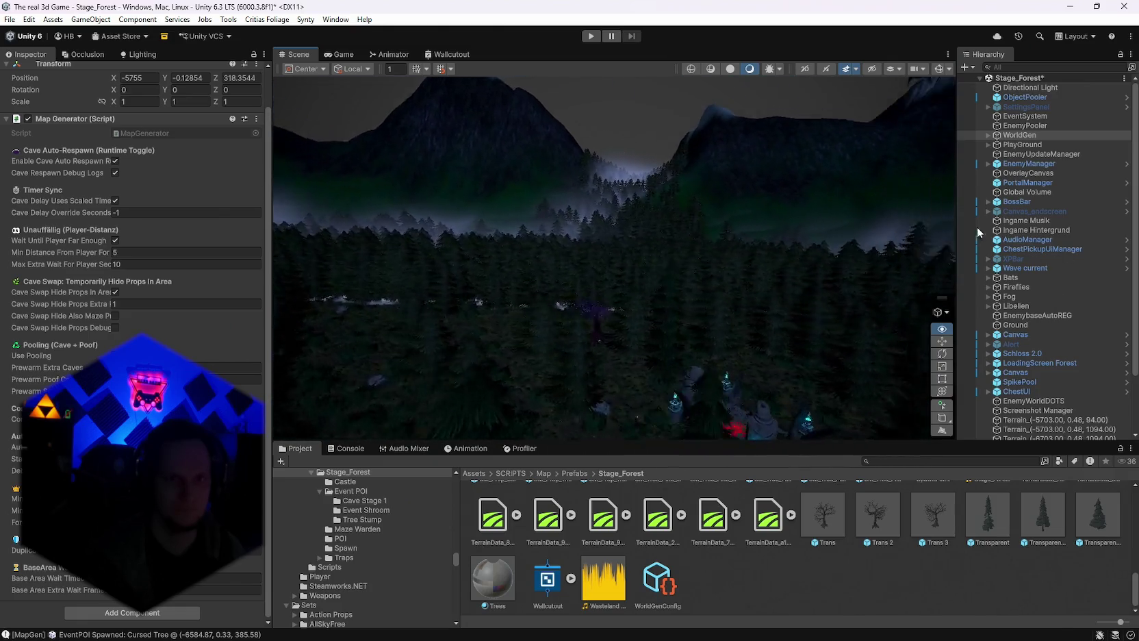
mouse_move(1082, 211)
left_mouse_down()
mouse_move(1029, 209)
mouse_move(1056, 217)
mouse_move(1043, 224)
mouse_move(736, 177)
left_mouse_up()
left_click(743, 196)
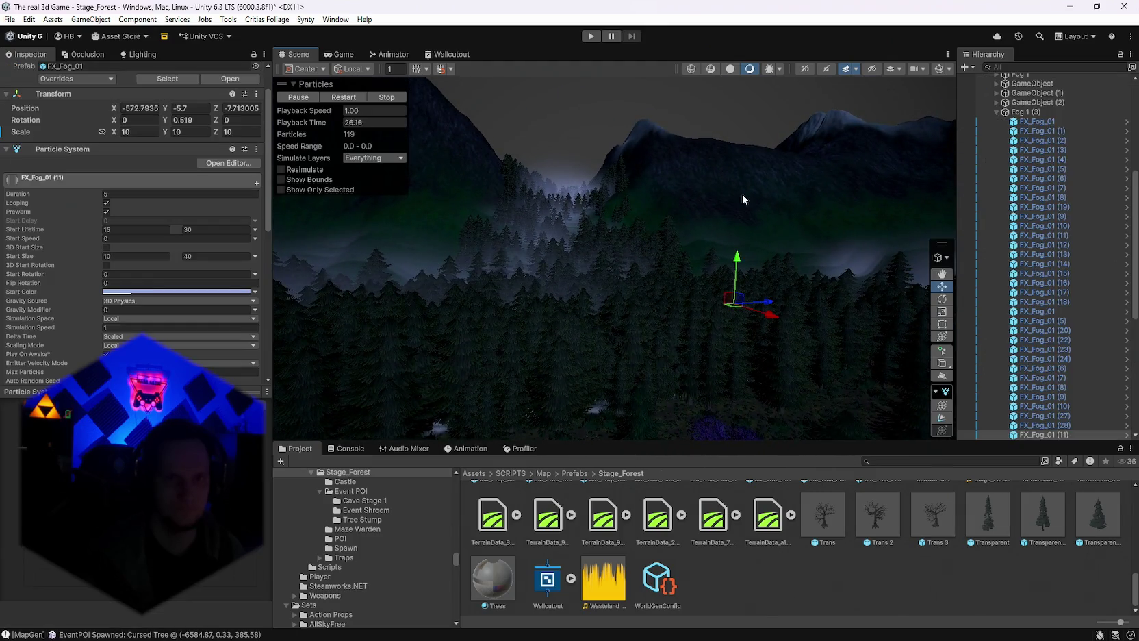
Select the terrain and move to the tile at Z -906, flying across the forest.
left_click(552, 371)
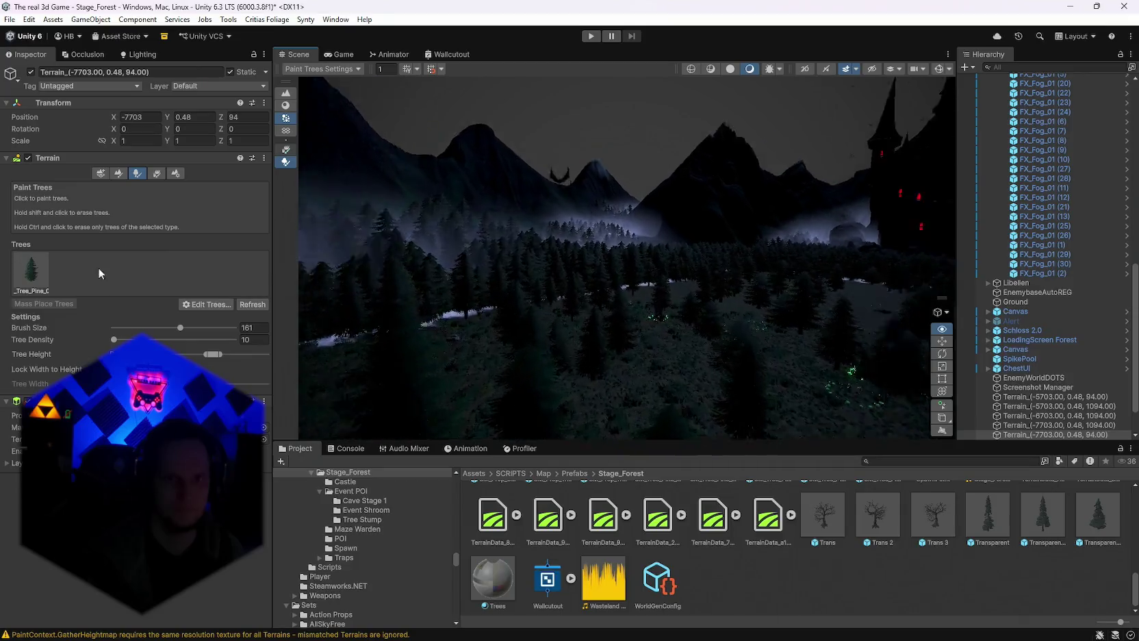
mouse_move(301, 263)
left_mouse_down()
mouse_move(395, 262)
mouse_move(491, 298)
mouse_move(533, 335)
mouse_move(643, 318)
left_mouse_up()
left_click(620, 260)
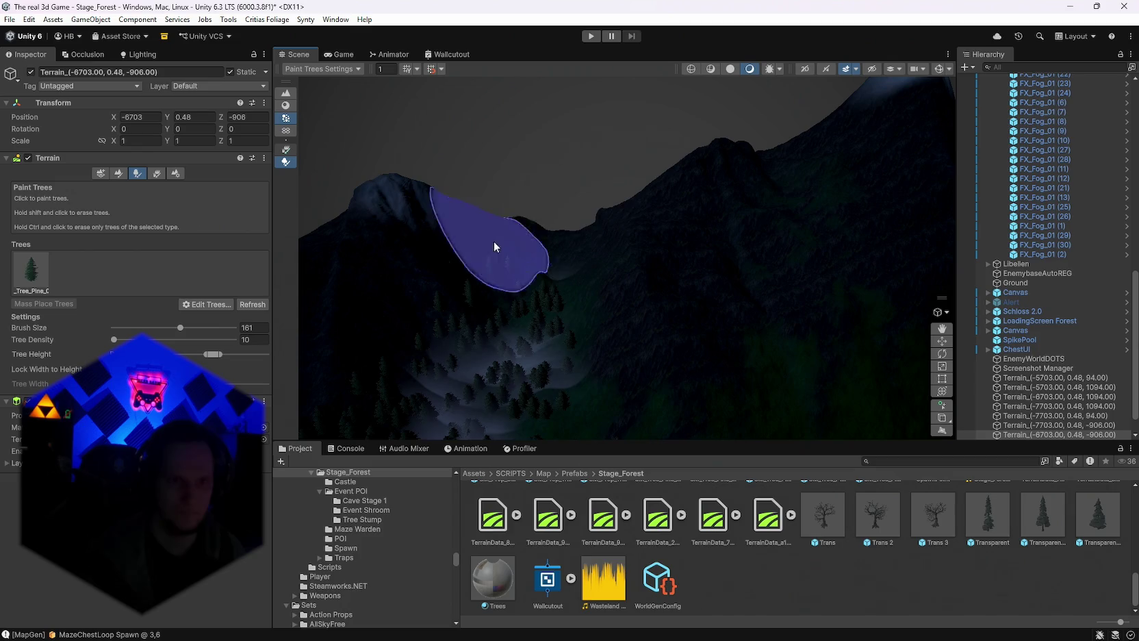
scroll(495, 241, "up", 5)
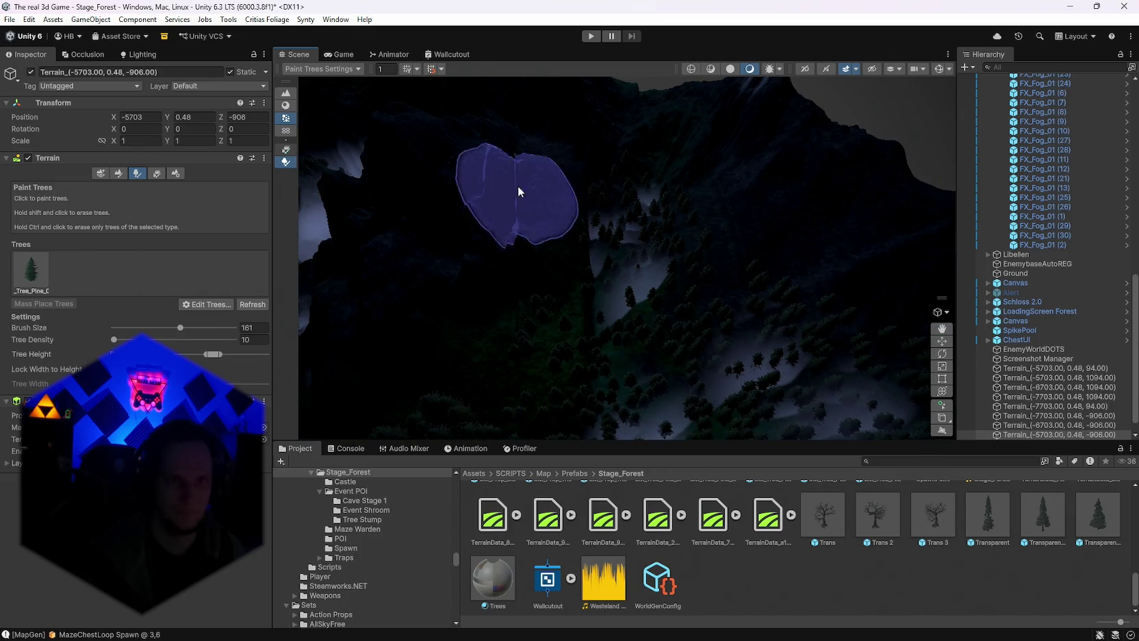
key("Down")
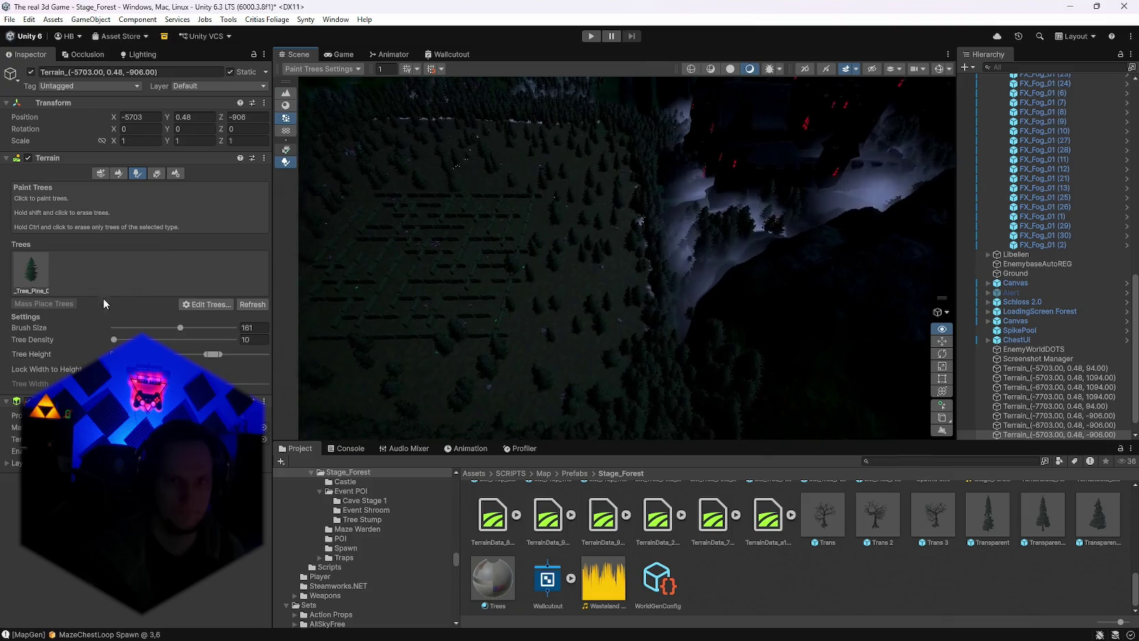
left_click_drag(419, 288, 419, 155)
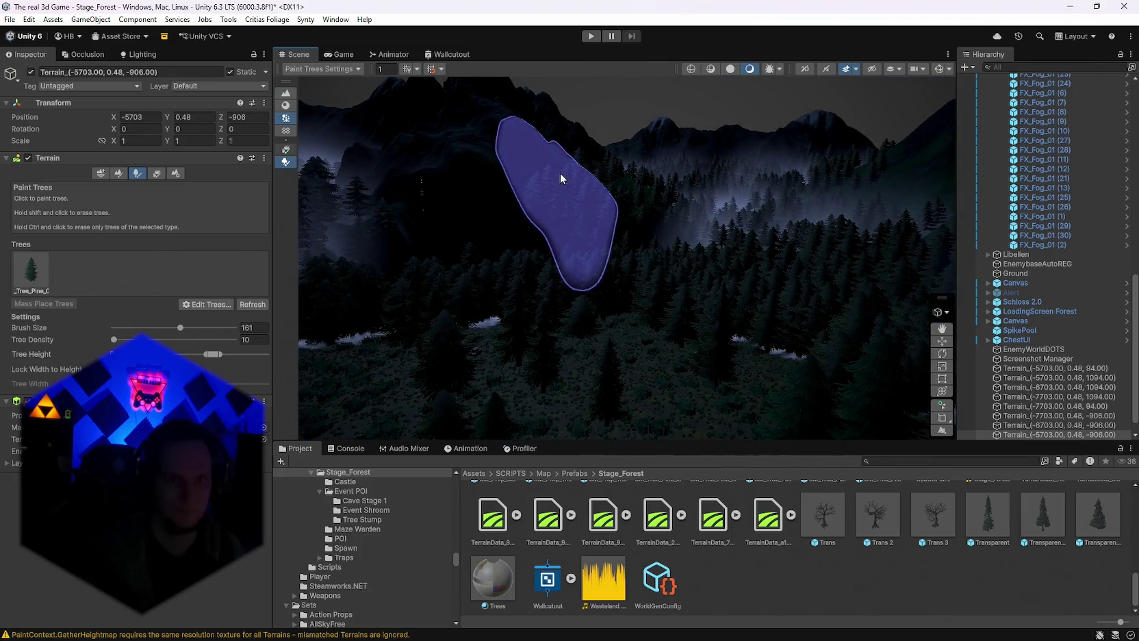
Survey the terrain tiles at Z 94 and at -7703, 94 for tree coverage.
left_click(537, 152)
mouse_move(581, 200)
left_mouse_down()
mouse_move(603, 216)
mouse_move(832, 198)
mouse_move(967, 208)
left_mouse_up()
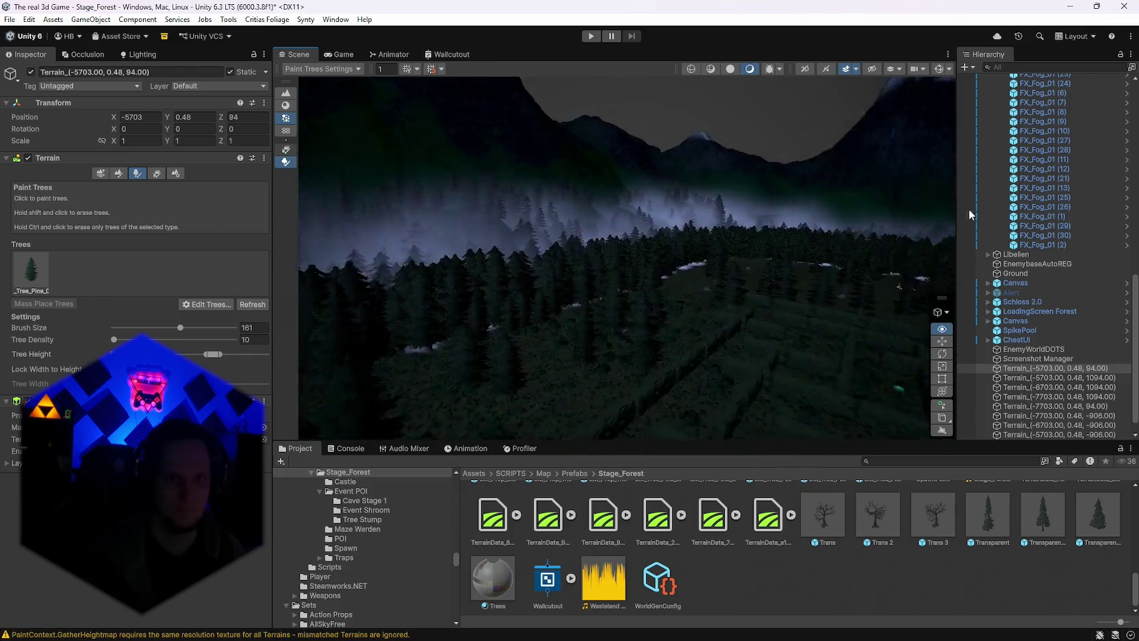
mouse_move(45, 215)
left_mouse_down()
mouse_move(80, 205)
mouse_move(1, 185)
left_mouse_up()
left_click(525, 178)
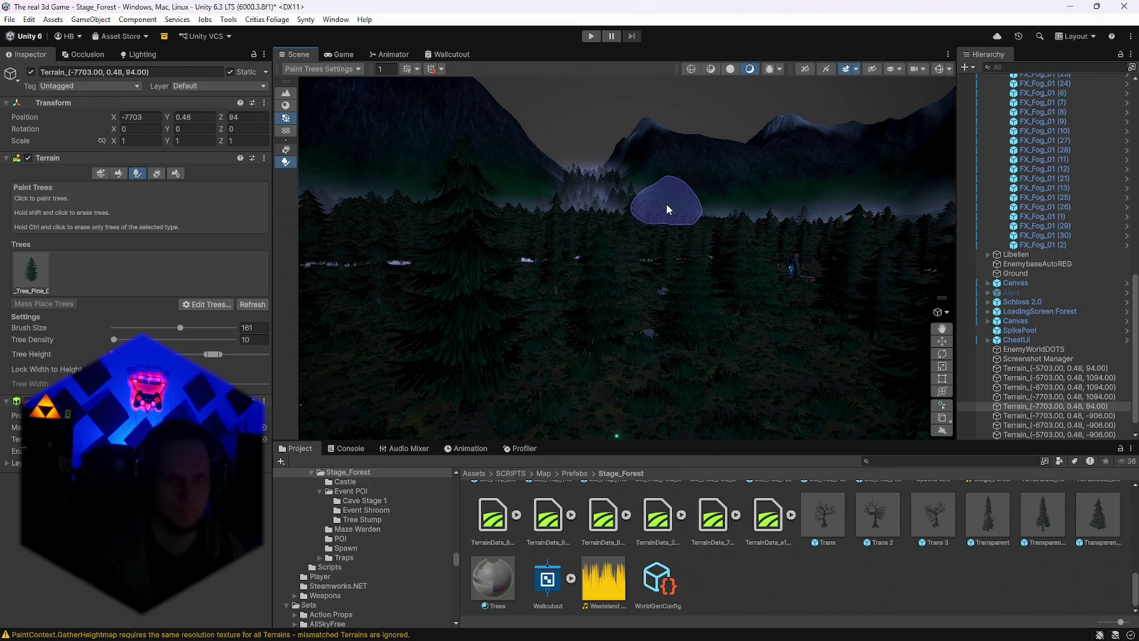
mouse_move(717, 292)
left_mouse_down()
mouse_move(590, 328)
mouse_move(338, 315)
mouse_move(270, 328)
mouse_move(228, 356)
mouse_move(41, 384)
mouse_move(1083, 394)
mouse_move(779, 372)
mouse_move(692, 381)
mouse_move(399, 333)
mouse_move(596, 310)
mouse_move(387, 330)
mouse_move(395, 354)
mouse_move(527, 394)
mouse_move(330, 395)
mouse_move(200, 321)
mouse_move(178, 335)
mouse_move(377, 330)
mouse_move(338, 314)
mouse_move(91, 320)
mouse_move(615, 387)
mouse_move(448, 371)
mouse_move(491, 323)
mouse_move(166, 299)
mouse_move(1008, 335)
mouse_move(745, 305)
mouse_move(762, 287)
mouse_move(826, 275)
mouse_move(1058, 319)
left_mouse_up()
Filter Project assets by 'sky' and show the Lighting window's Environment settings.
scroll(1058, 320, "up", 5)
scroll(1058, 320, "up", 10)
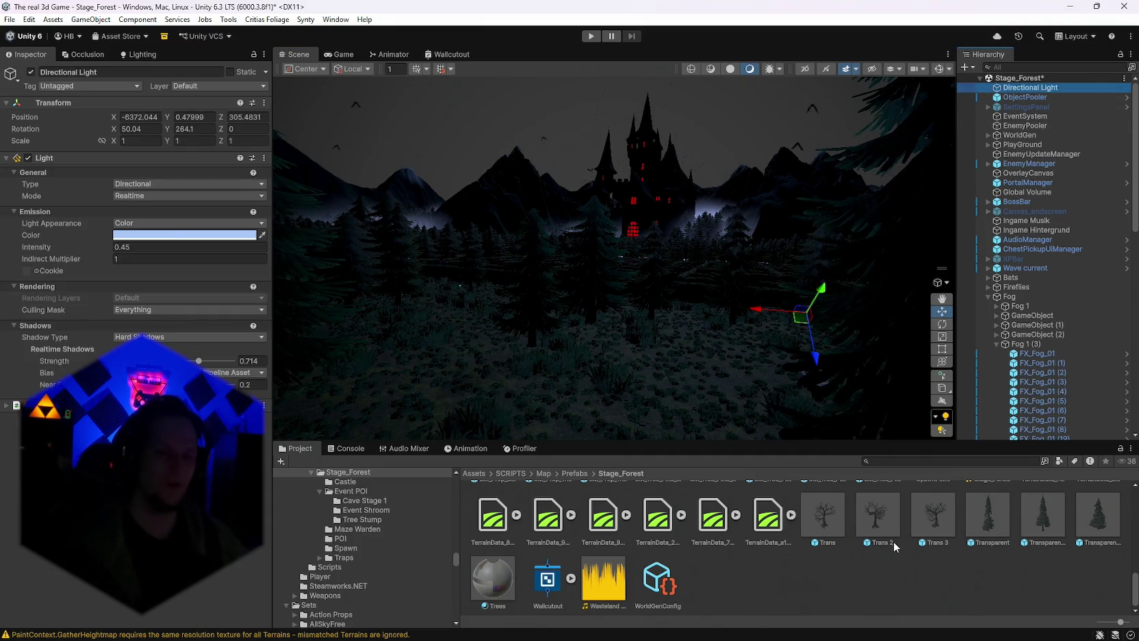
left_click(887, 461)
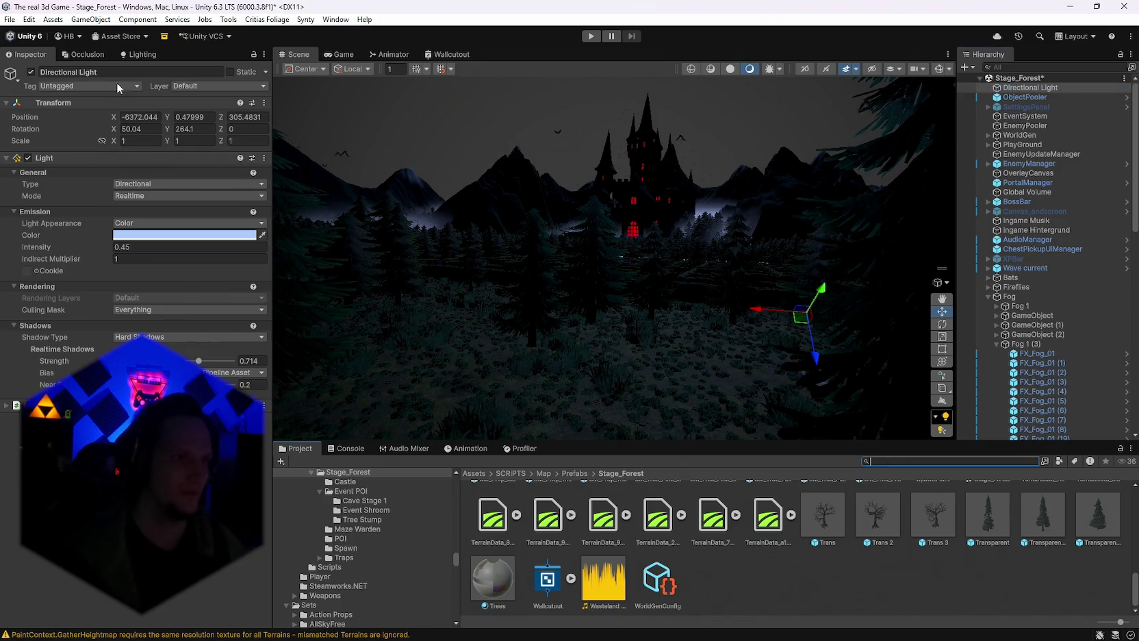
left_click(139, 53)
left_click(184, 74)
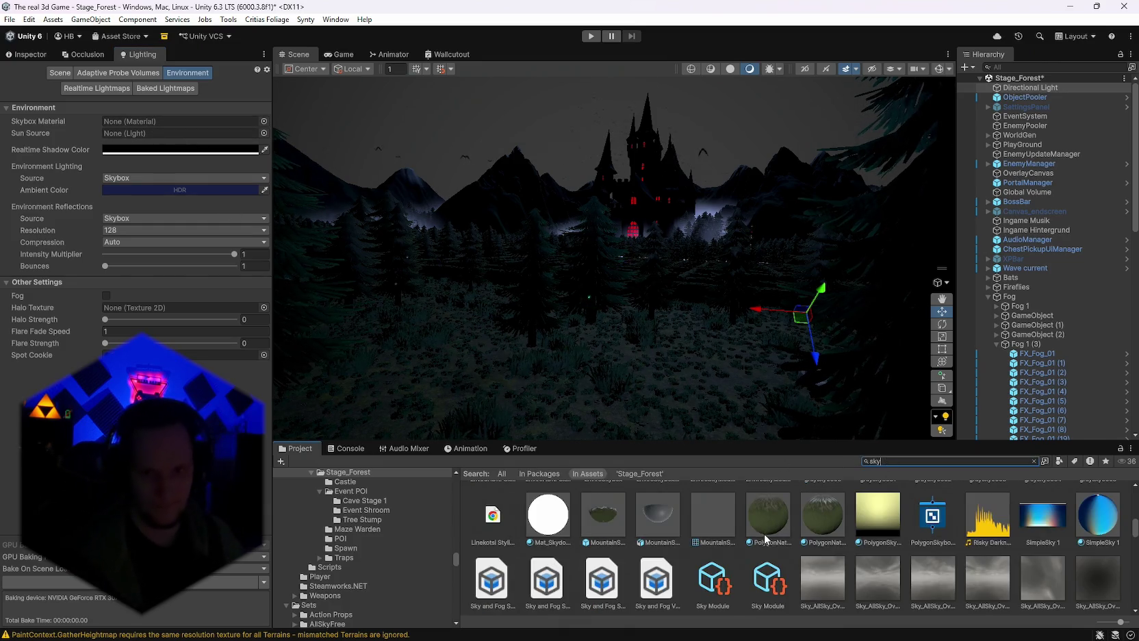
scroll(922, 554, "down", 3)
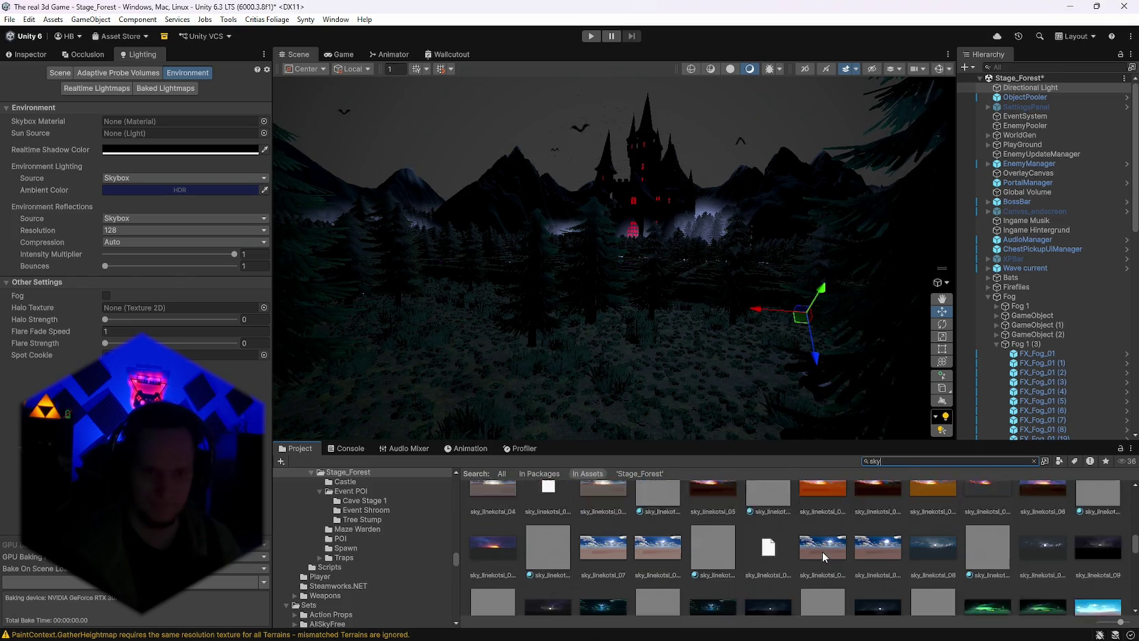
scroll(801, 574, "down", 2)
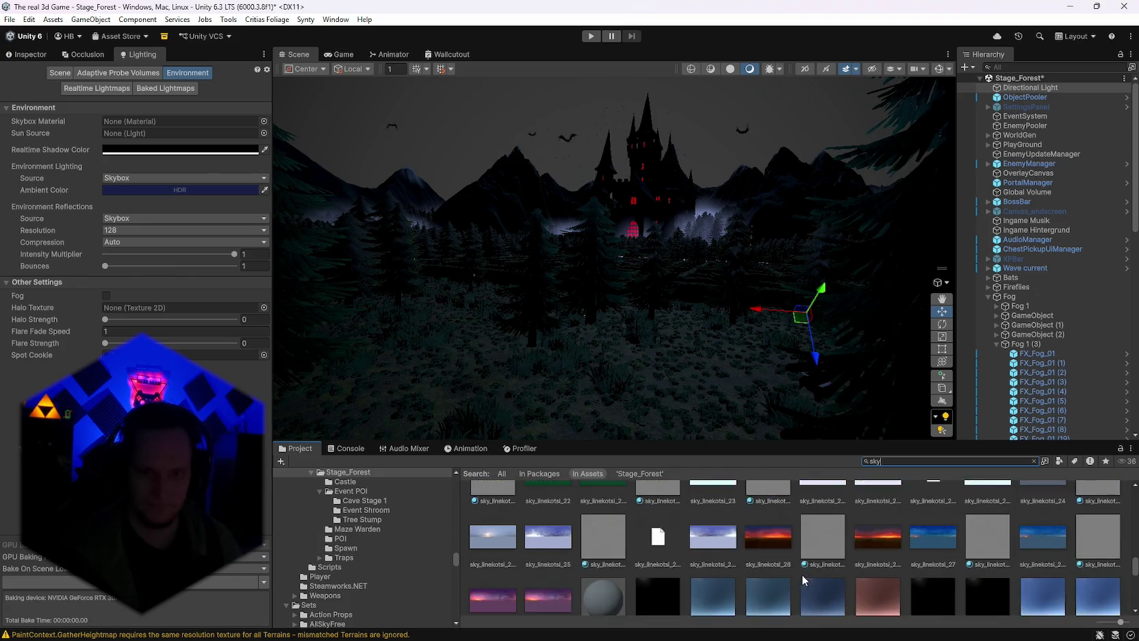
scroll(800, 576, "up", 3)
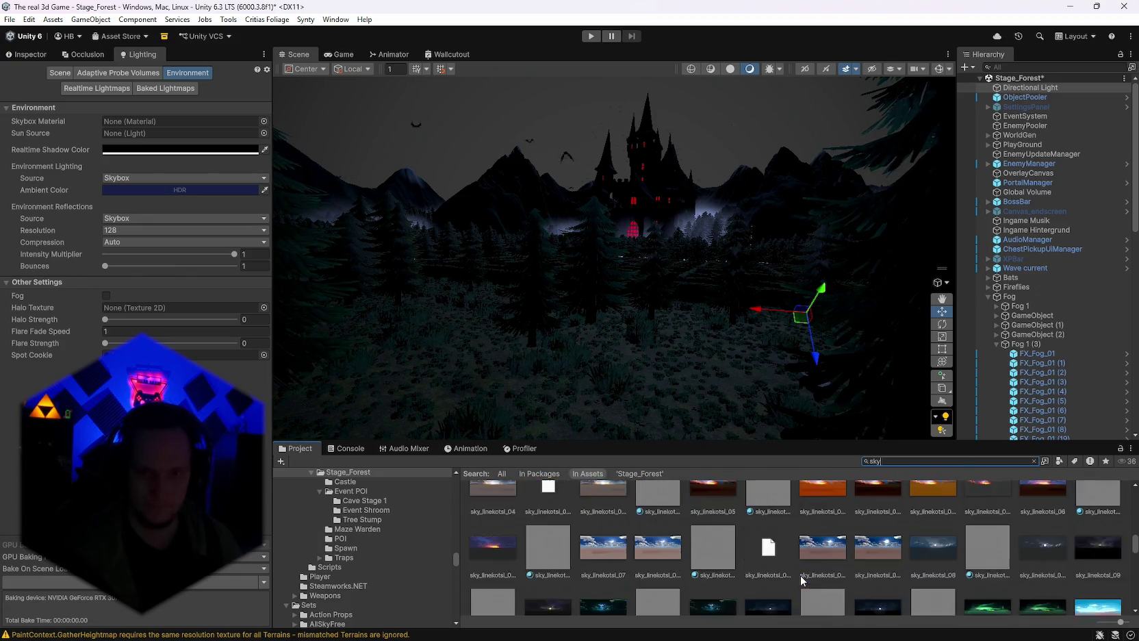
scroll(1004, 564, "down", 3)
scroll(1004, 562, "up", 3)
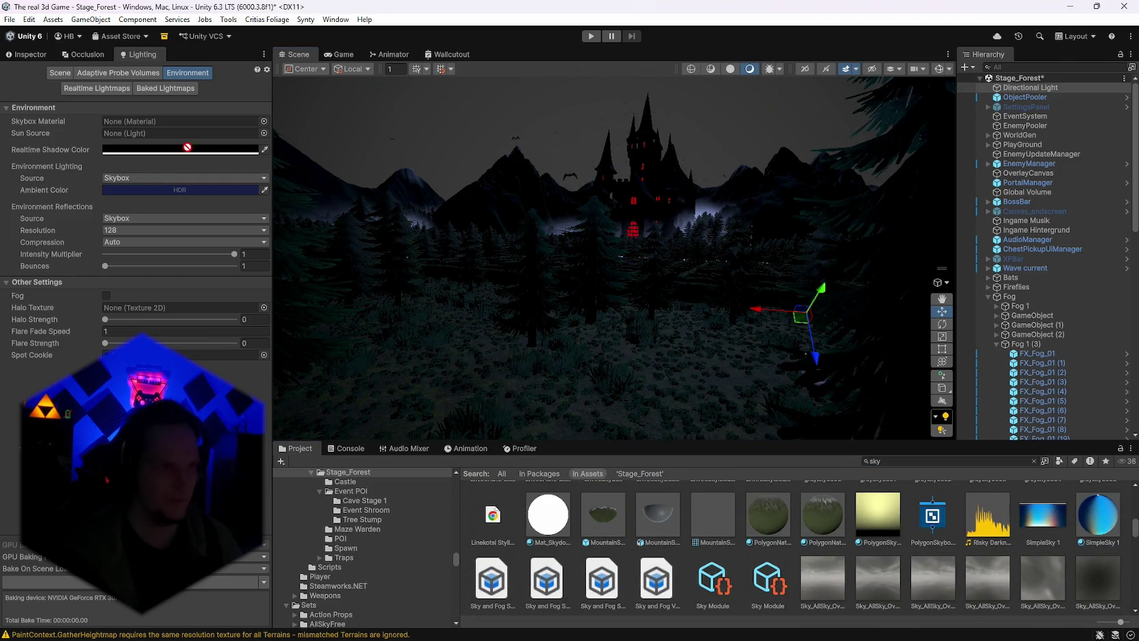
left_click_drag(152, 128, 152, 127)
scroll(876, 552, "down", 3)
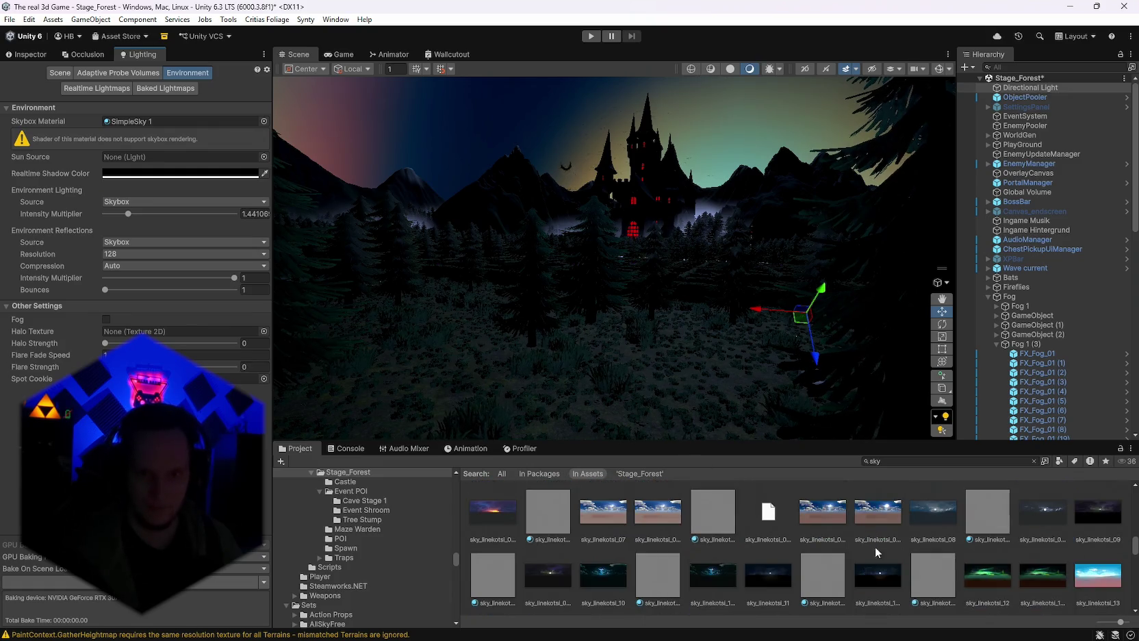
left_click(121, 122)
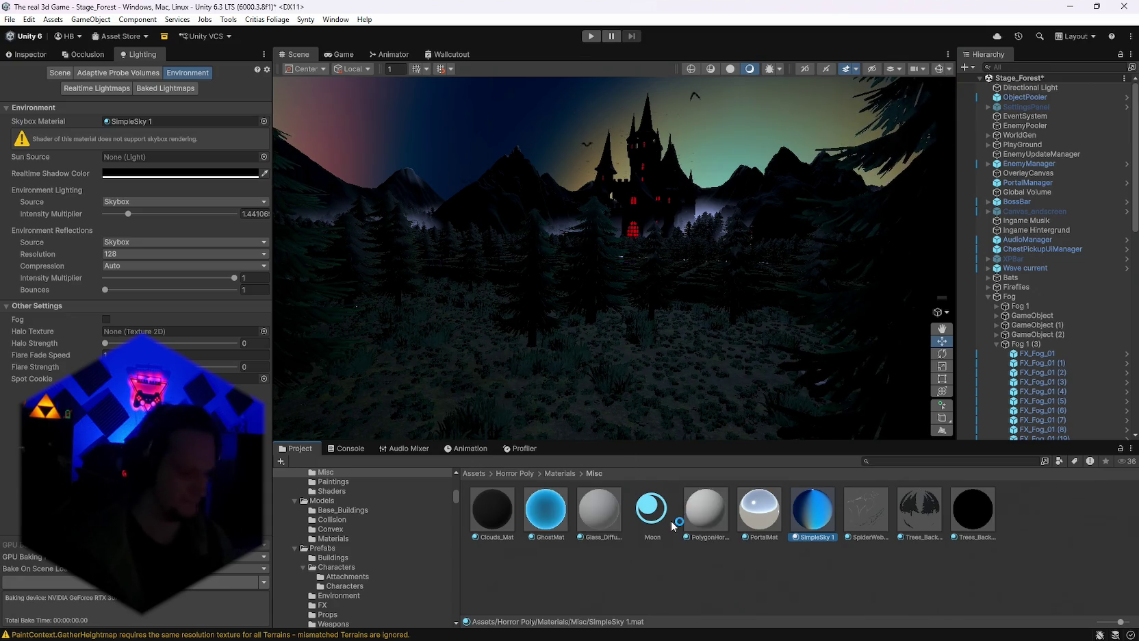
key("Delete")
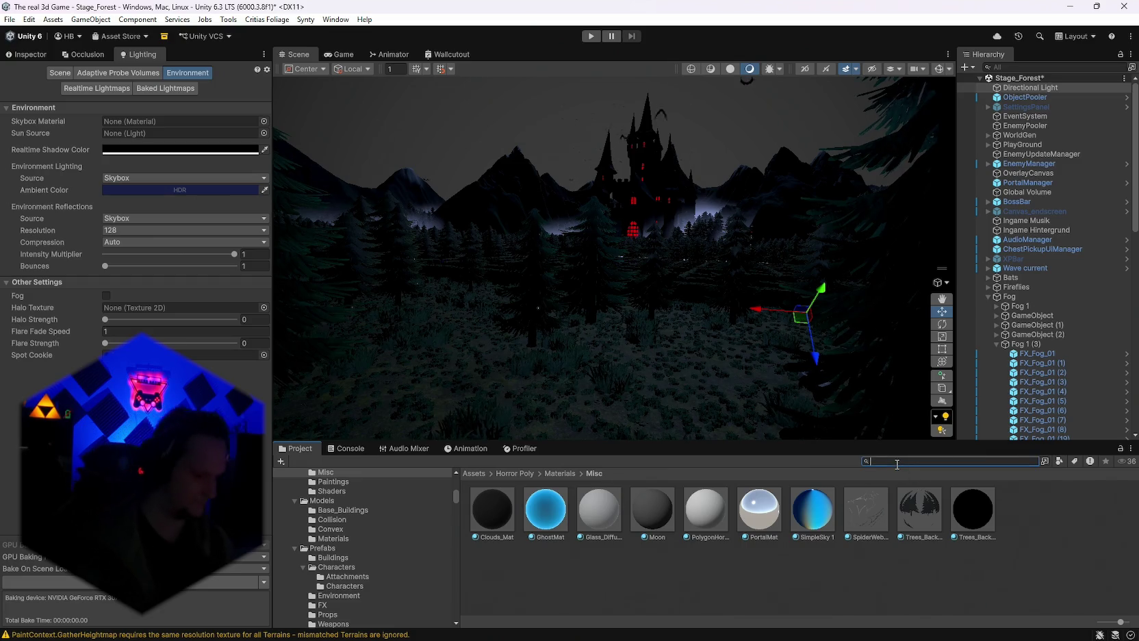
scroll(815, 548, "down", 5)
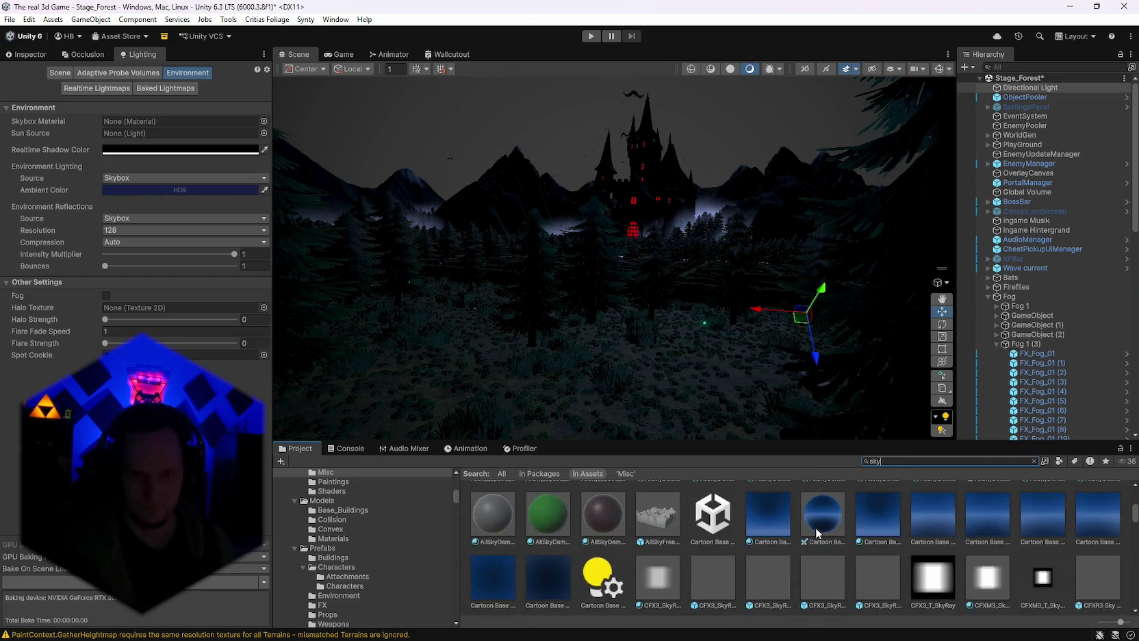
scroll(816, 548, "up", 3)
left_click_drag(815, 549, 169, 132)
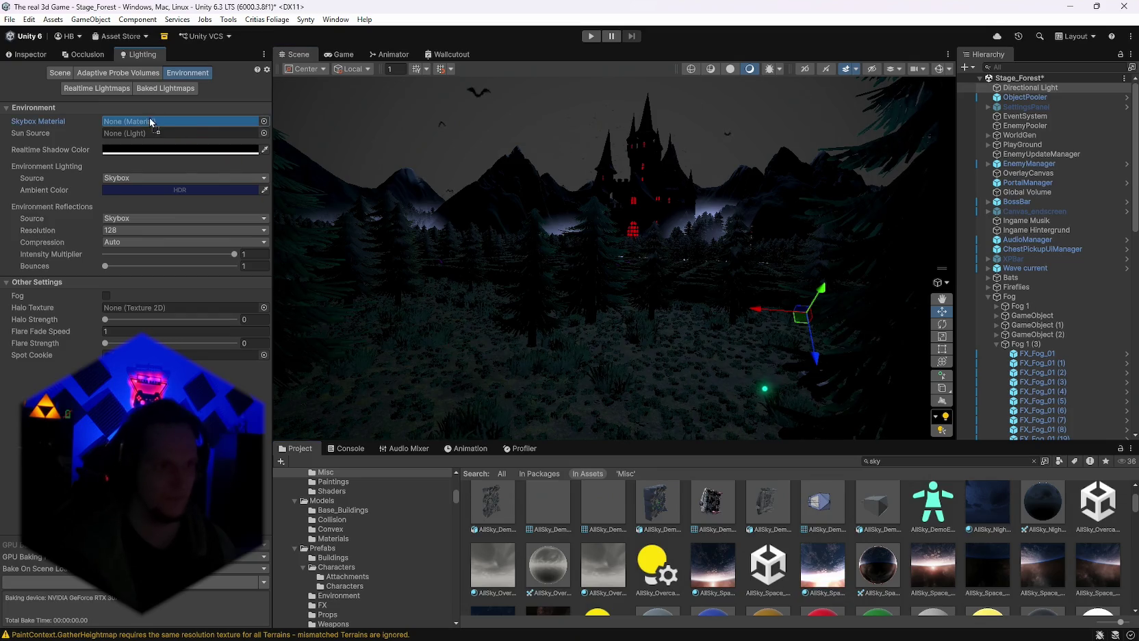
Set AllSky_Night_MoonBurst Equirect as the Lighting skybox material, replacing AllSky_Space_AnotherPlanet.
left_click_drag(151, 121, 152, 122)
left_click_drag(554, 322, 573, 348)
mouse_move(985, 508)
left_mouse_down()
mouse_move(362, 125)
mouse_move(388, 266)
mouse_move(511, 269)
mouse_move(558, 244)
mouse_move(481, 247)
mouse_move(534, 193)
mouse_move(315, 212)
mouse_move(758, 147)
mouse_move(650, 240)
mouse_move(657, 260)
left_mouse_up()
scroll(940, 589, "down", 10)
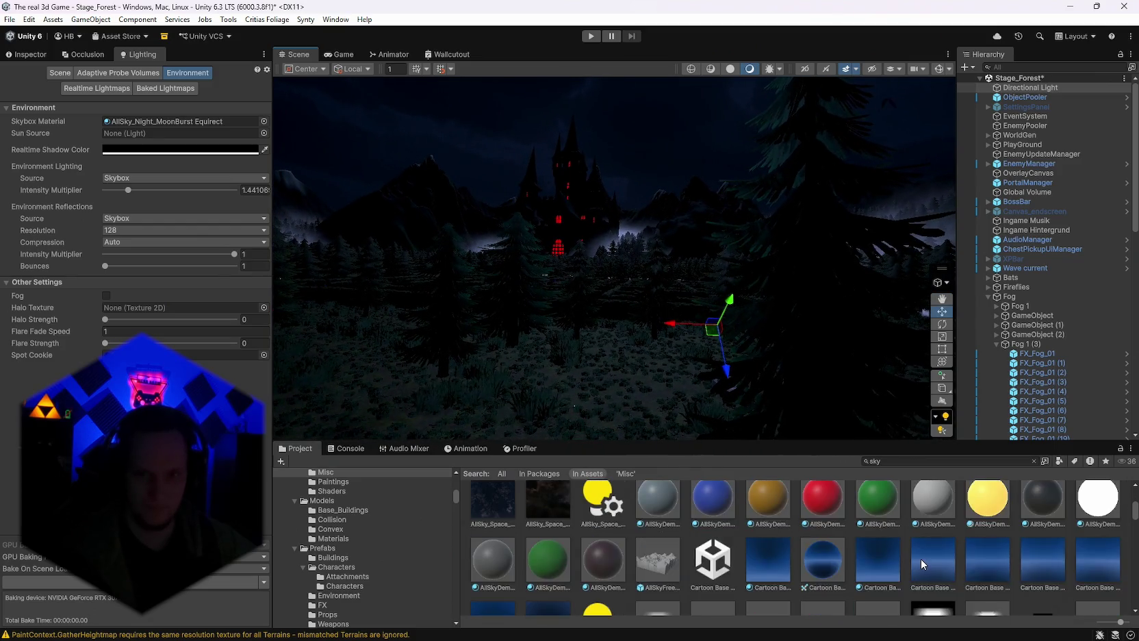
scroll(843, 546, "down", 3)
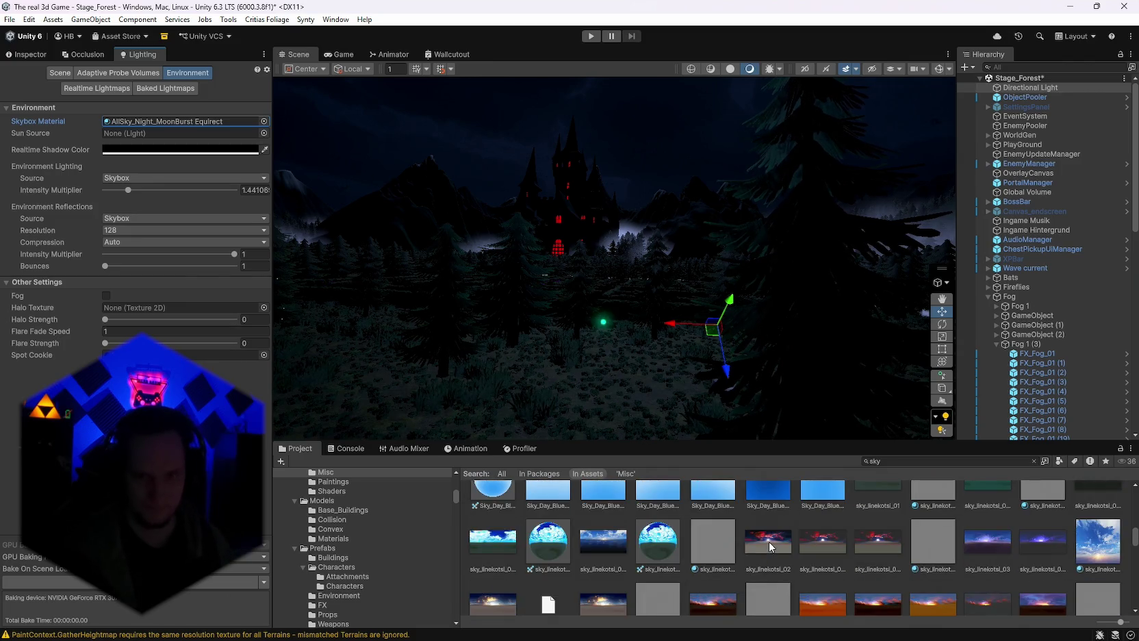
Inspect the sky_linekotsi_02 texture and locate the current skybox material in the Project.
left_click(769, 541)
scroll(772, 543, "down", 3)
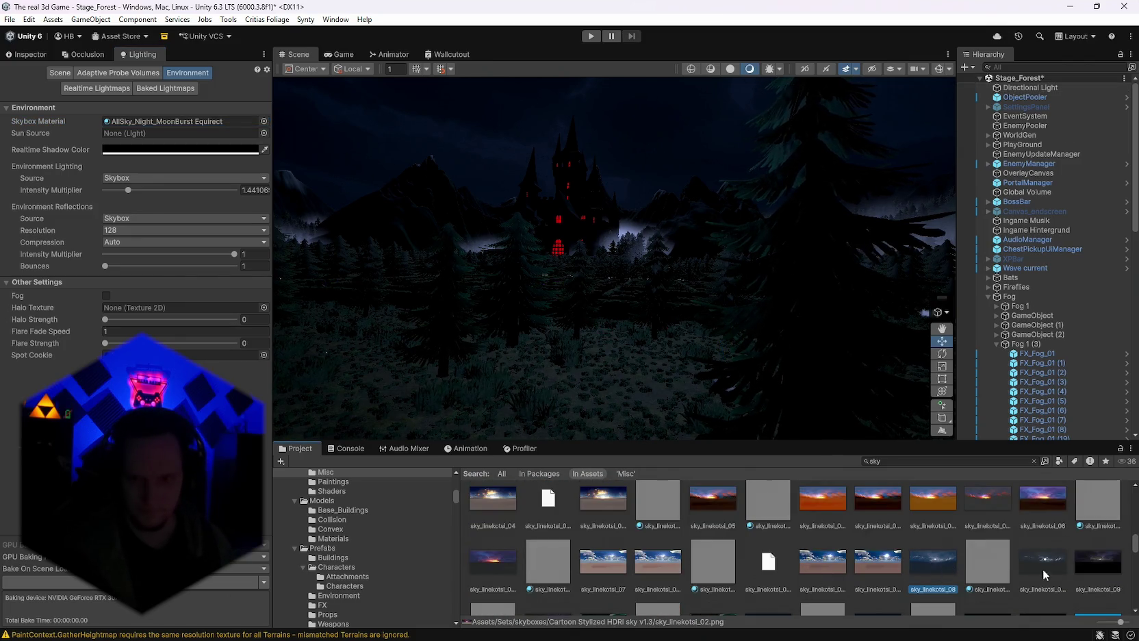
scroll(902, 560, "down", 2)
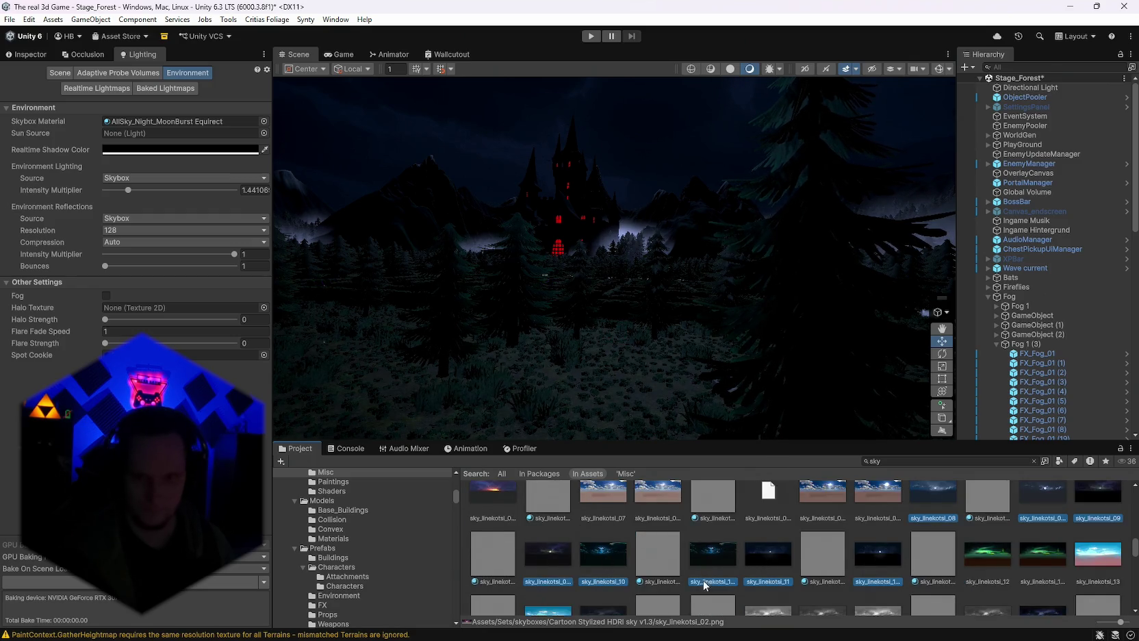
scroll(705, 583, "down", 2)
scroll(926, 572, "up", 2)
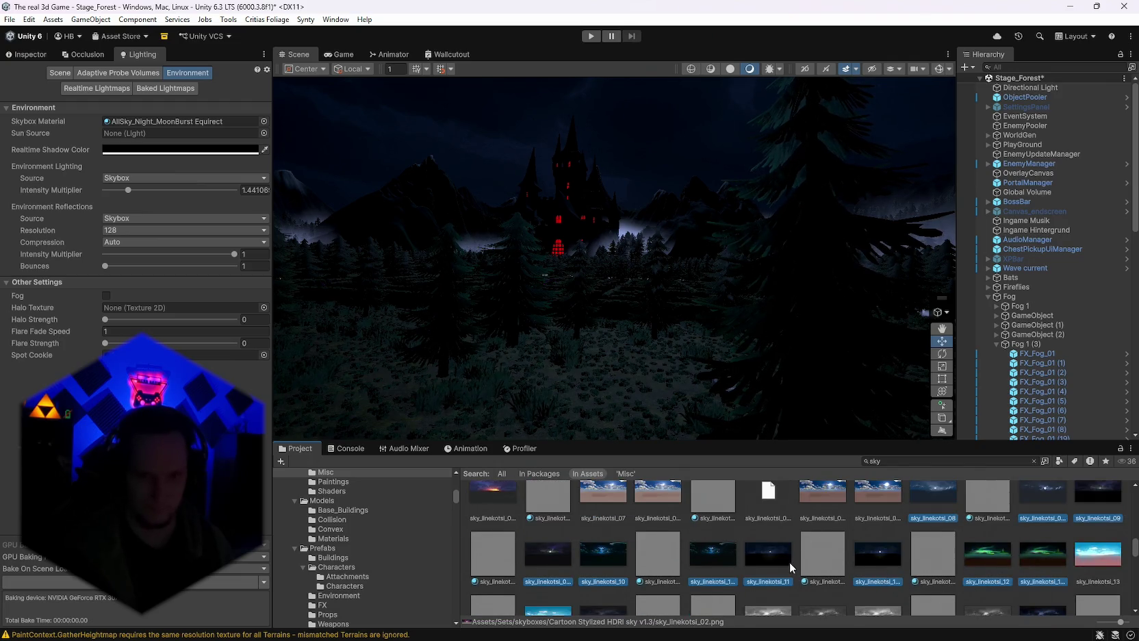
scroll(790, 561, "down", 4)
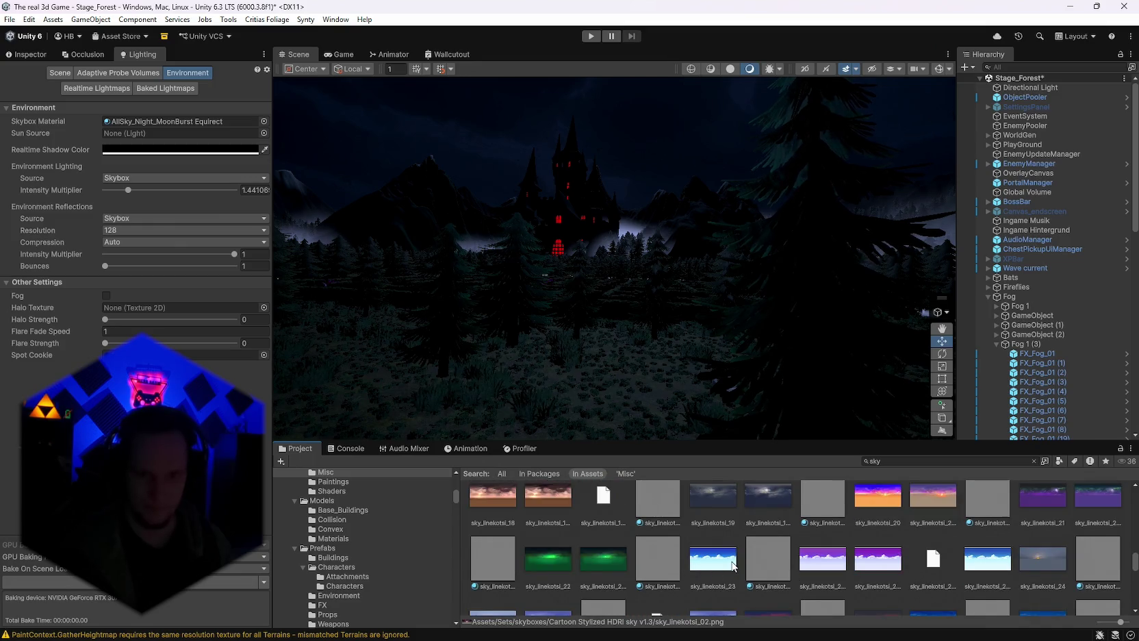
scroll(733, 561, "down", 10)
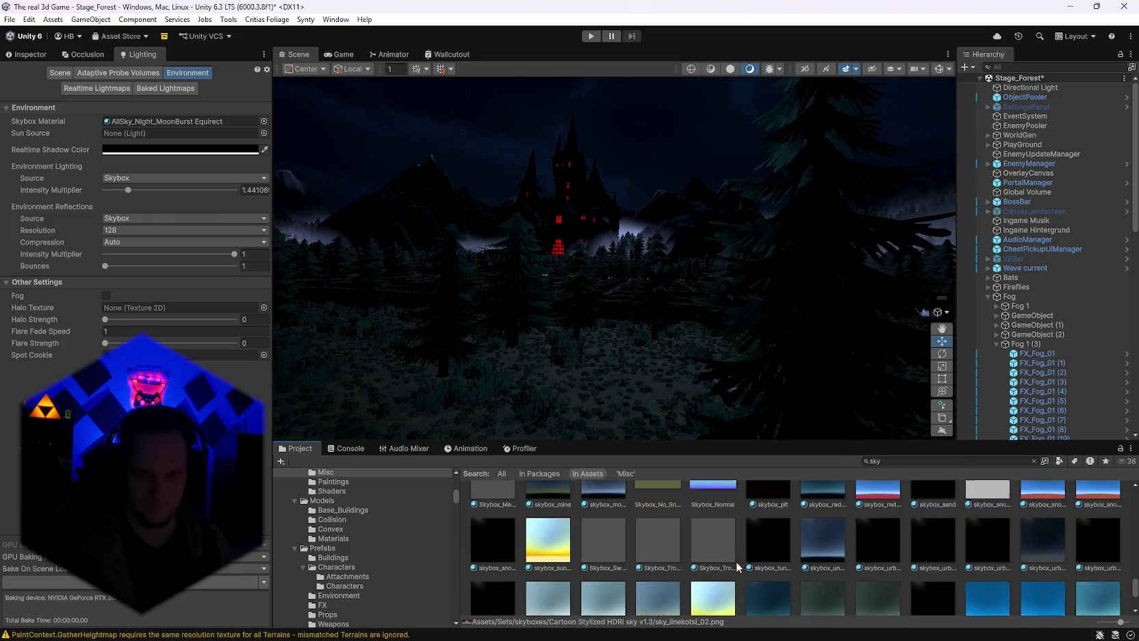
scroll(736, 561, "down", 5)
left_click(171, 121)
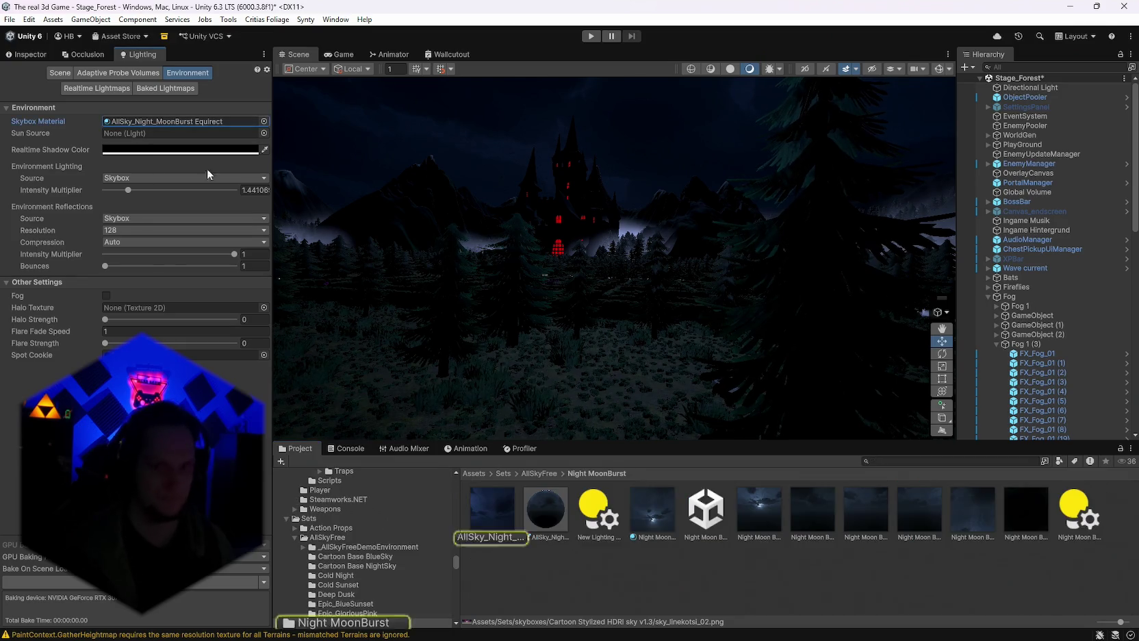
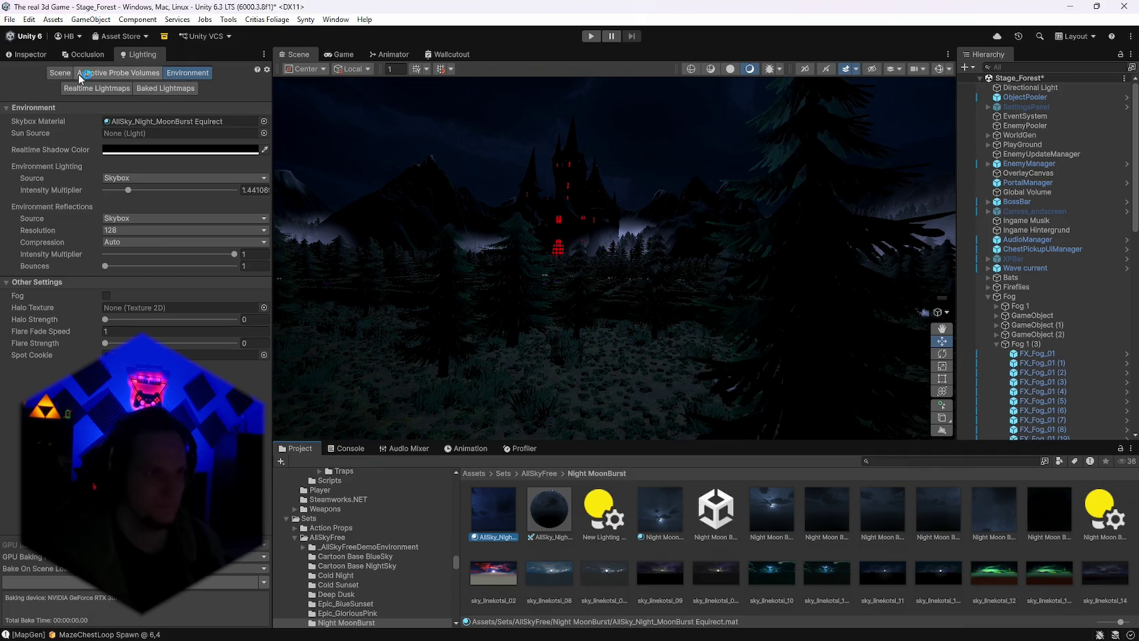
Check the night moonburst skybox material, then select the sky_linekotsi_08 texture.
left_click(39, 55)
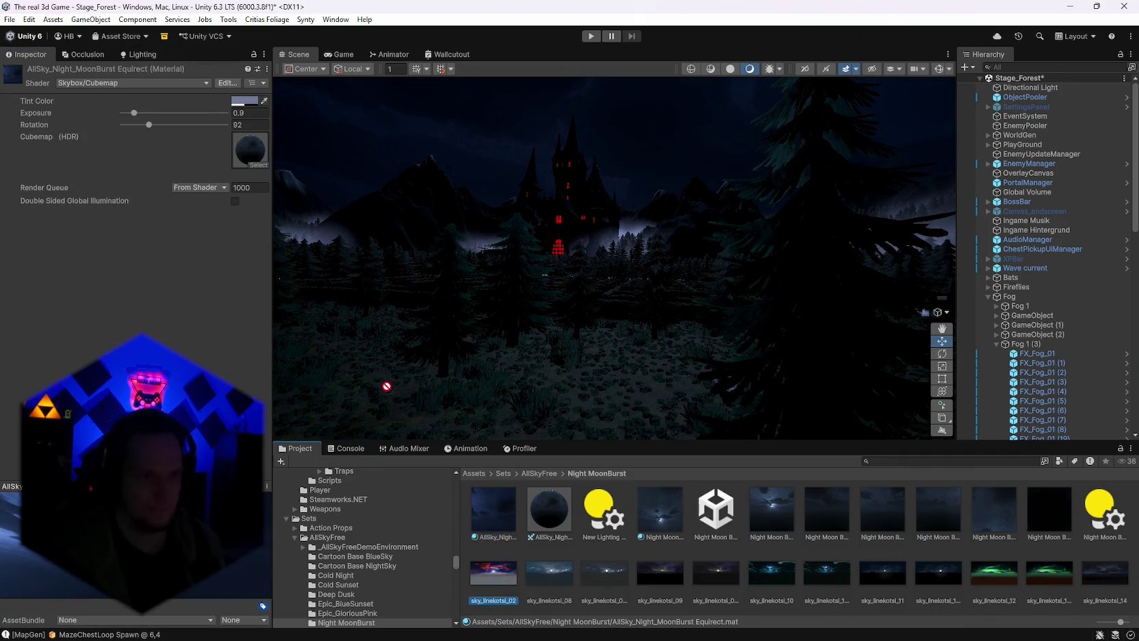
left_click(498, 580)
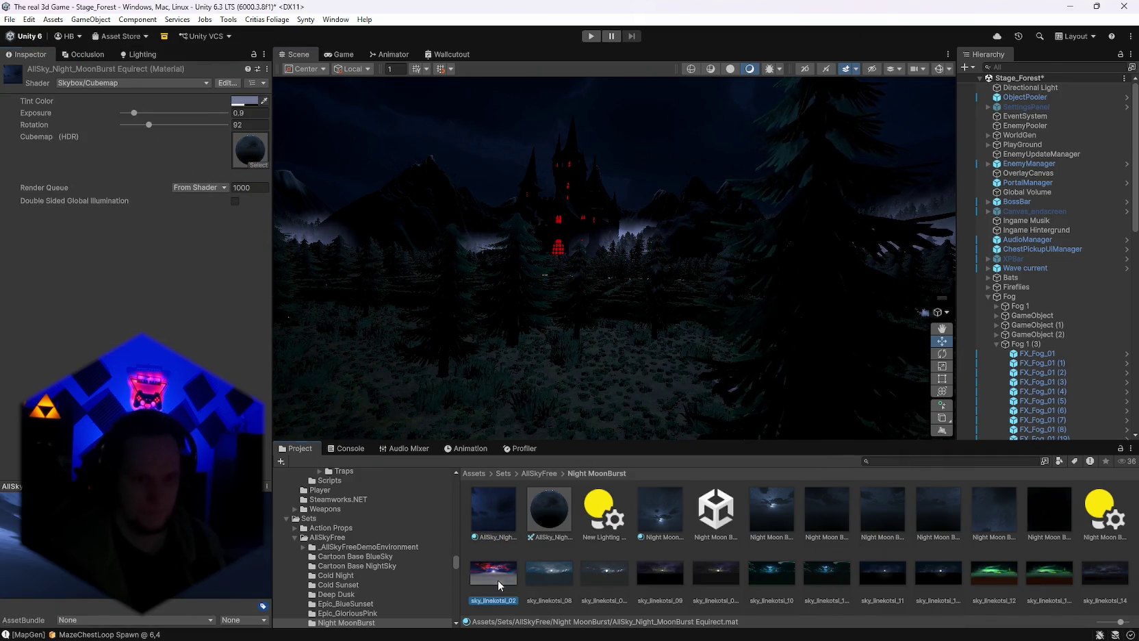
left_click(546, 586)
right_click(545, 594)
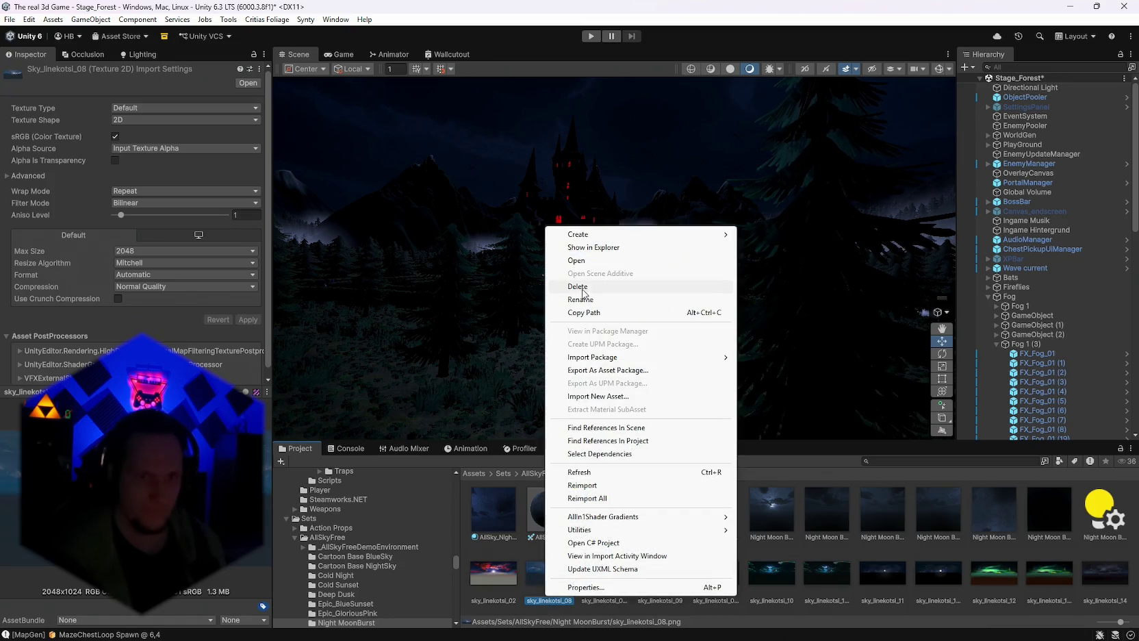
left_click(511, 548)
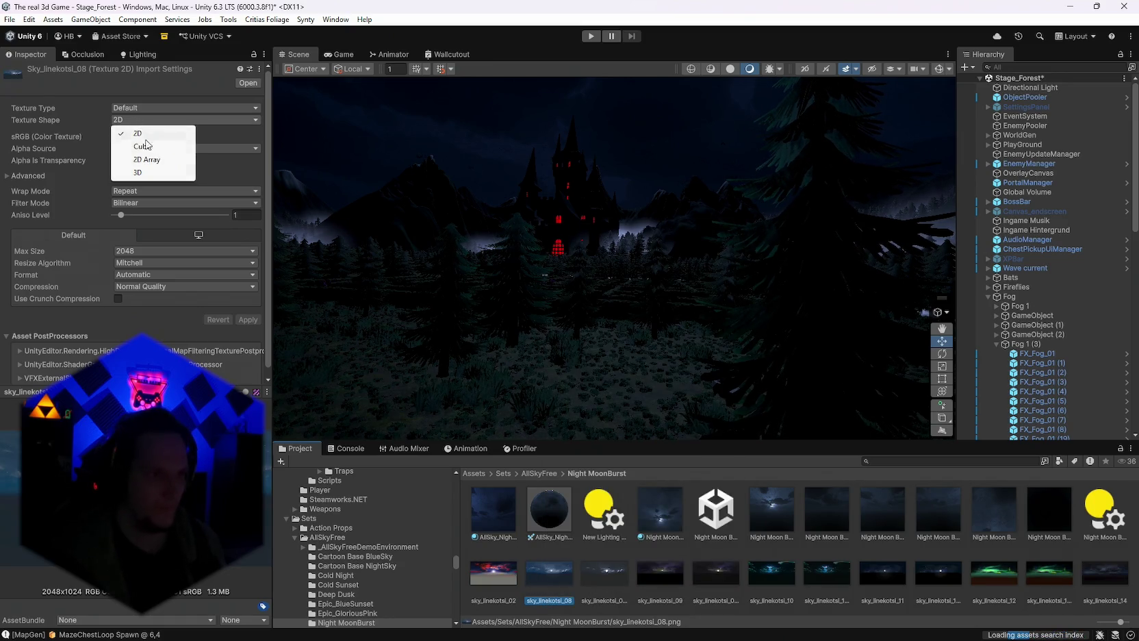
Import sky_linekotsi_08 as a Cube texture with Auto mapping and no convolution.
left_click(146, 145)
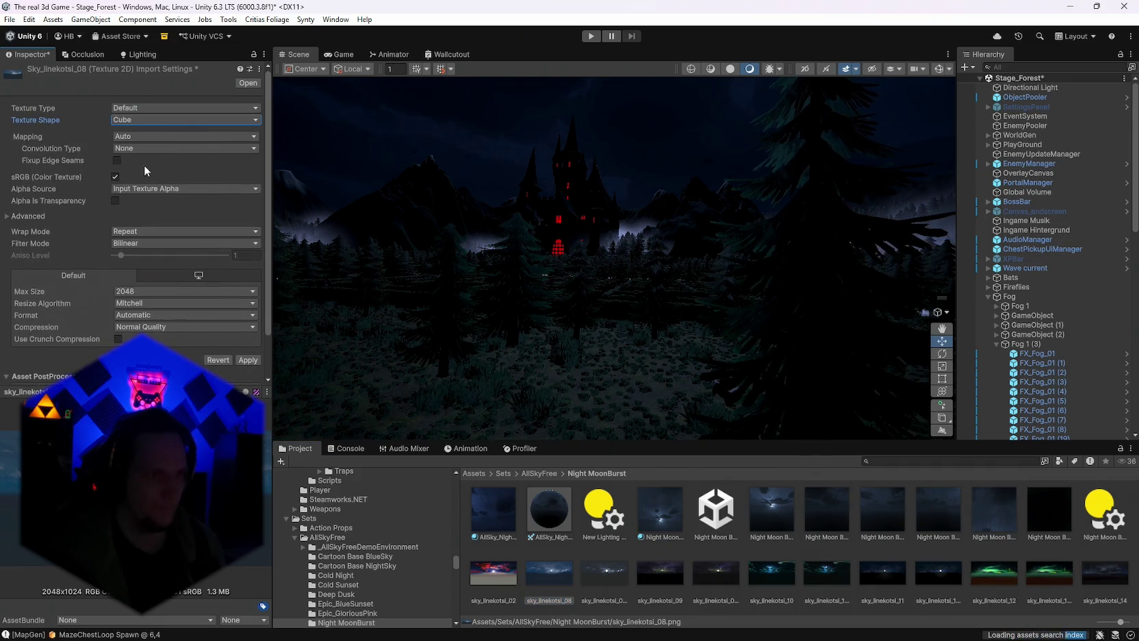
left_click(127, 136)
left_click(92, 155)
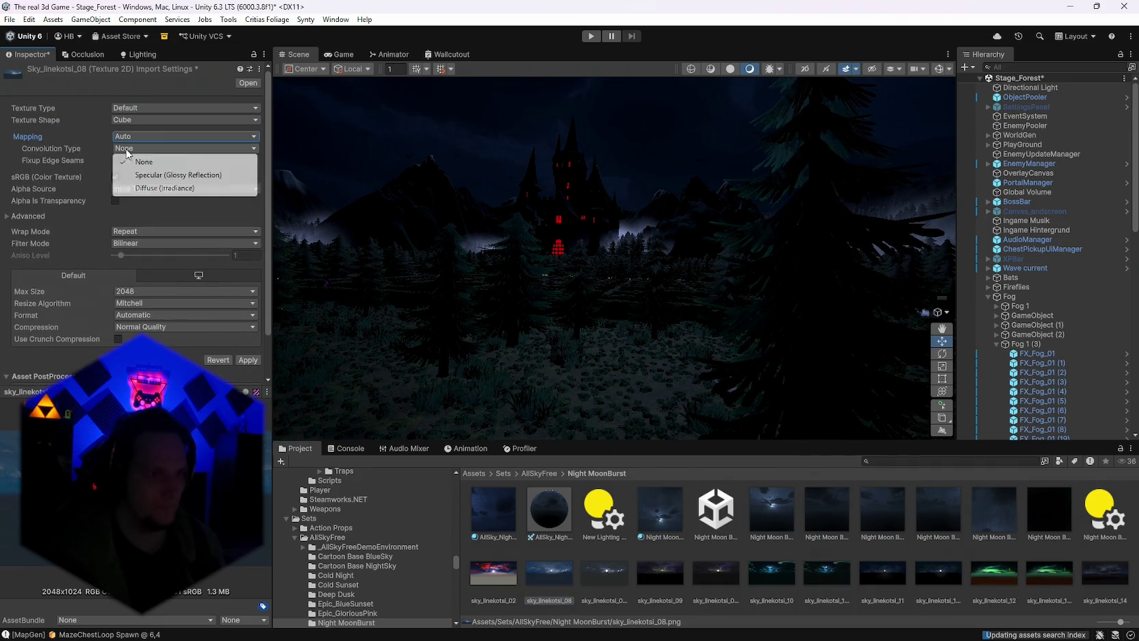
left_click(59, 147)
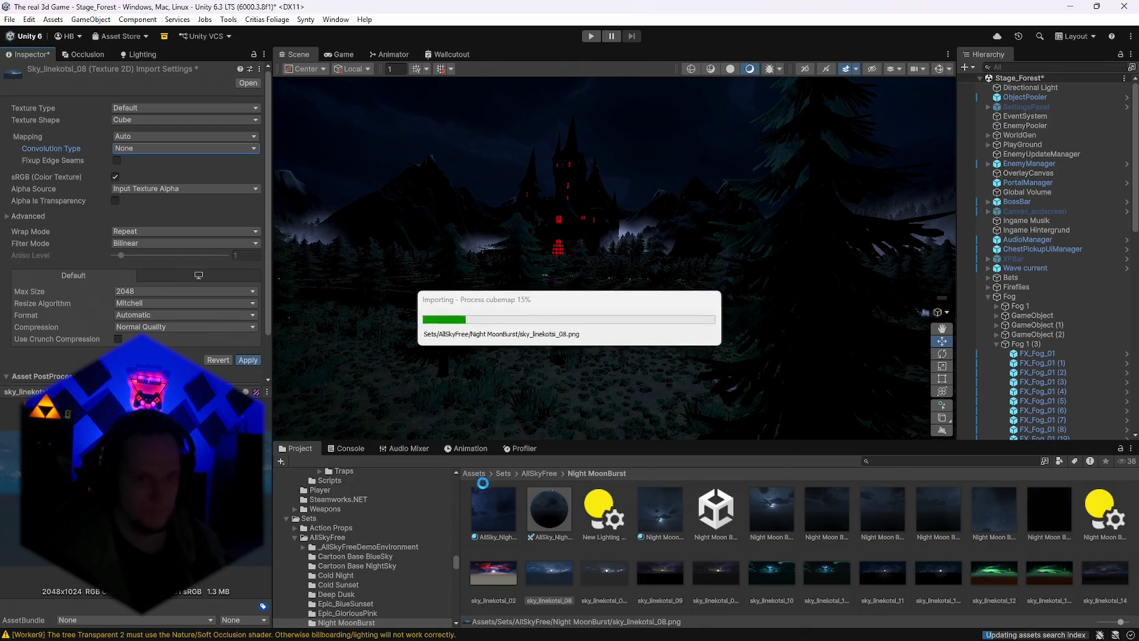
left_click(549, 591)
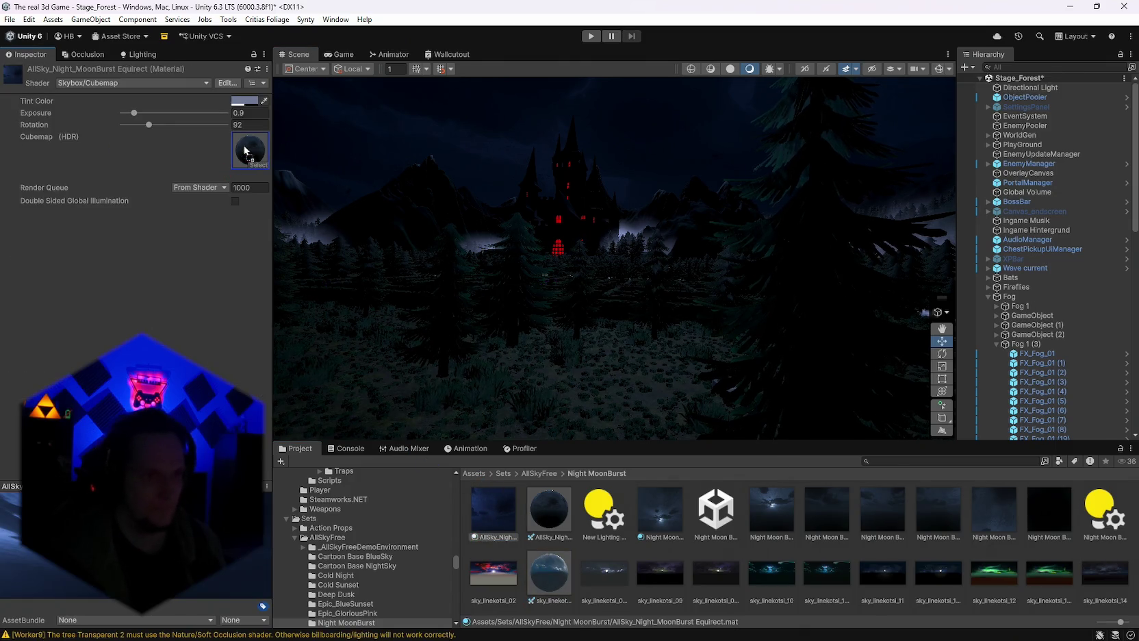
Orbit the Scene view to see the new night sky behind the castle.
mouse_move(692, 226)
left_mouse_down()
mouse_move(695, 149)
mouse_move(890, 173)
mouse_move(455, 205)
mouse_move(410, 223)
mouse_move(479, 213)
left_mouse_up()
mouse_move(1109, 177)
left_mouse_down()
mouse_move(428, 188)
mouse_move(728, 223)
mouse_move(541, 236)
mouse_move(430, 193)
mouse_move(547, 214)
left_mouse_up()
mouse_move(145, 184)
left_mouse_down()
mouse_move(430, 264)
mouse_move(495, 296)
left_mouse_up()
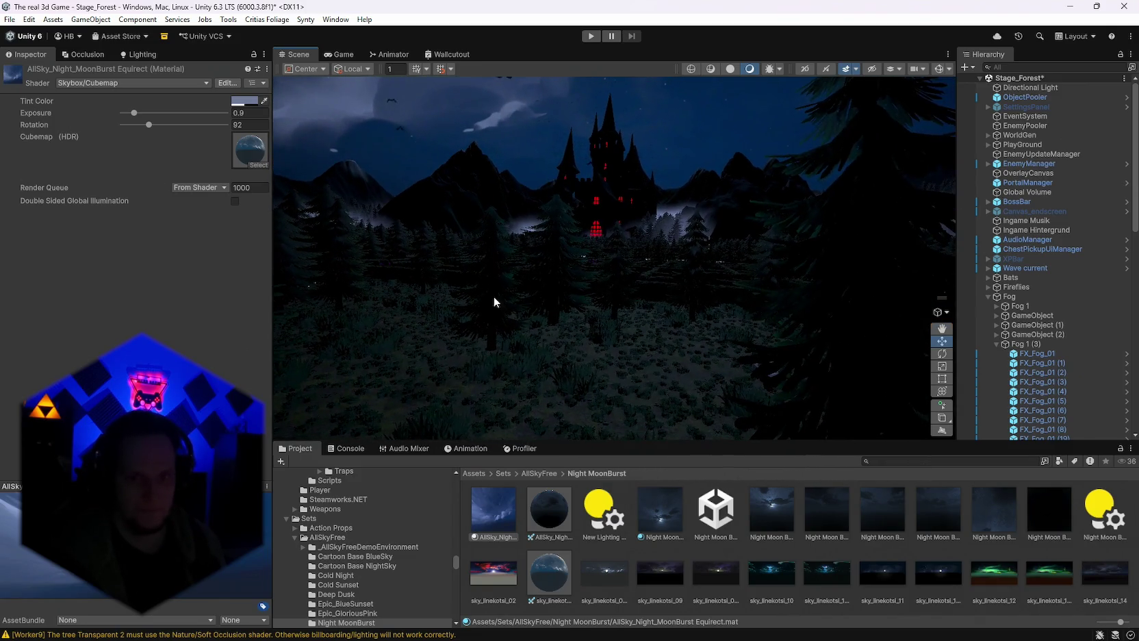
Convert sky_linekotsi_09 to a Cube texture and apply the import.
left_click(659, 575)
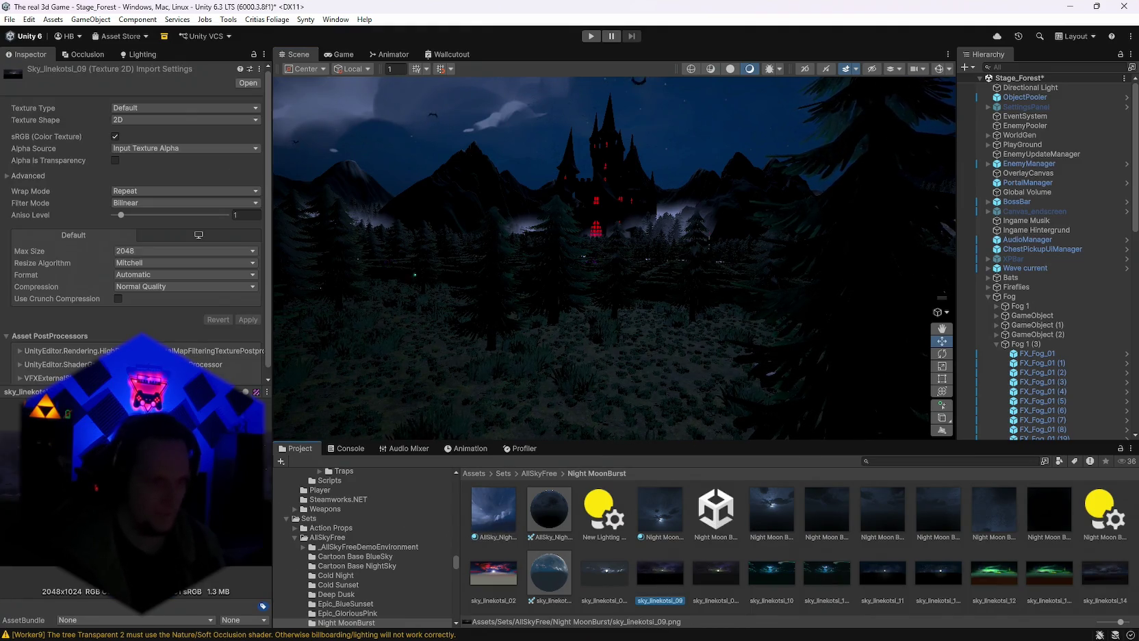
right_click(655, 582)
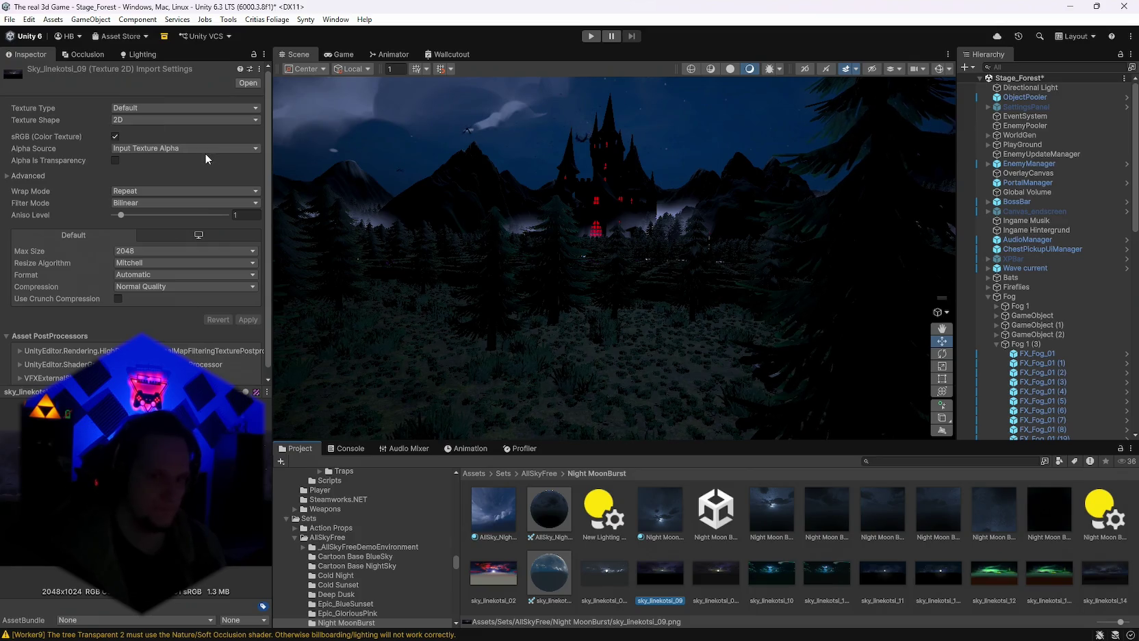
mouse_move(356, 239)
left_mouse_down()
mouse_move(808, 361)
mouse_move(482, 290)
left_mouse_up()
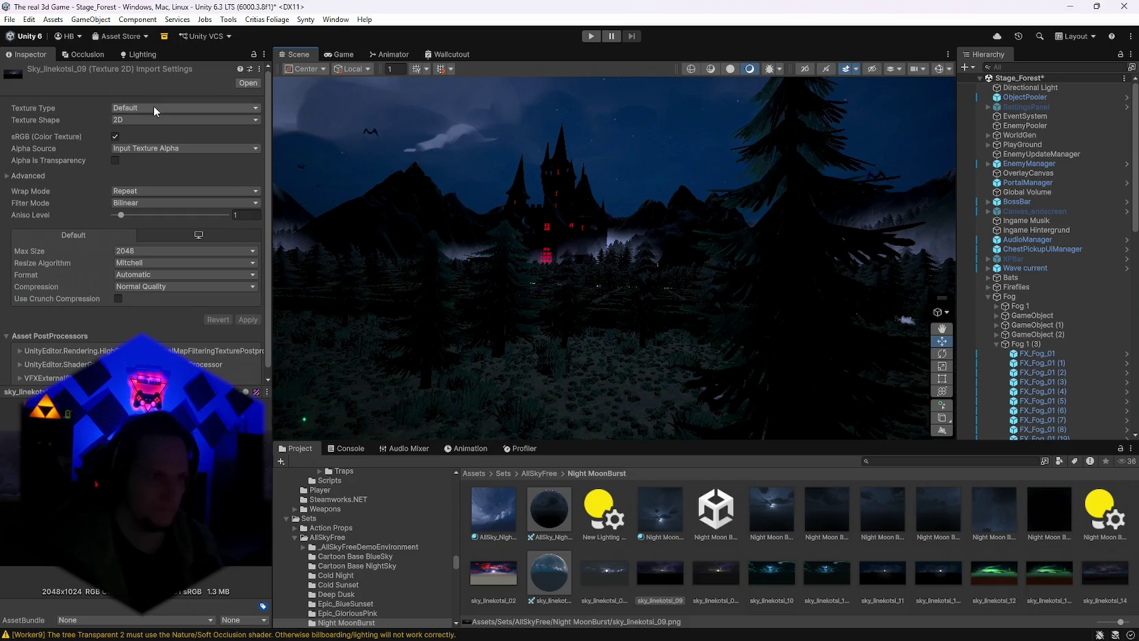
left_click(130, 122)
left_click(134, 147)
left_click(255, 360)
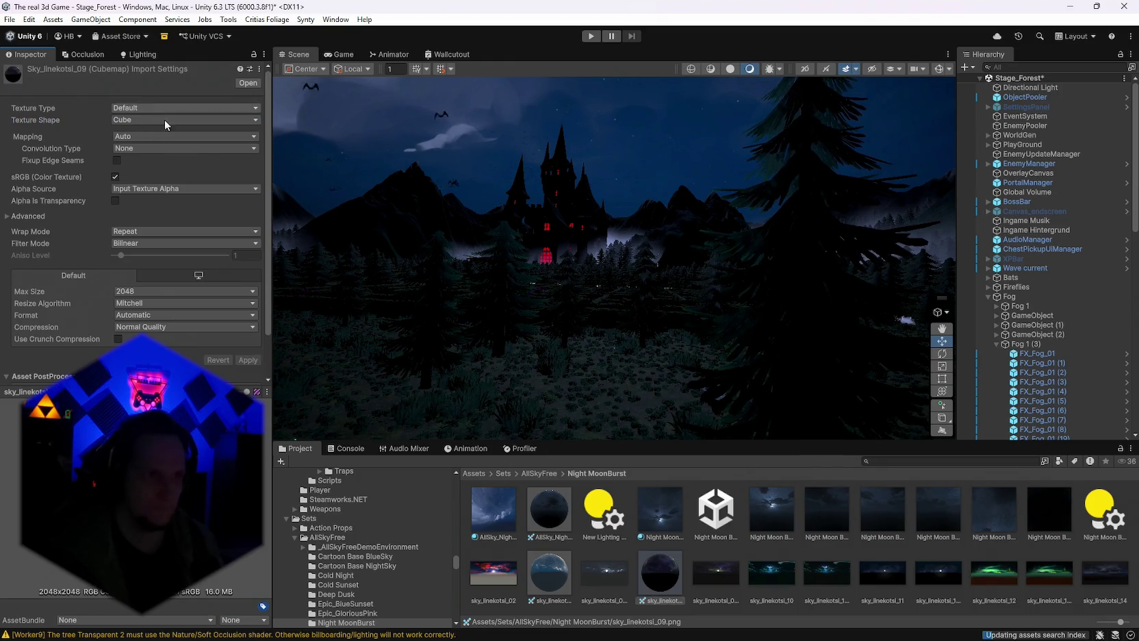
Put sky_linekotsi_09 into the night skybox material's Cubemap slot.
mouse_move(678, 384)
left_mouse_down()
mouse_move(573, 263)
mouse_move(297, 189)
left_mouse_up()
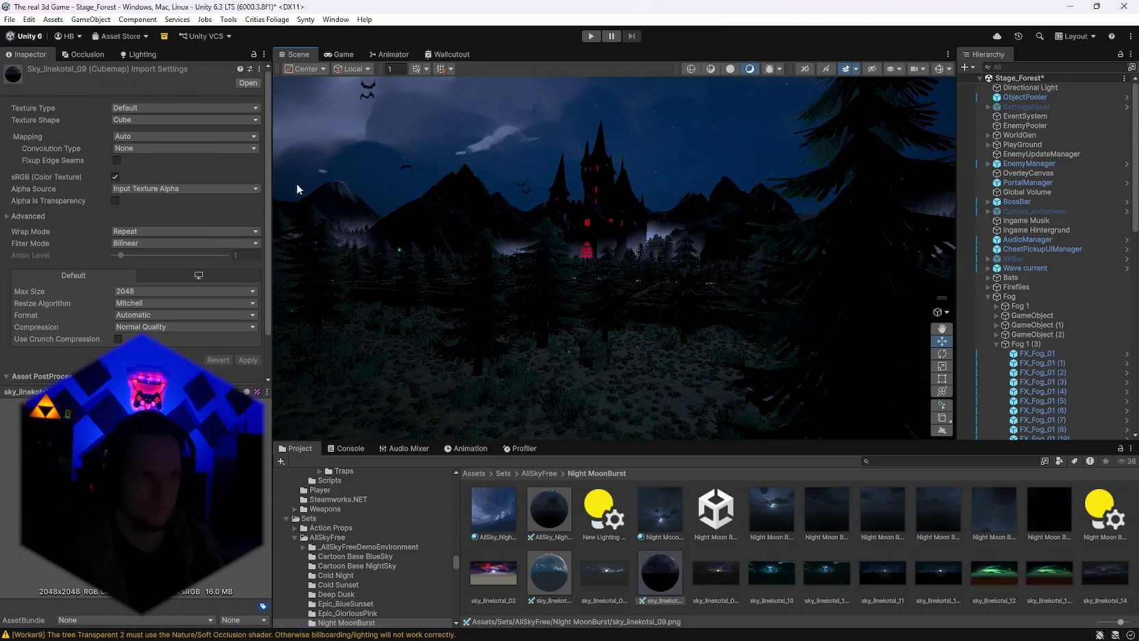
left_click(140, 55)
left_click_drag(667, 560, 184, 114)
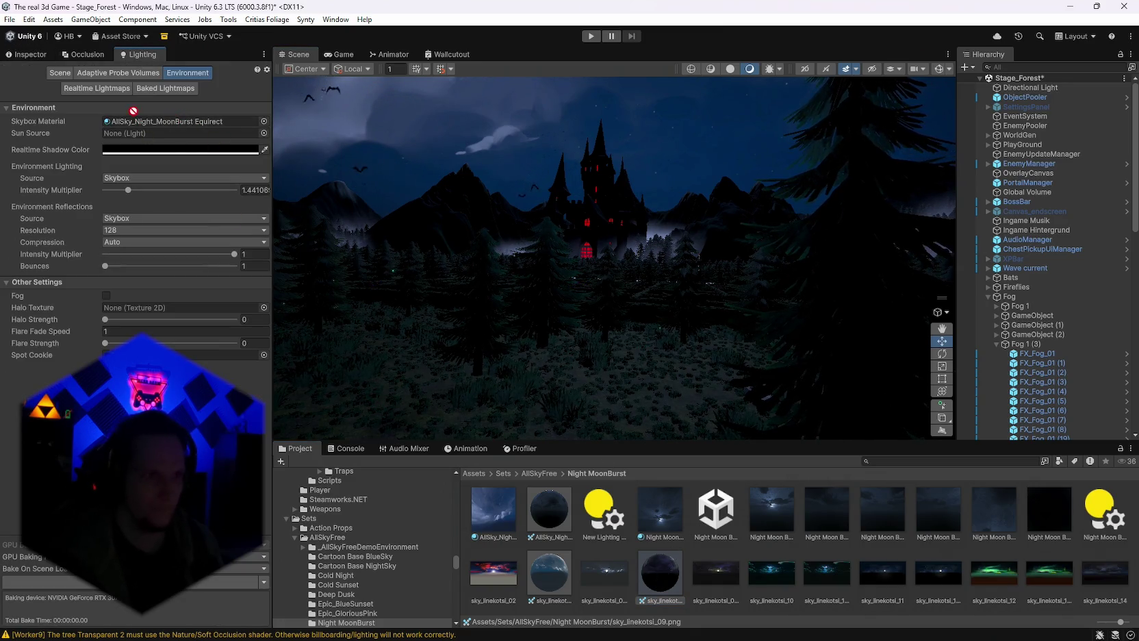
left_click(173, 123)
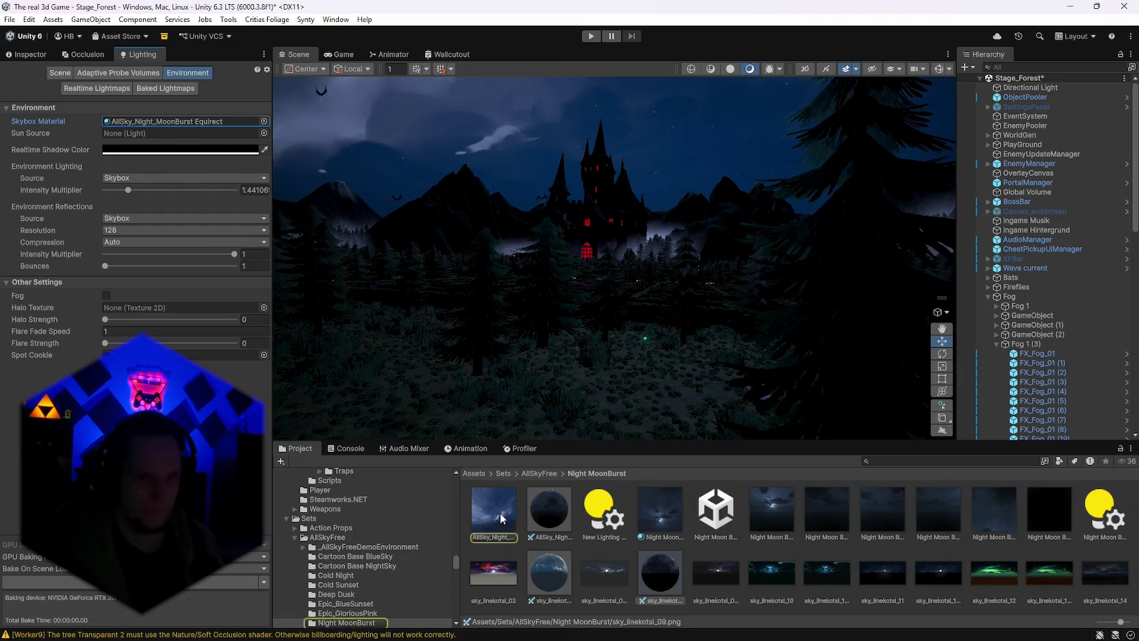
left_click_drag(173, 123, 235, 204)
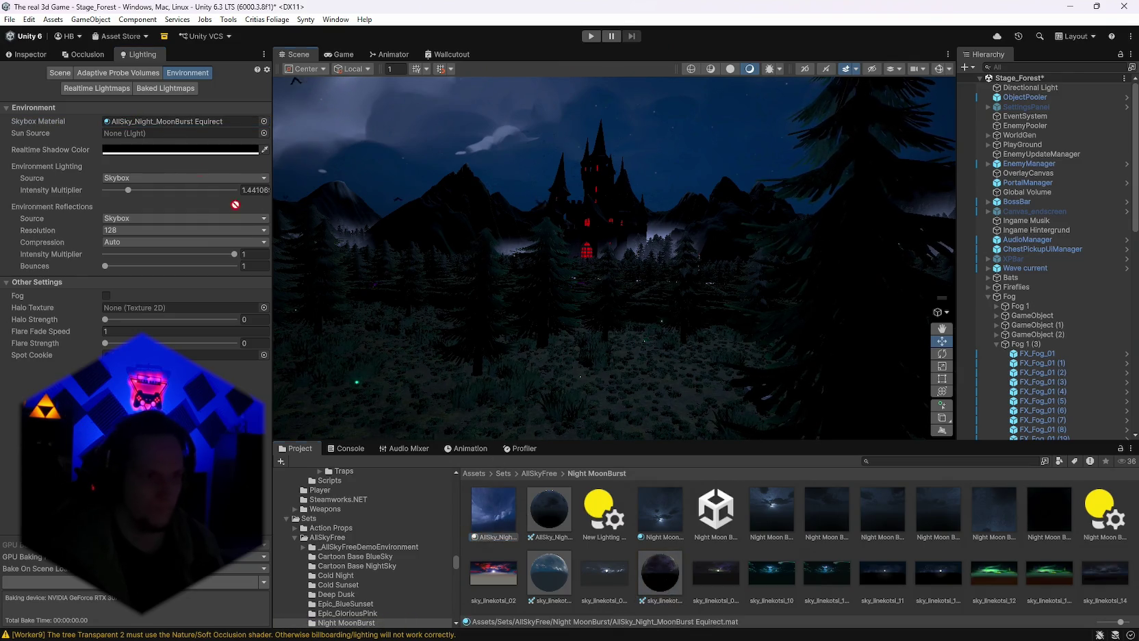
left_click(36, 54)
mouse_move(659, 571)
left_mouse_down()
mouse_move(458, 396)
mouse_move(250, 150)
left_mouse_up()
mouse_move(647, 276)
left_mouse_down()
mouse_move(148, 231)
mouse_move(57, 258)
mouse_move(953, 267)
mouse_move(479, 288)
mouse_move(547, 317)
left_mouse_up()
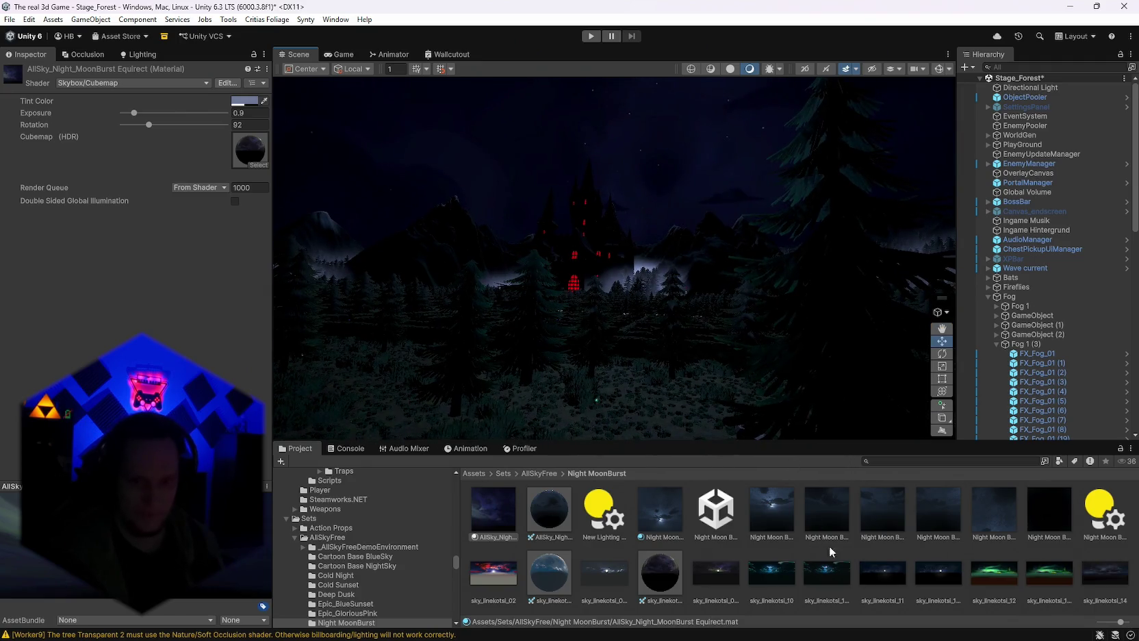
Convert sky_linekotsi_09_HDRI to a Cube texture and apply the import.
left_click(716, 579)
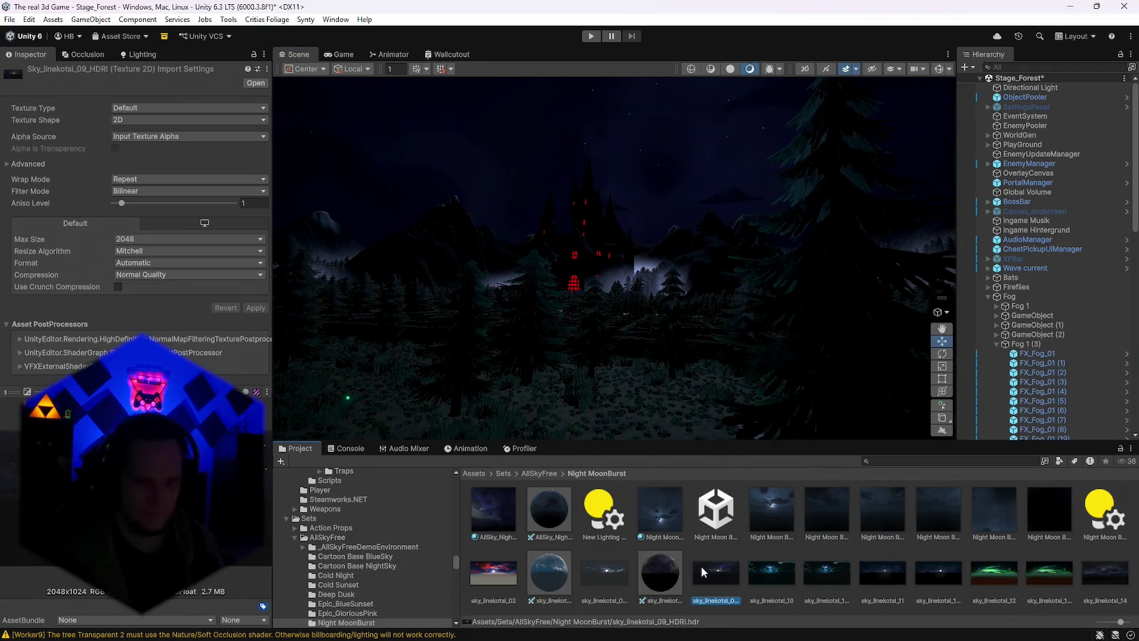
left_click(140, 137)
left_click(137, 119)
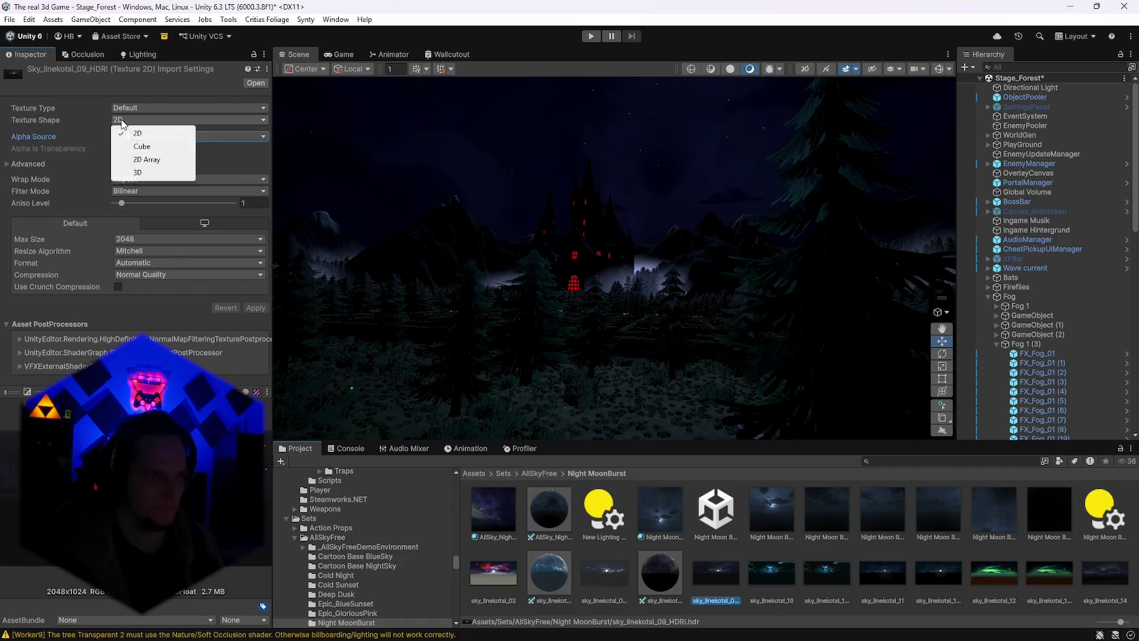
left_click(143, 152)
left_click(248, 348)
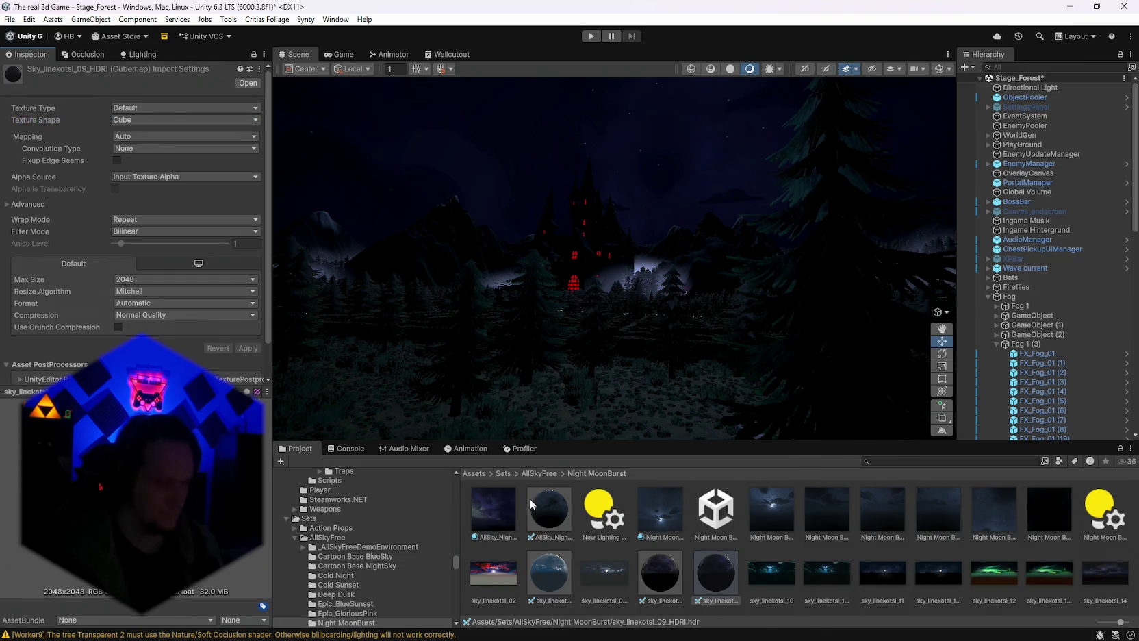
Browse sky textures 10 and 11, setting sky_linekotsi_11_HDRI's Texture Shape to Cube.
left_click(502, 517)
mouse_move(297, 182)
left_mouse_down()
mouse_move(638, 208)
mouse_move(602, 274)
mouse_move(507, 370)
left_mouse_up()
left_click(772, 574)
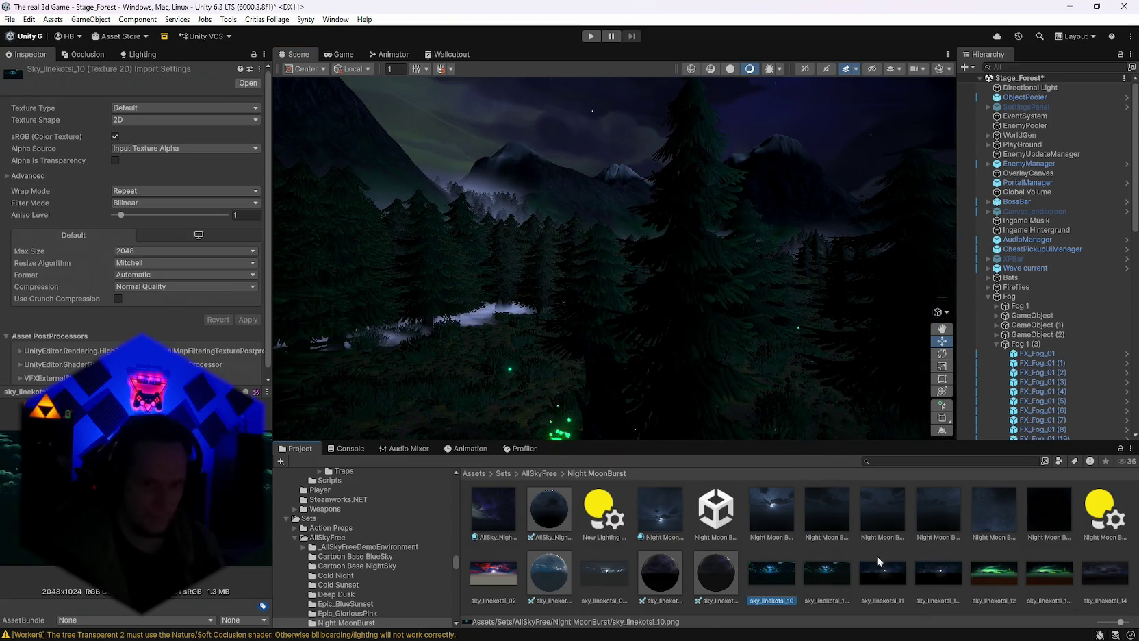
left_click(811, 579)
left_click(884, 580)
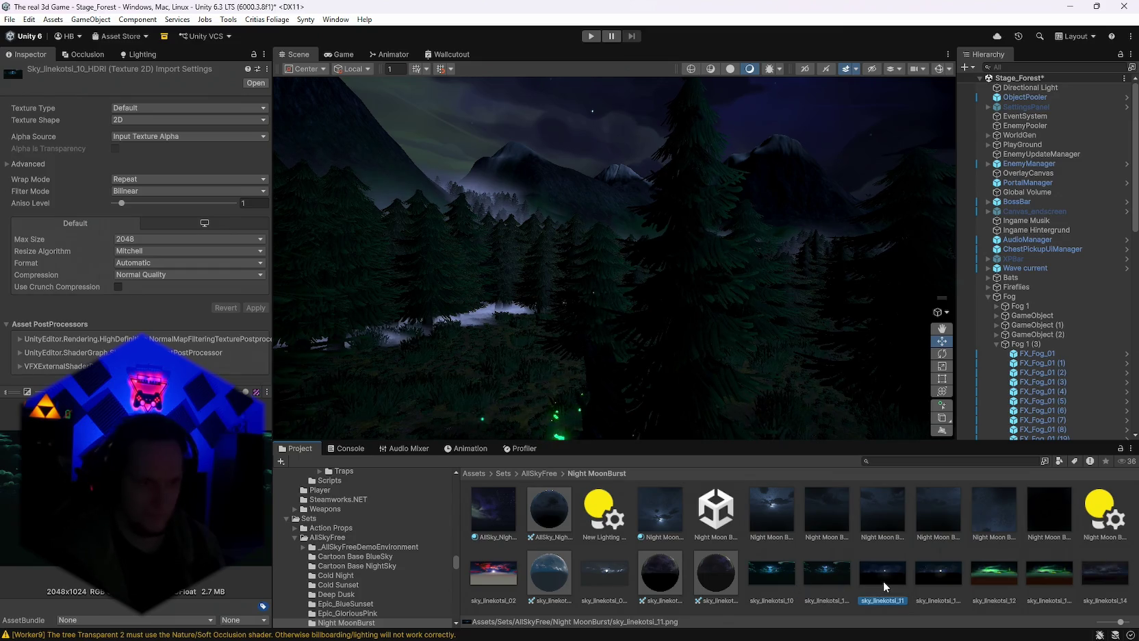
left_click(936, 581)
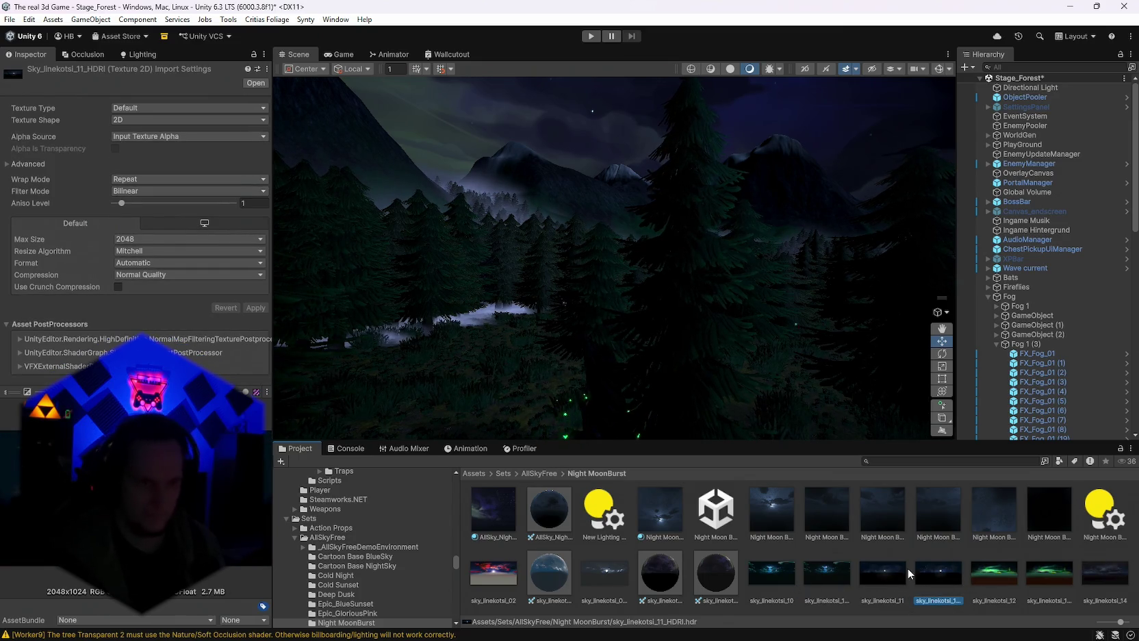
left_click(146, 120)
left_click(145, 147)
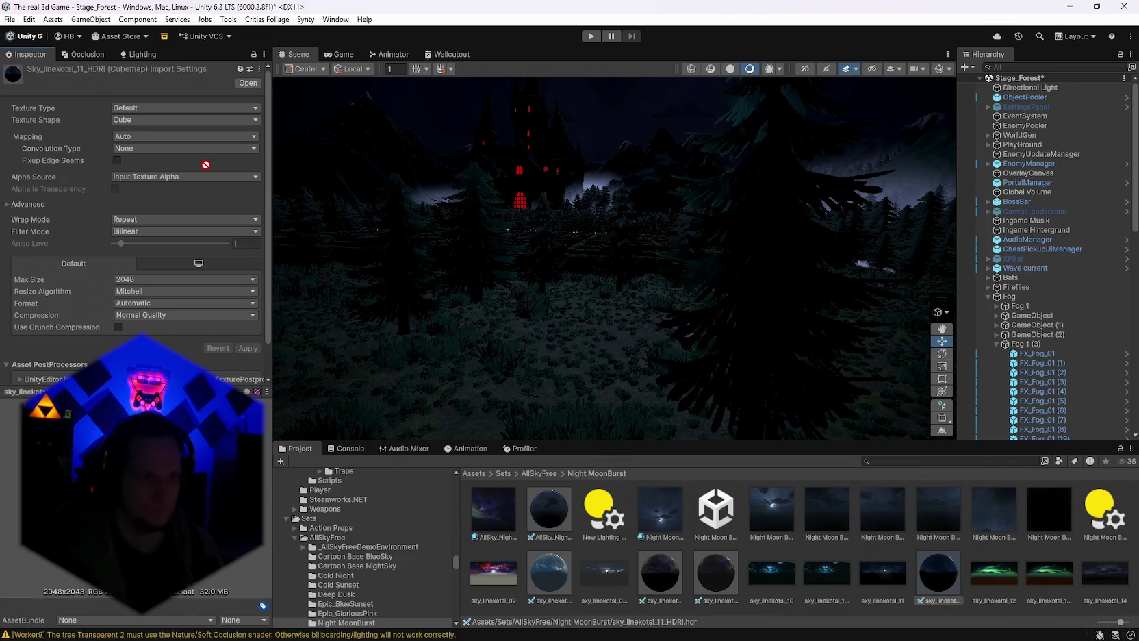
left_click(506, 528)
Rotate the skybox to 289 and lower its exposure to bring the moon into view.
mouse_move(294, 288)
left_mouse_down()
mouse_move(289, 207)
mouse_move(722, 247)
mouse_move(540, 233)
mouse_move(558, 243)
left_mouse_up()
mouse_move(148, 126)
left_mouse_down()
mouse_move(121, 126)
mouse_move(272, 145)
mouse_move(205, 146)
left_mouse_up()
mouse_move(411, 260)
left_mouse_down()
mouse_move(595, 361)
mouse_move(315, 292)
mouse_move(835, 331)
mouse_move(457, 318)
mouse_move(542, 343)
mouse_move(554, 336)
mouse_move(295, 229)
left_mouse_up()
mouse_move(128, 110)
left_mouse_down()
mouse_move(140, 113)
mouse_move(120, 117)
mouse_move(138, 121)
left_mouse_up()
mouse_move(688, 329)
left_mouse_down()
mouse_move(831, 327)
mouse_move(718, 325)
left_mouse_up()
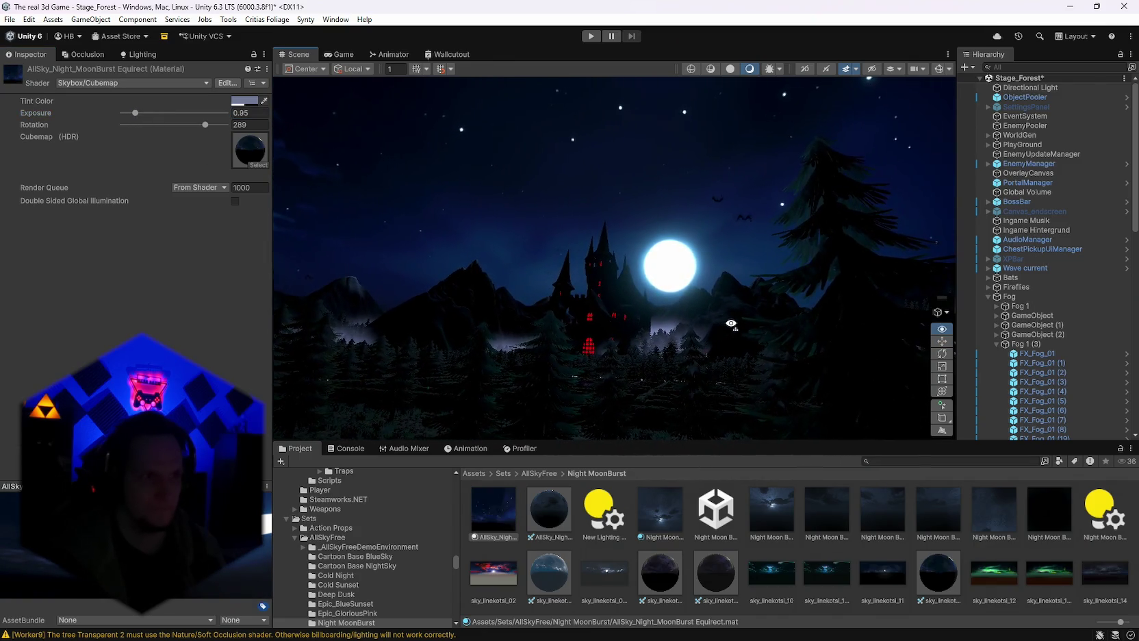
mouse_move(521, 302)
left_mouse_down()
mouse_move(458, 254)
mouse_move(383, 146)
mouse_move(740, 303)
mouse_move(669, 373)
mouse_move(644, 437)
mouse_move(648, 349)
mouse_move(633, 357)
mouse_move(501, 327)
mouse_move(602, 308)
mouse_move(772, 300)
mouse_move(616, 301)
left_mouse_up()
Fine-tune the skybox rotation to 341 and darken its exposure to 0.58.
left_click(182, 131)
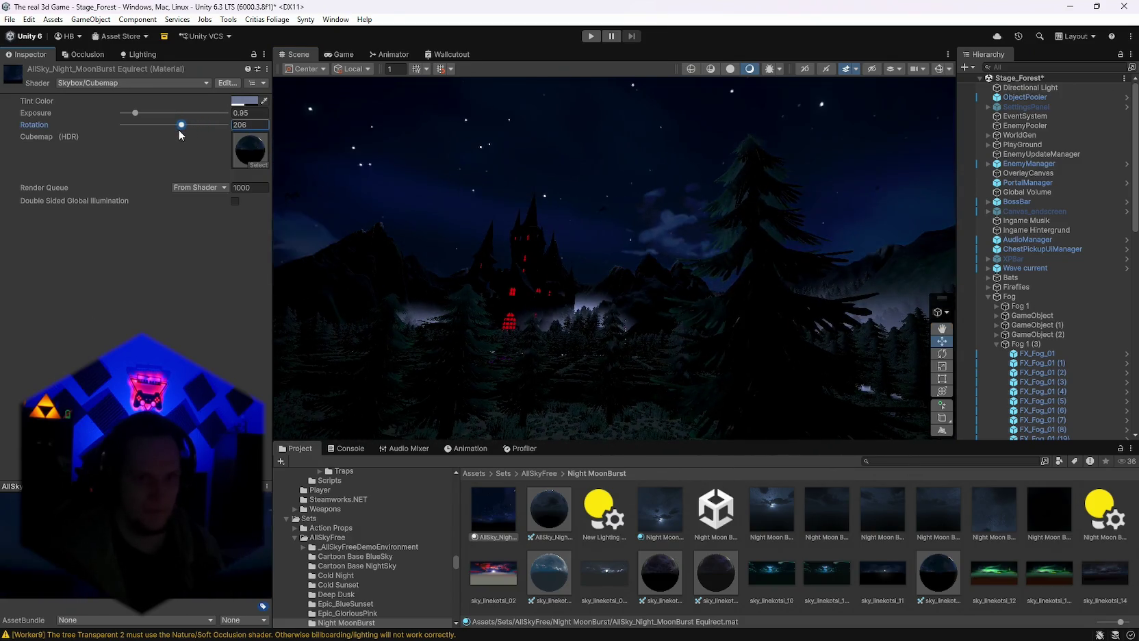
left_click_drag(180, 134, 231, 134)
mouse_move(520, 261)
left_mouse_down()
mouse_move(296, 272)
mouse_move(222, 170)
left_mouse_up()
left_click_drag(209, 124, 220, 128)
mouse_move(614, 334)
left_mouse_down()
mouse_move(620, 271)
mouse_move(714, 307)
mouse_move(724, 288)
mouse_move(691, 396)
mouse_move(433, 433)
mouse_move(343, 420)
mouse_move(662, 363)
mouse_move(591, 357)
mouse_move(601, 382)
left_mouse_up()
mouse_move(137, 114)
left_mouse_down()
mouse_move(125, 119)
mouse_move(155, 120)
left_mouse_up()
Inspect sky_linekotsi_10, sky_linekotsi_11, the front sky texture and the Night Moon Burst material.
left_click(756, 583)
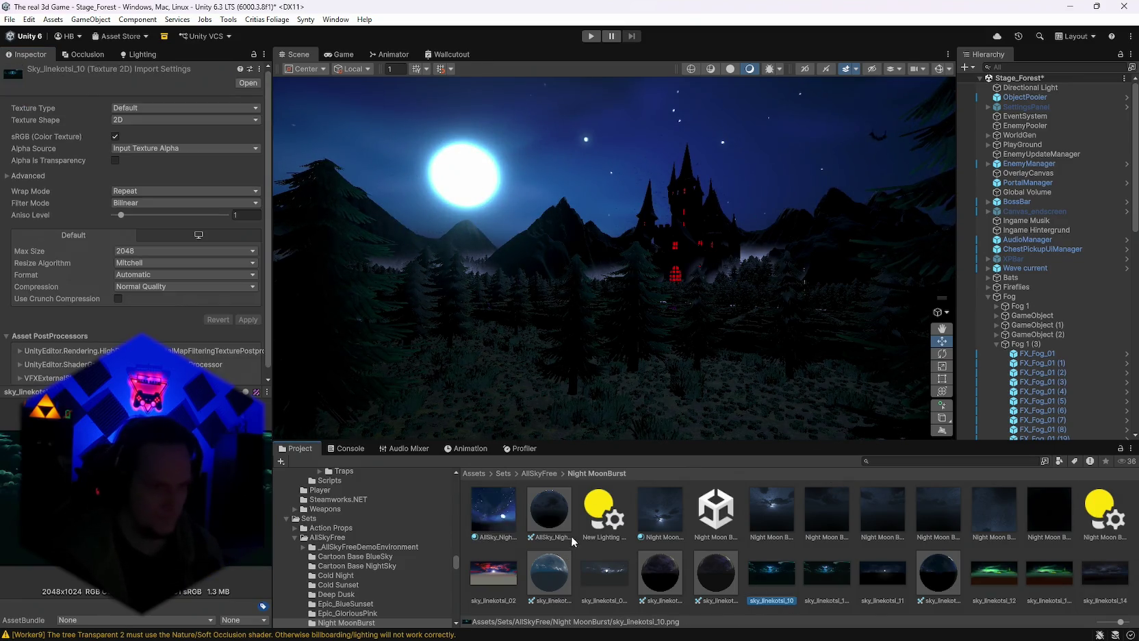
left_click(884, 582)
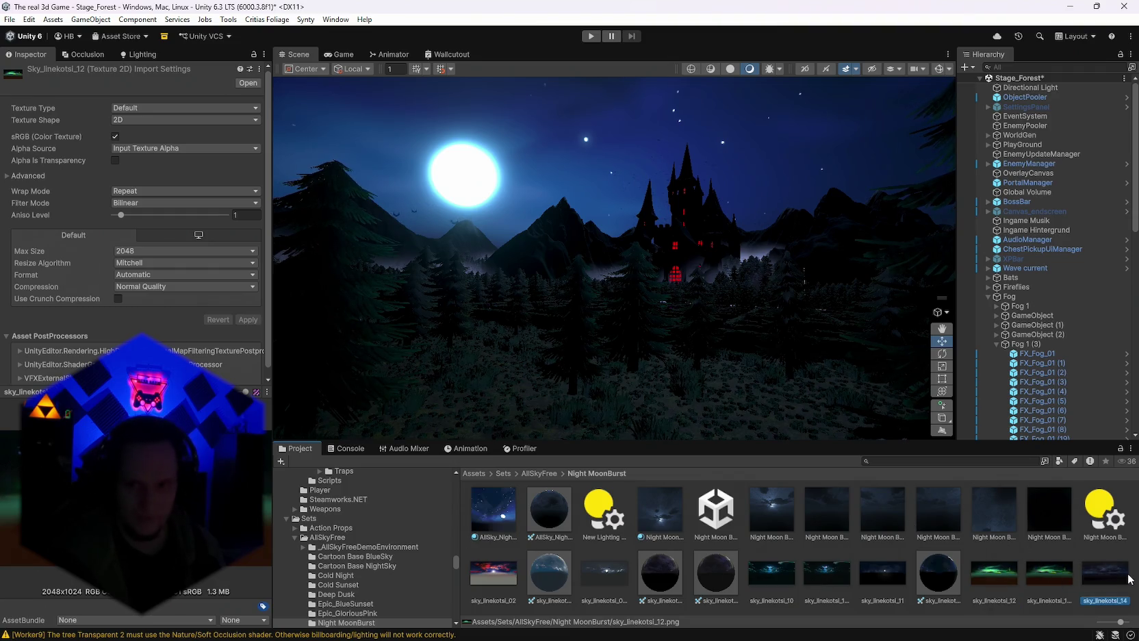
left_click(761, 515)
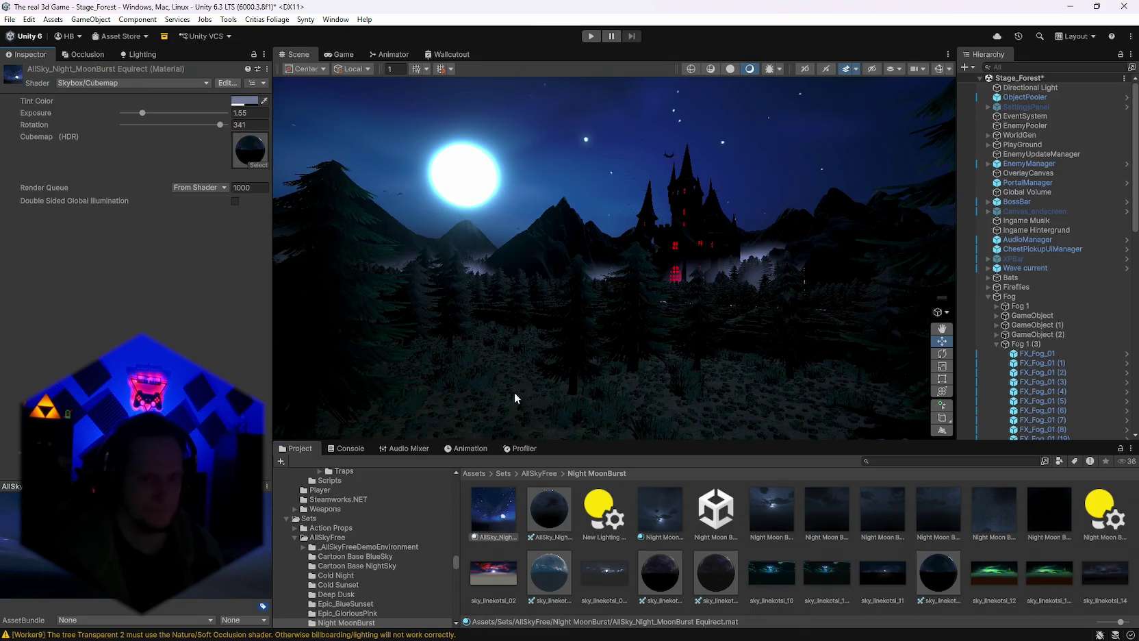
left_click(664, 521)
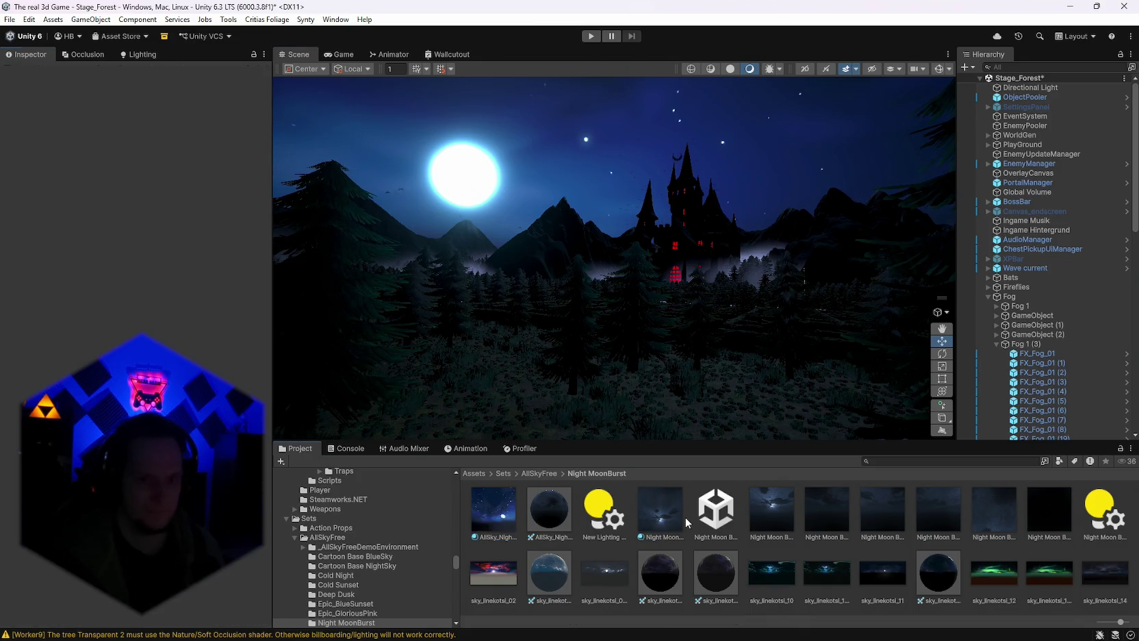
Assign Night Moon Burst as the Lighting environment's skybox material.
left_click(155, 55)
left_click_drag(661, 510, 174, 121)
mouse_move(634, 317)
left_mouse_down()
mouse_move(364, 287)
mouse_move(197, 188)
left_mouse_up()
Try Front Tiling X 1.51 on Night Moon Burst, then revert it to 1.
left_click(143, 122)
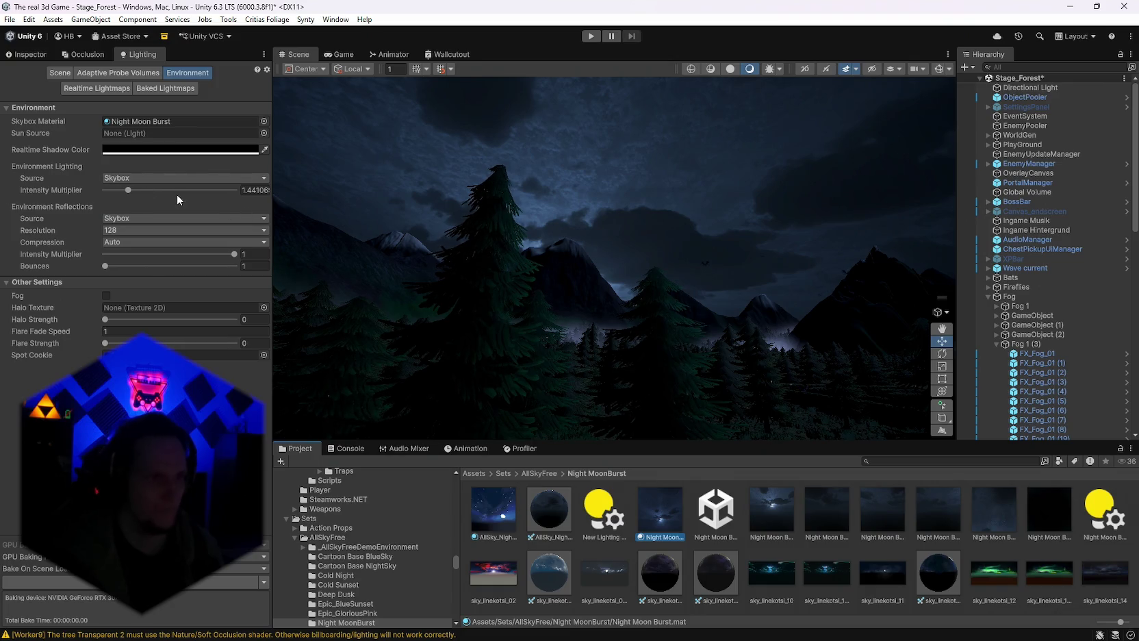
left_click(34, 54)
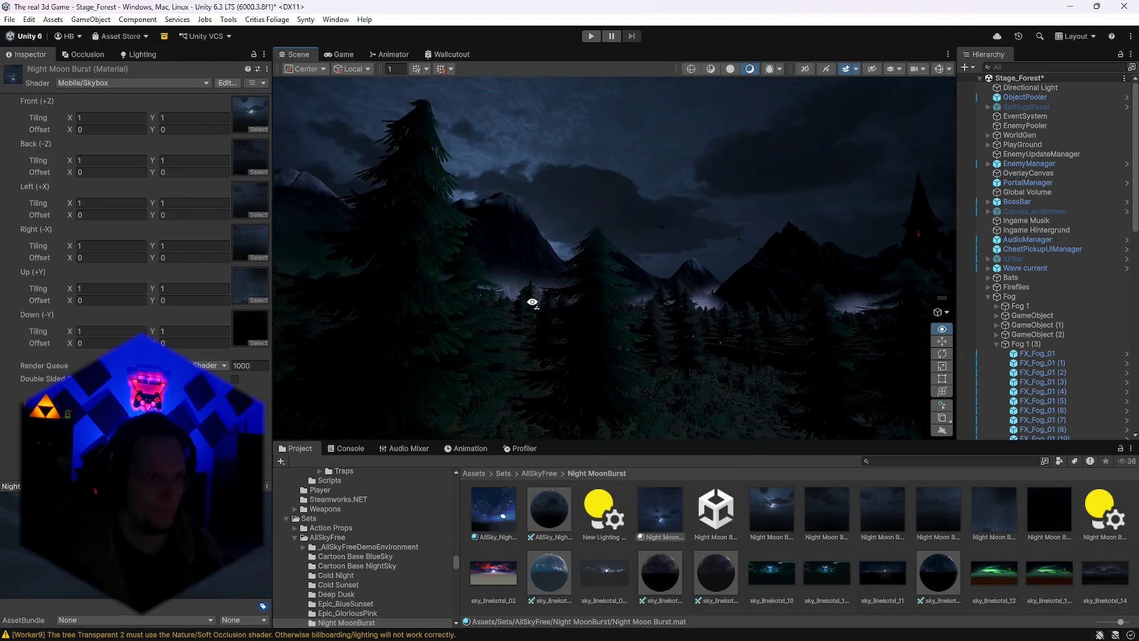
left_click(81, 118)
type("1.51")
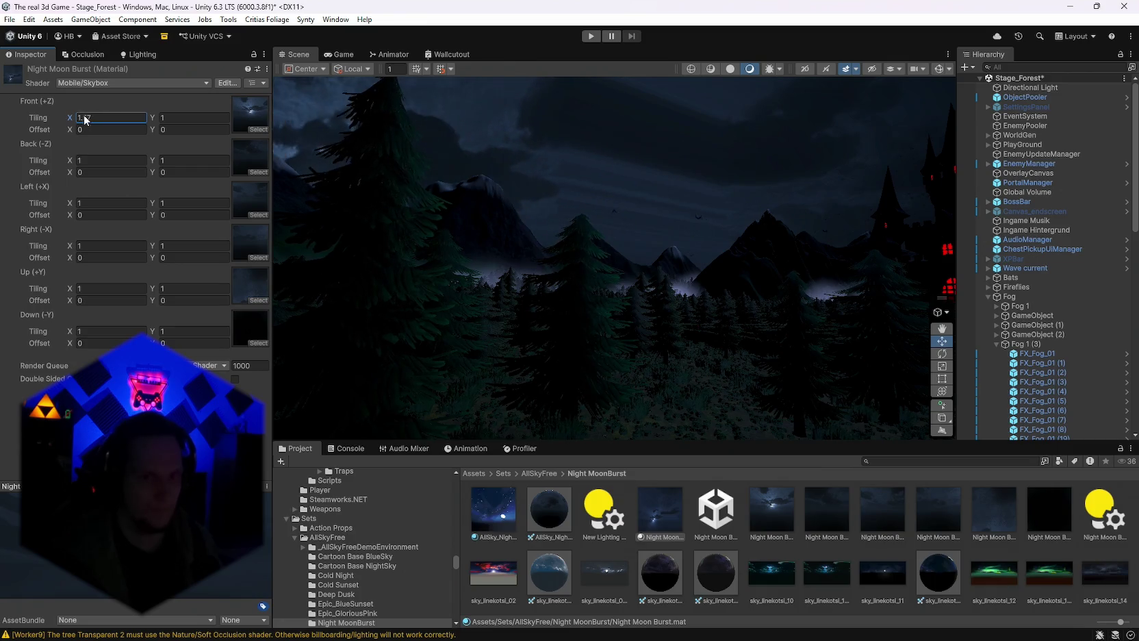
key("BackSpace")
key("BackSpace")
key("BackSpace")
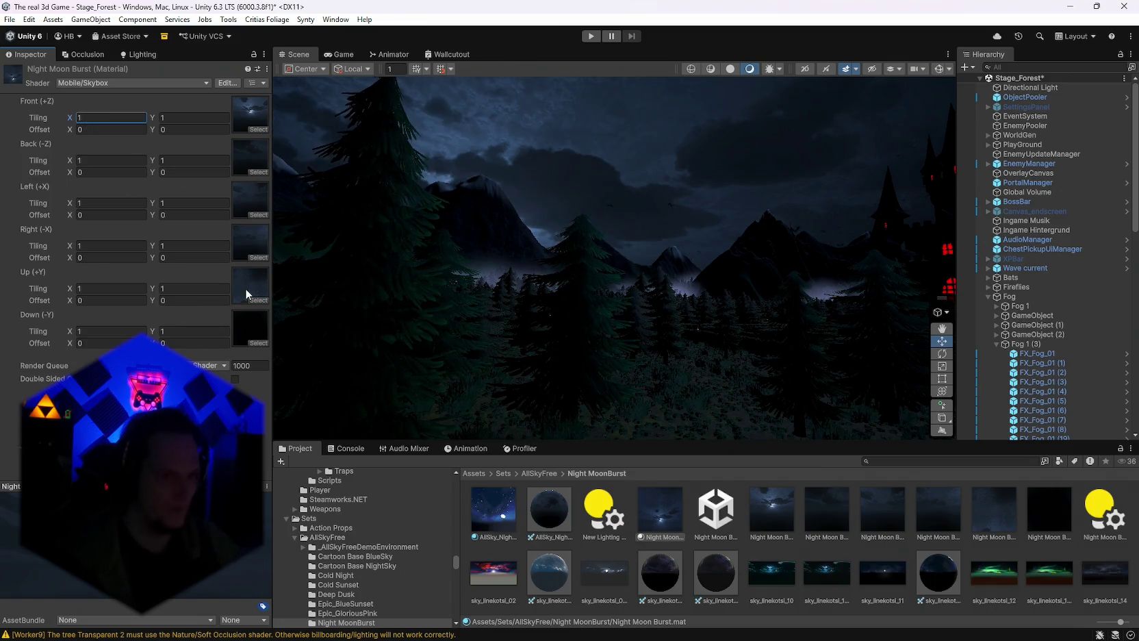
mouse_move(595, 310)
left_mouse_down()
mouse_move(348, 275)
mouse_move(491, 323)
mouse_move(848, 353)
mouse_move(897, 249)
mouse_move(753, 198)
mouse_move(808, 273)
mouse_move(821, 322)
mouse_move(649, 331)
left_mouse_up()
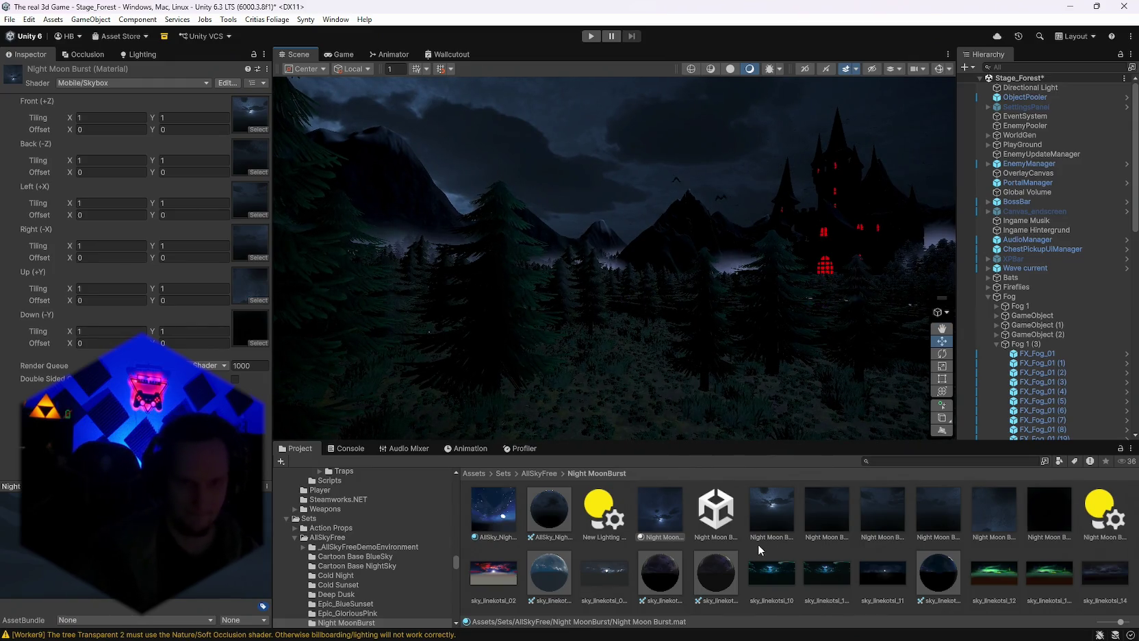
Search the project for 'night' and try AllSky_Night_MoonBurst Equirect as the skybox.
left_click(879, 460)
type("night")
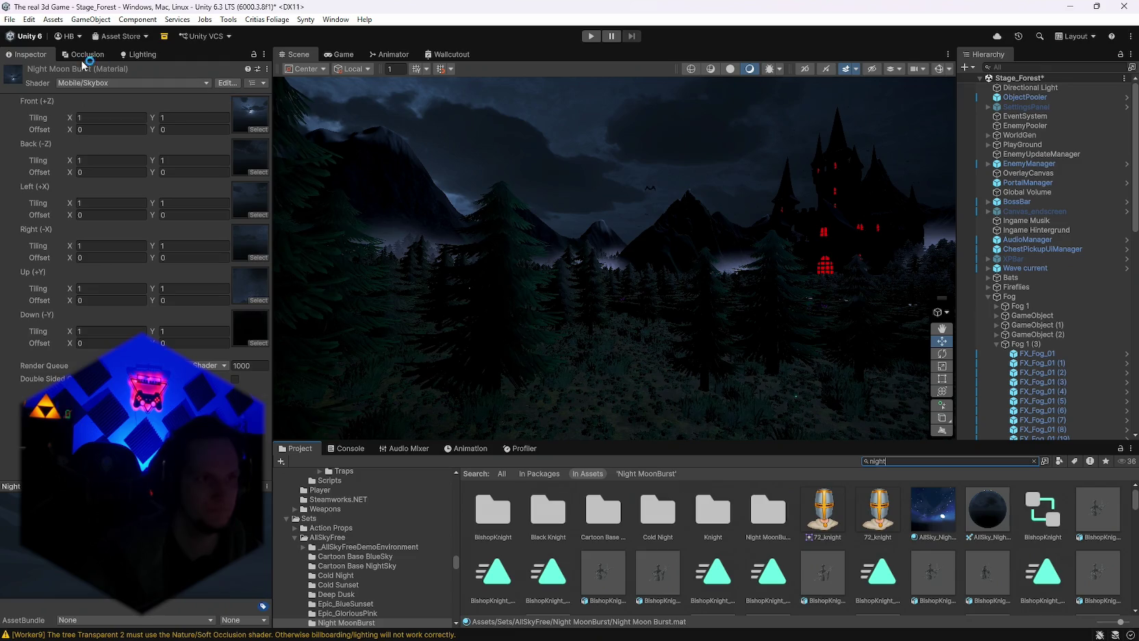
left_click(140, 58)
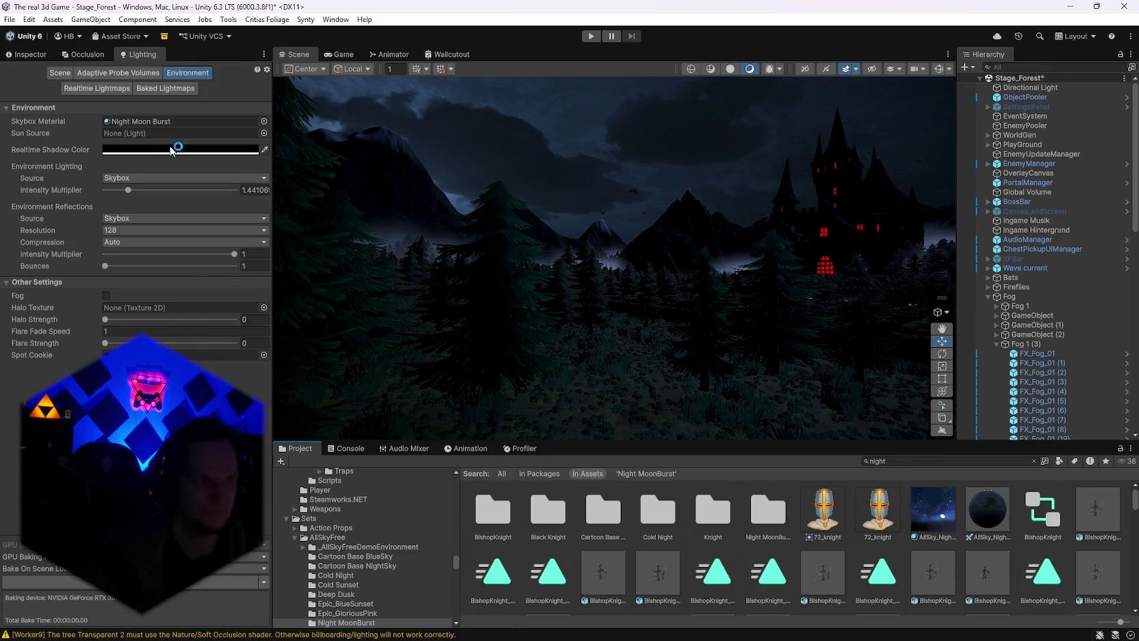
left_click_drag(171, 147, 178, 121)
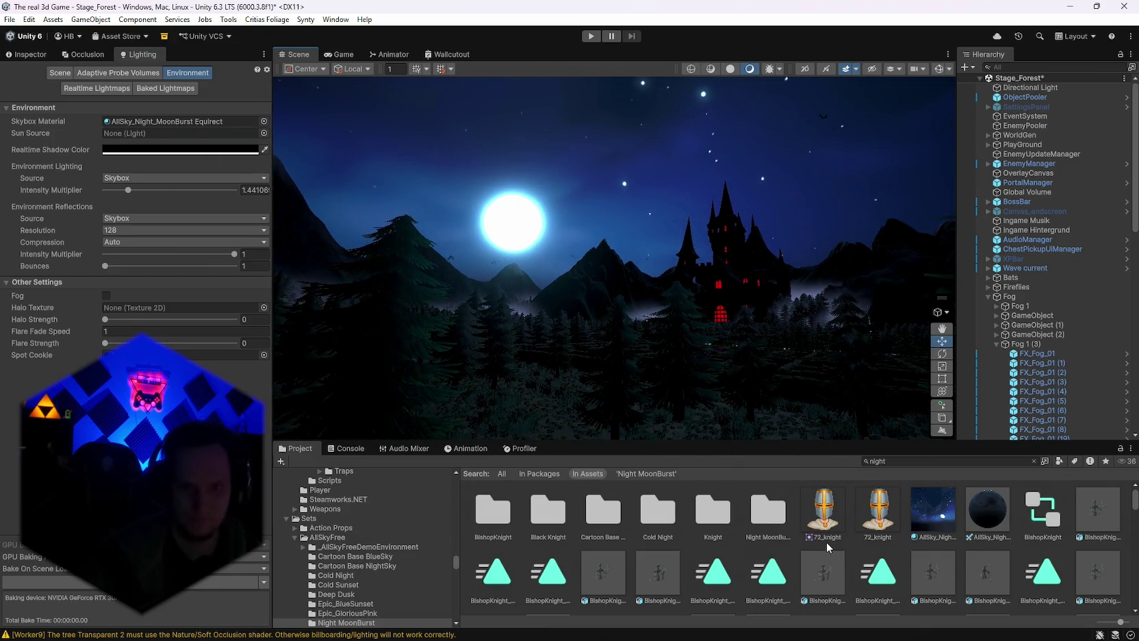
scroll(826, 541, "down", 10)
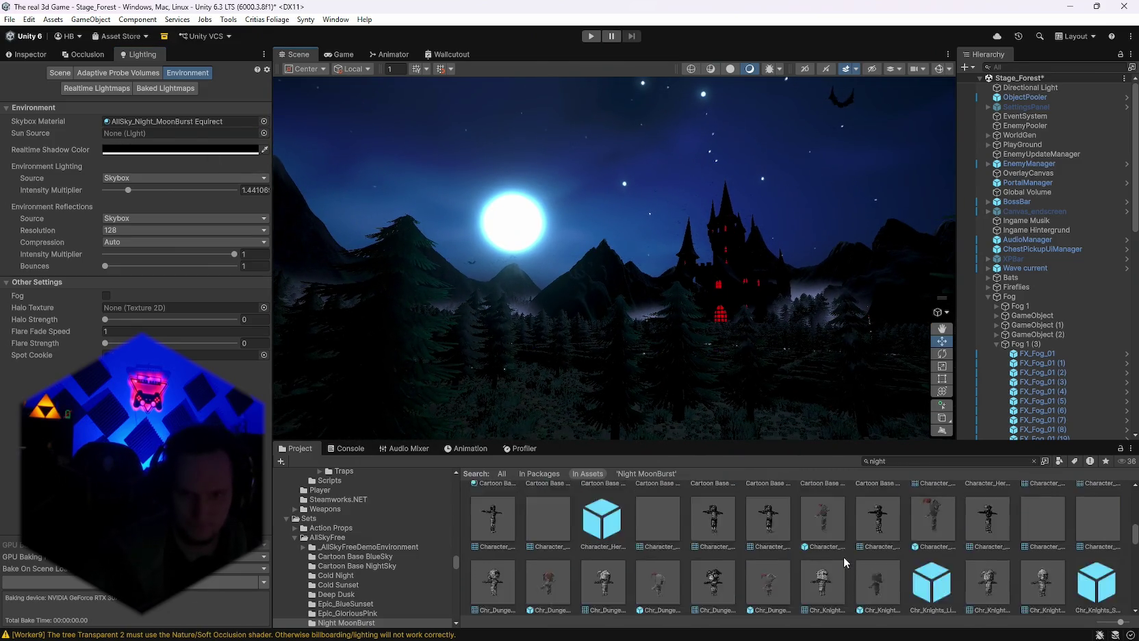
scroll(843, 556, "up", 4)
left_click_drag(844, 556, 215, 151)
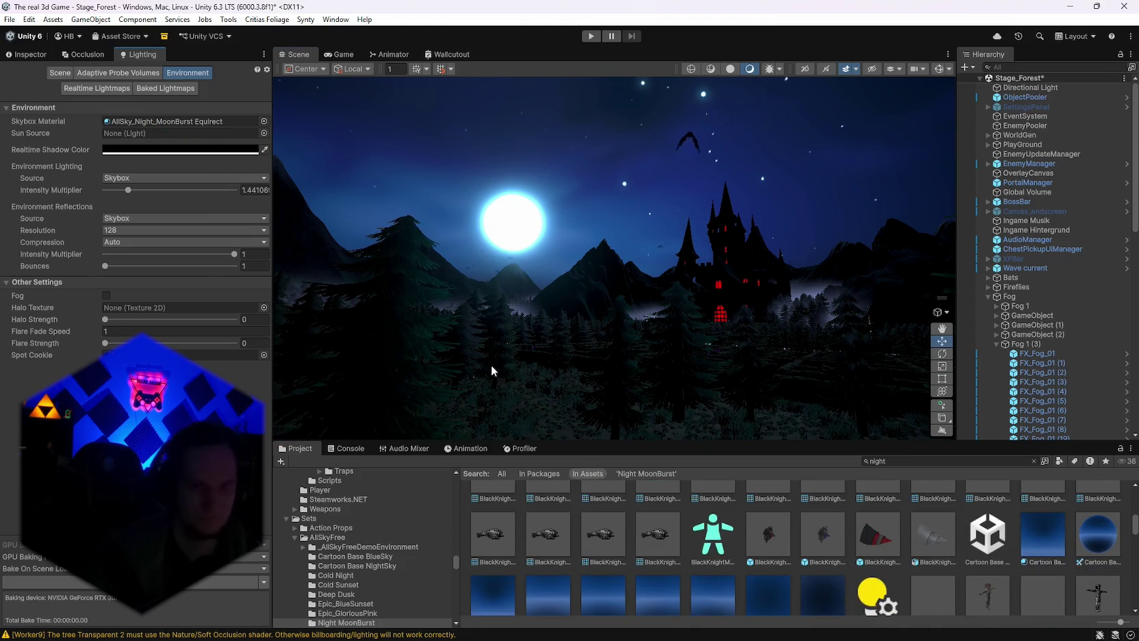
scroll(800, 572, "down", 4)
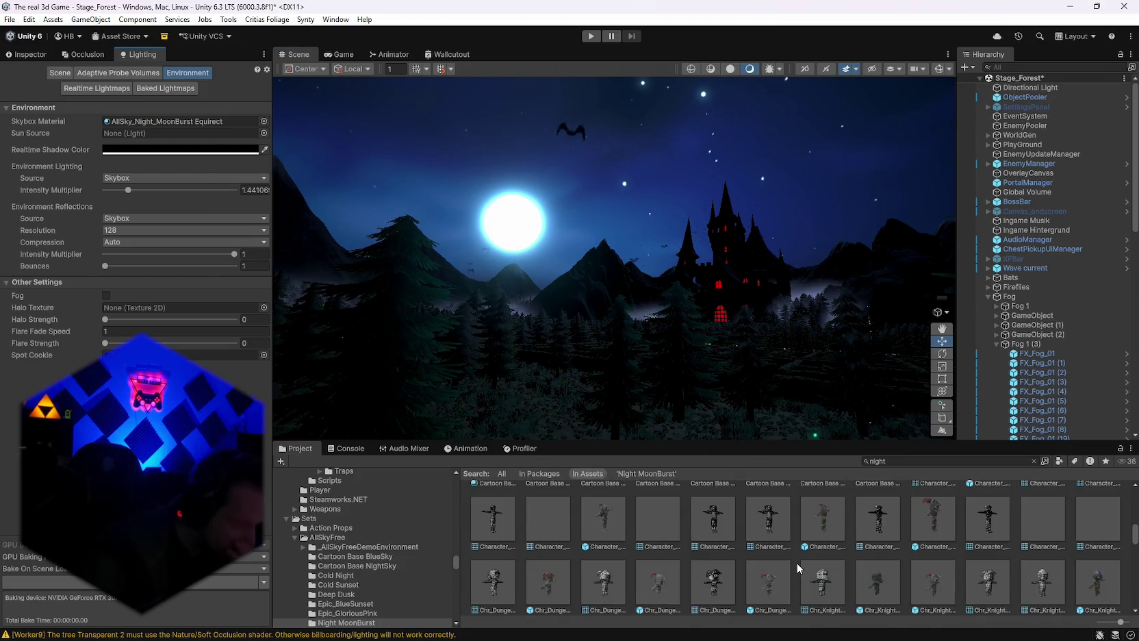
scroll(747, 555, "down", 3)
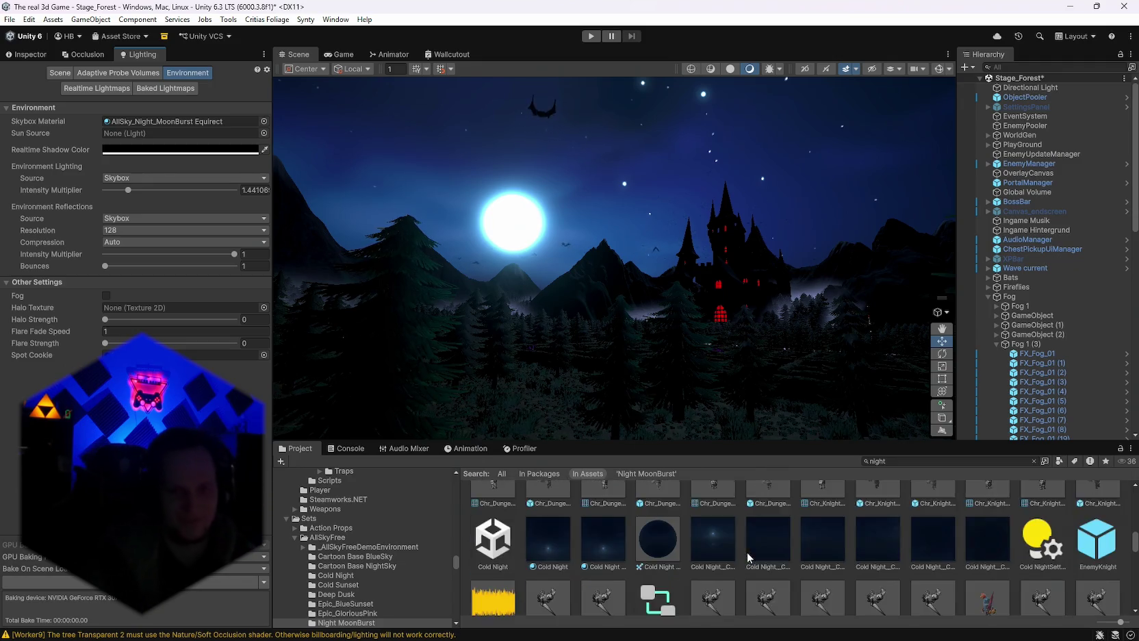
scroll(748, 558, "down", 1)
mouse_move(662, 519)
left_mouse_down()
mouse_move(583, 512)
mouse_move(350, 260)
left_mouse_up()
left_click_drag(140, 114, 141, 122)
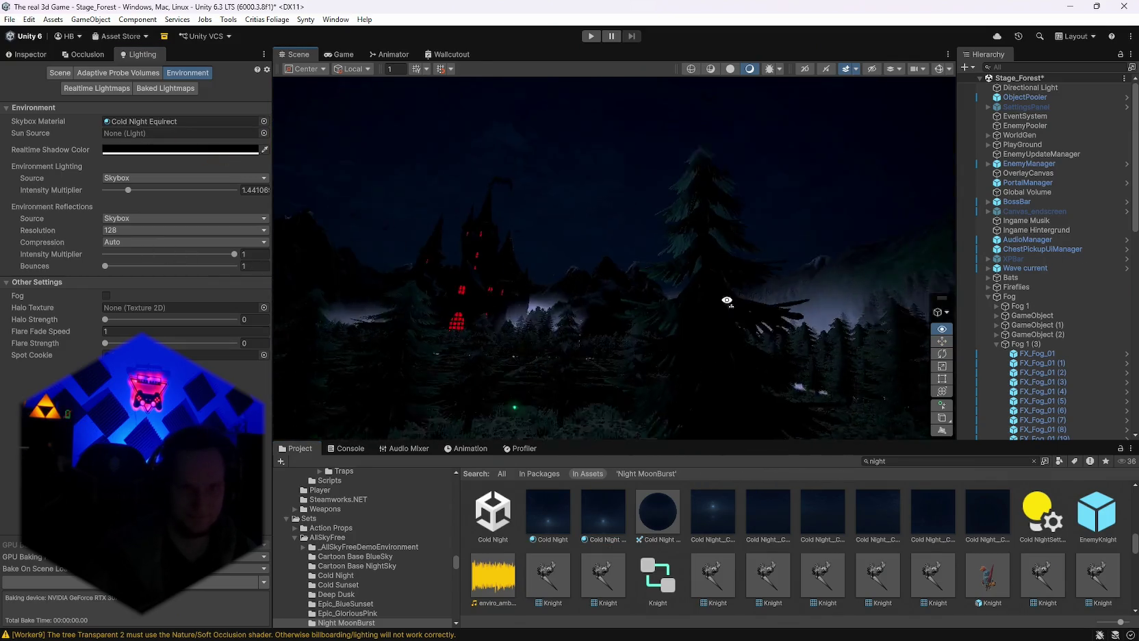
scroll(724, 528, "down", 5)
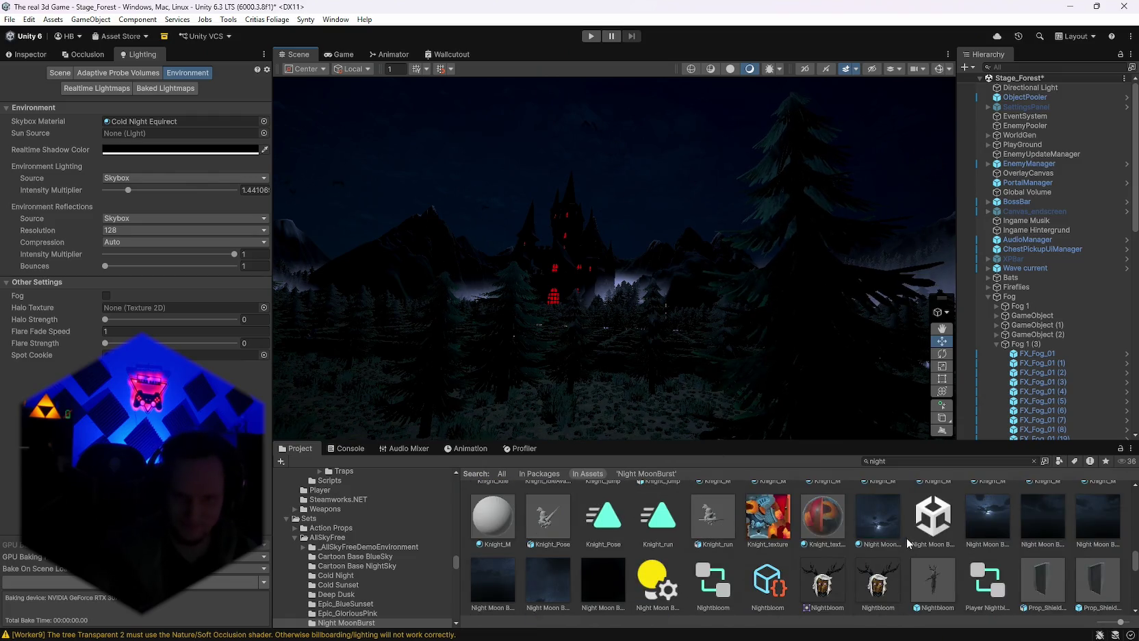
mouse_move(419, 295)
left_mouse_down()
mouse_move(141, 122)
mouse_move(370, 313)
mouse_move(325, 333)
mouse_move(528, 359)
left_mouse_up()
scroll(880, 595, "down", 1)
scroll(881, 595, "down", 5)
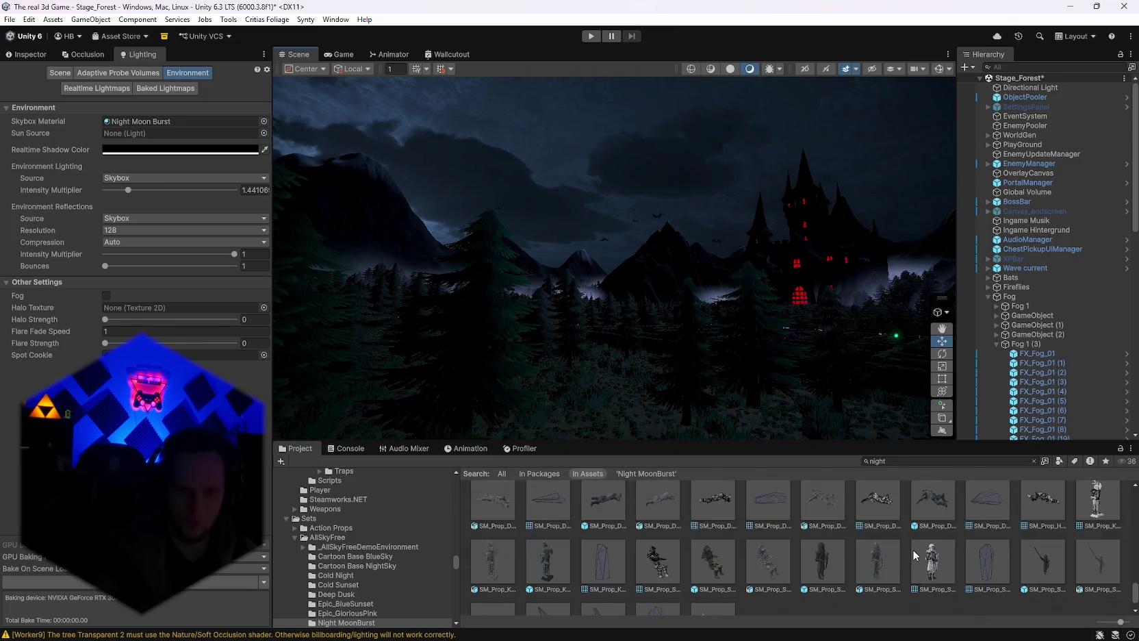
scroll(883, 553, "up", 6)
left_click(904, 461)
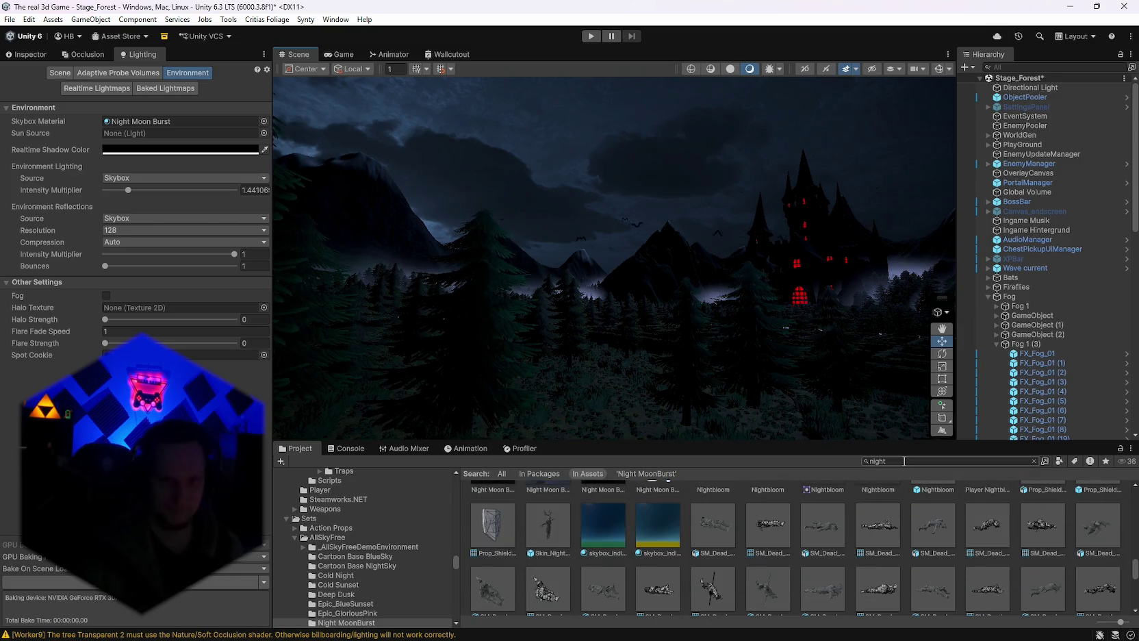
Search the project for 'sky' and browse the results from sky_linekotsi_14.
type("sky")
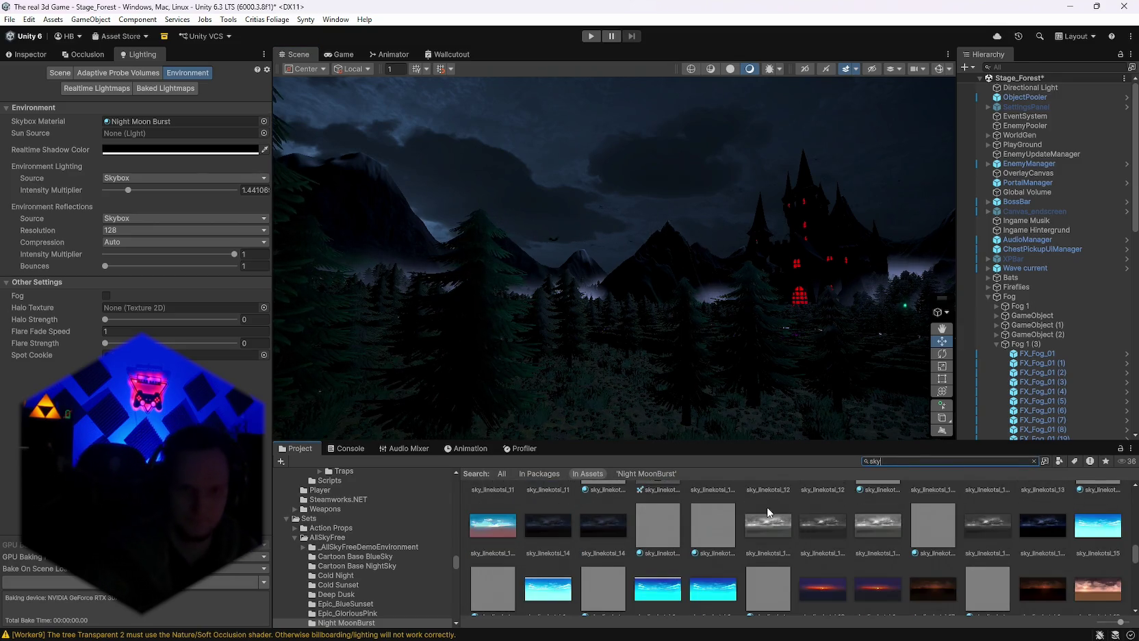
left_click(605, 559)
scroll(737, 561, "up", 2)
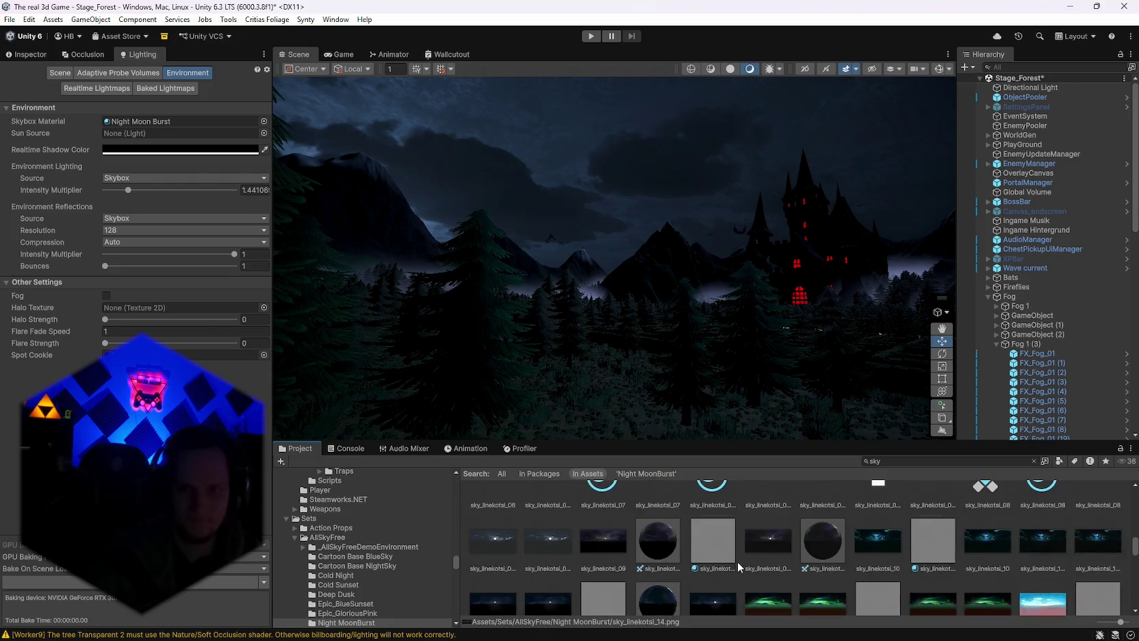
scroll(823, 557, "up", 3)
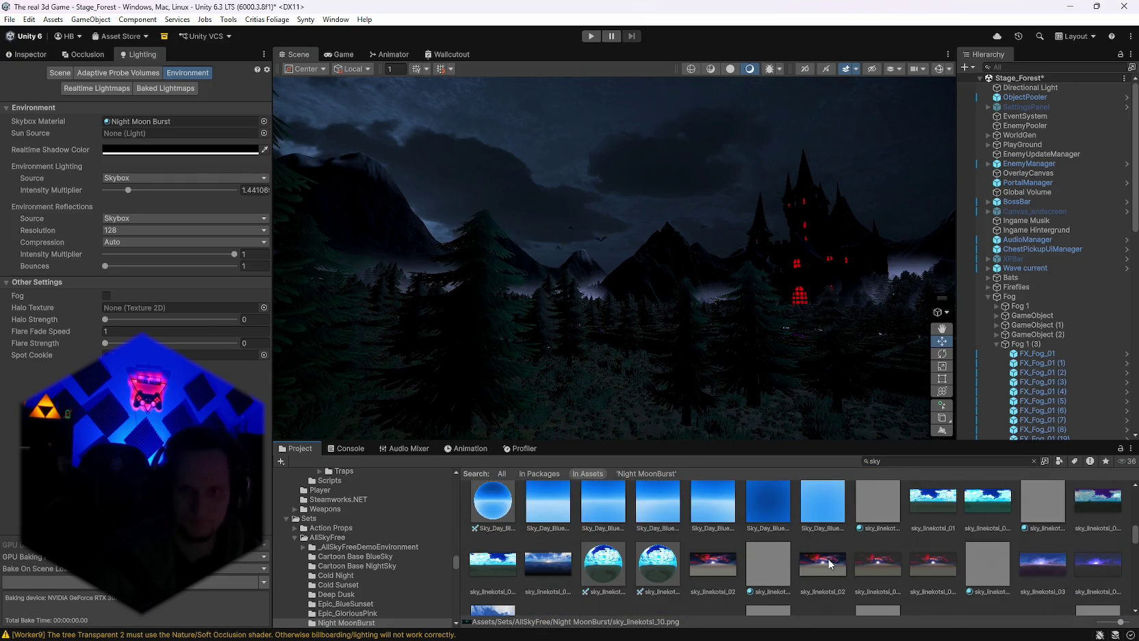
scroll(797, 564, "up", 1)
scroll(657, 559, "up", 1)
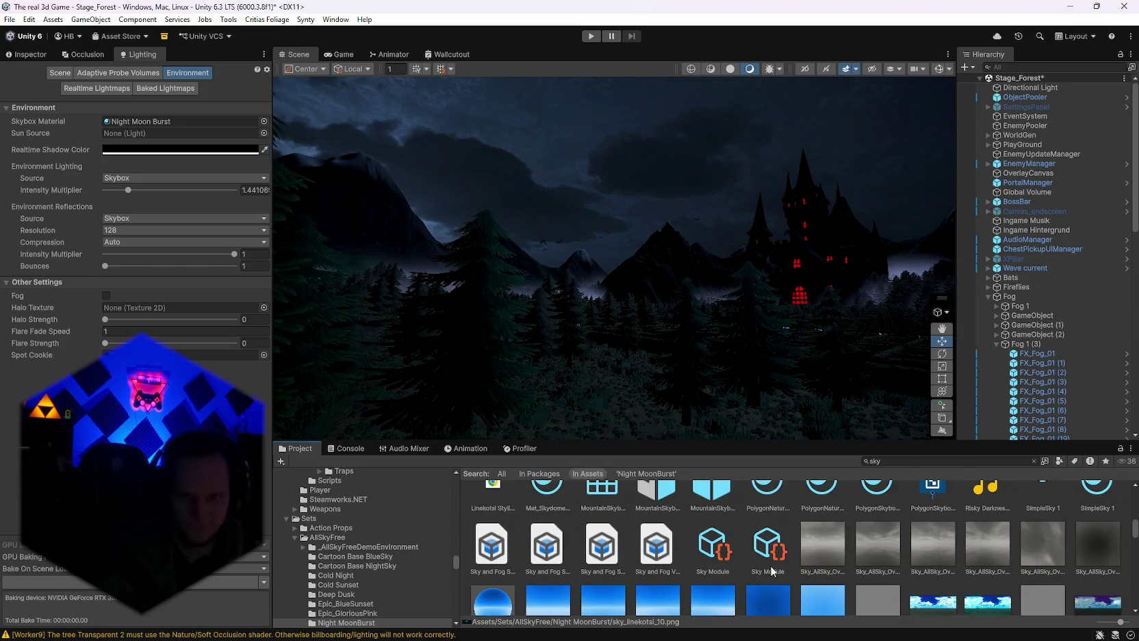
scroll(607, 574, "down", 2)
Preview sky_linekotsi_01_HDRI, then set AllSky_Night_MoonBurst Equirect back as the skybox.
left_click(540, 572)
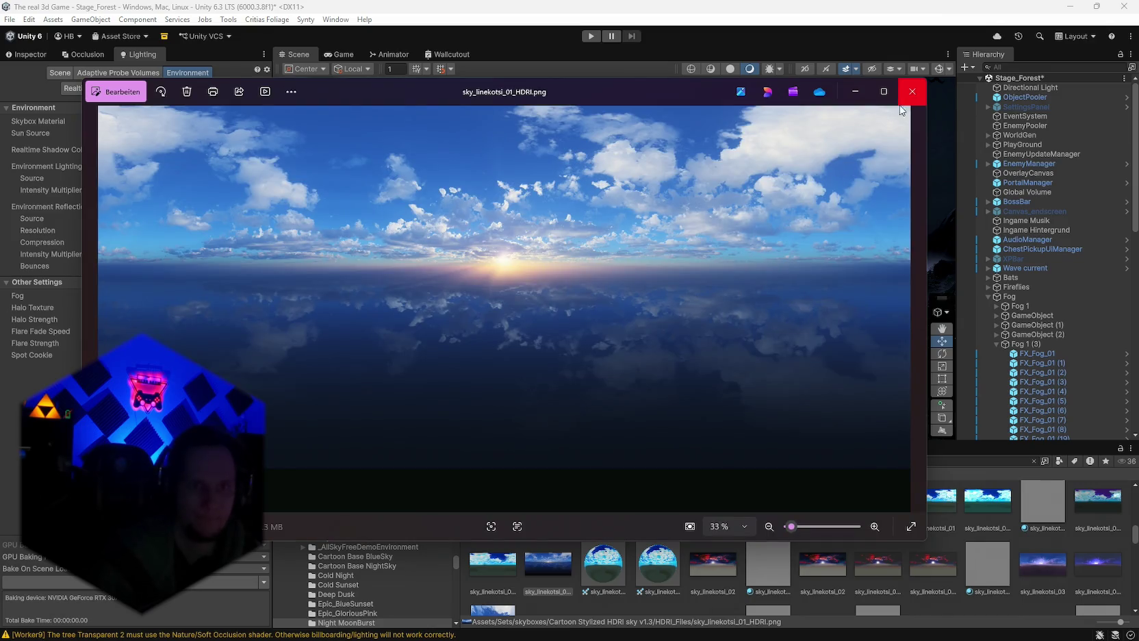
left_click(910, 94)
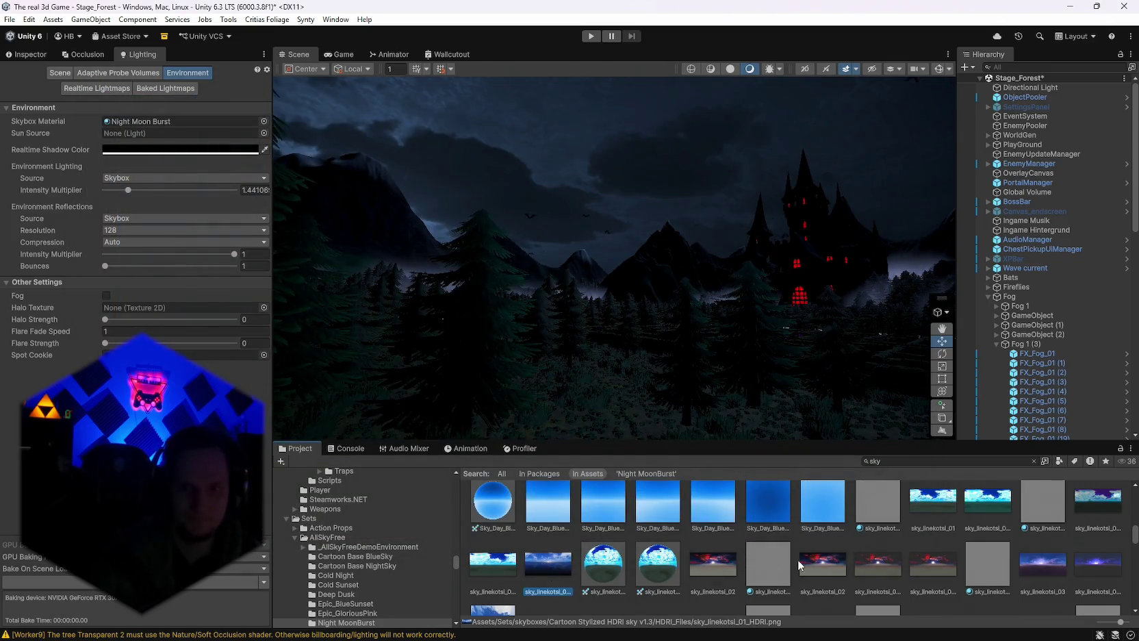
scroll(800, 566, "up", 10)
scroll(799, 564, "up", 10)
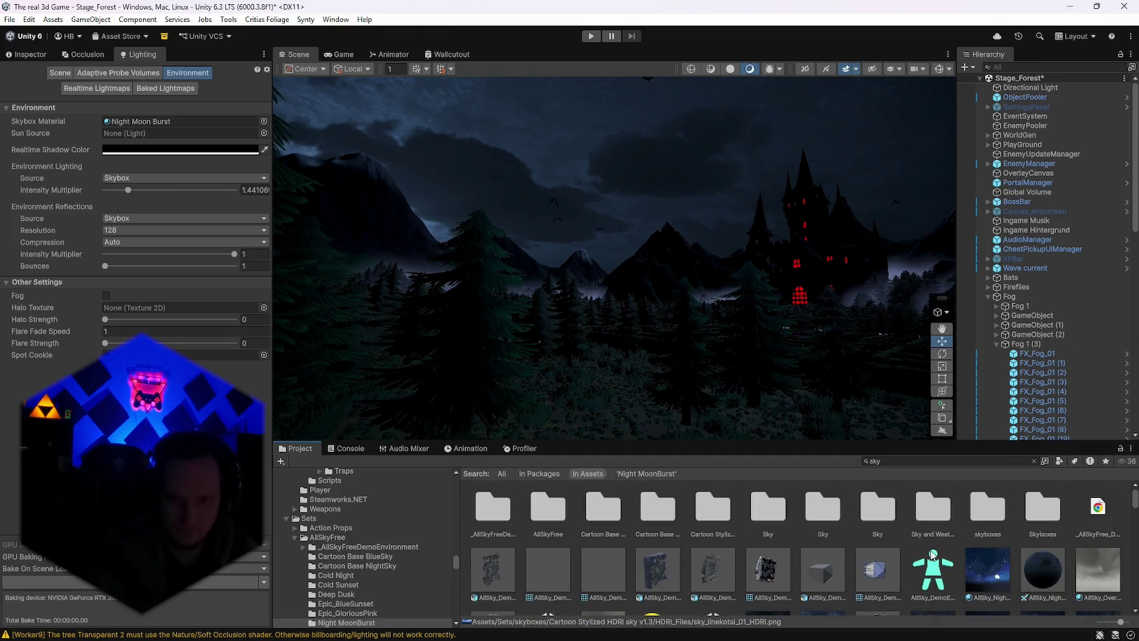
mouse_move(979, 589)
left_mouse_down()
mouse_move(688, 274)
mouse_move(758, 251)
mouse_move(540, 261)
mouse_move(535, 230)
mouse_move(531, 241)
mouse_move(661, 255)
mouse_move(771, 226)
mouse_move(815, 185)
mouse_move(678, 239)
left_mouse_up()
Settle the ambient light intensity multiplier at 1.33.
mouse_move(128, 190)
left_mouse_down()
mouse_move(110, 193)
mouse_move(128, 192)
left_mouse_up()
left_click_drag(625, 279, 625, 328)
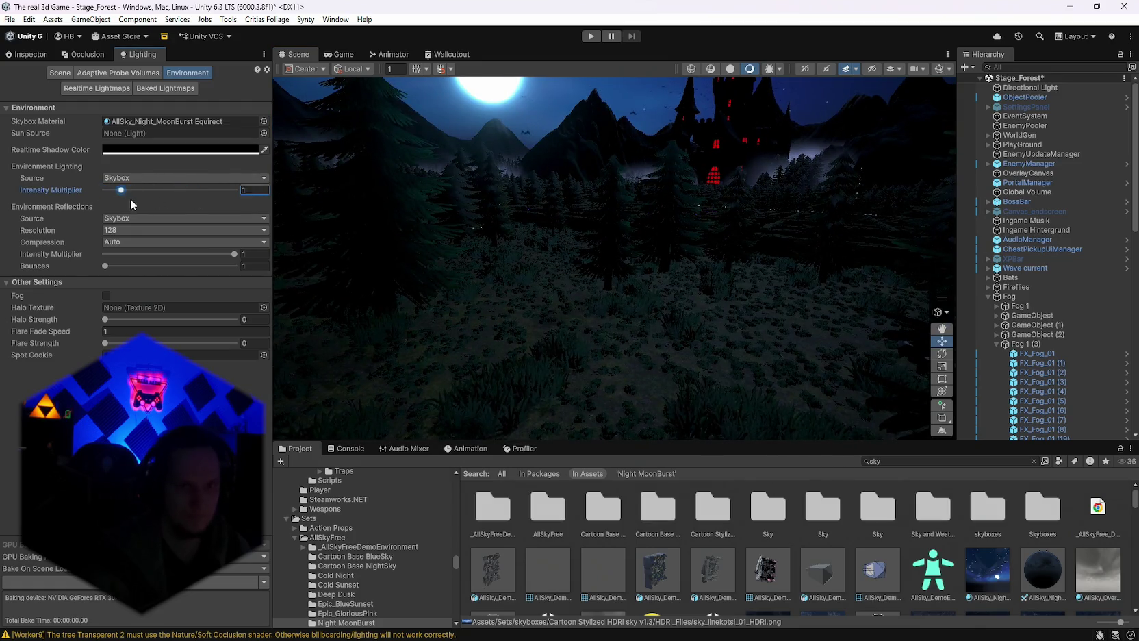
left_click_drag(128, 205, 126, 201)
Try Gradient and Color ambient sources, set Directional Light as sun, then return to Skybox.
left_click(141, 177)
left_click(145, 205)
left_click(141, 178)
left_click(141, 218)
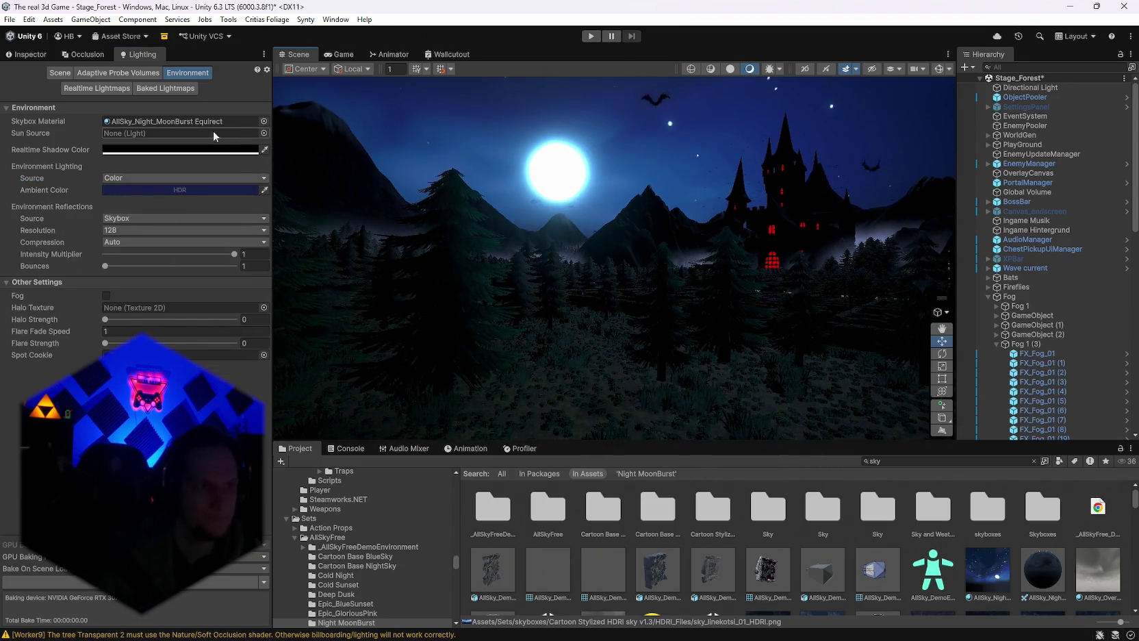
mouse_move(1030, 88)
left_mouse_down()
mouse_move(172, 178)
mouse_move(142, 133)
left_mouse_up()
left_click_drag(627, 178, 627, 222)
left_click(121, 178)
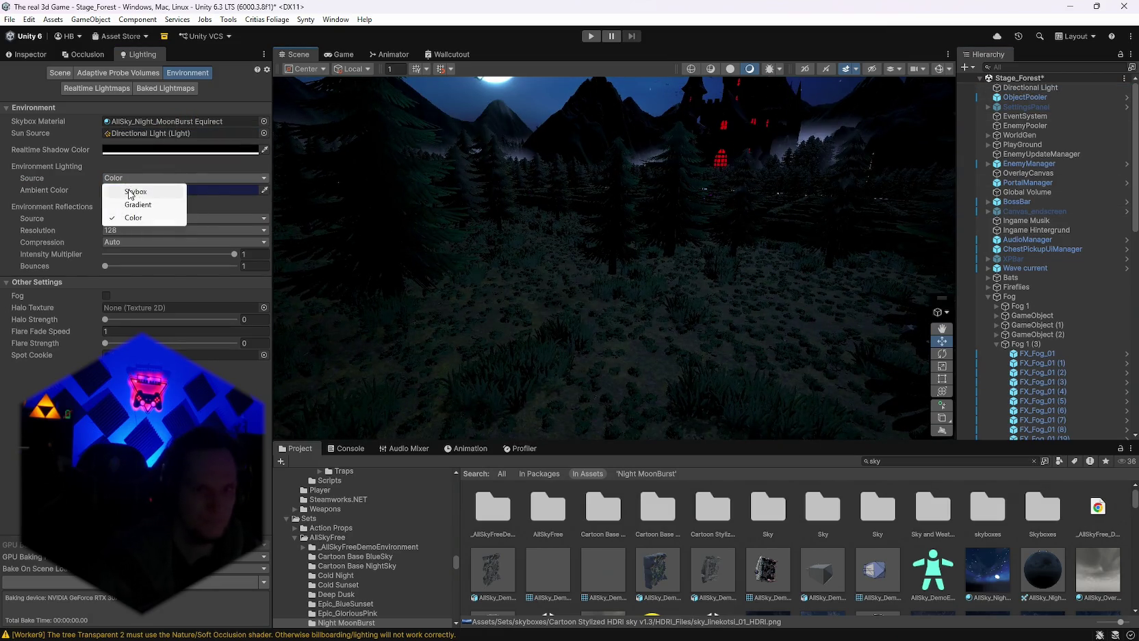
left_click(117, 192)
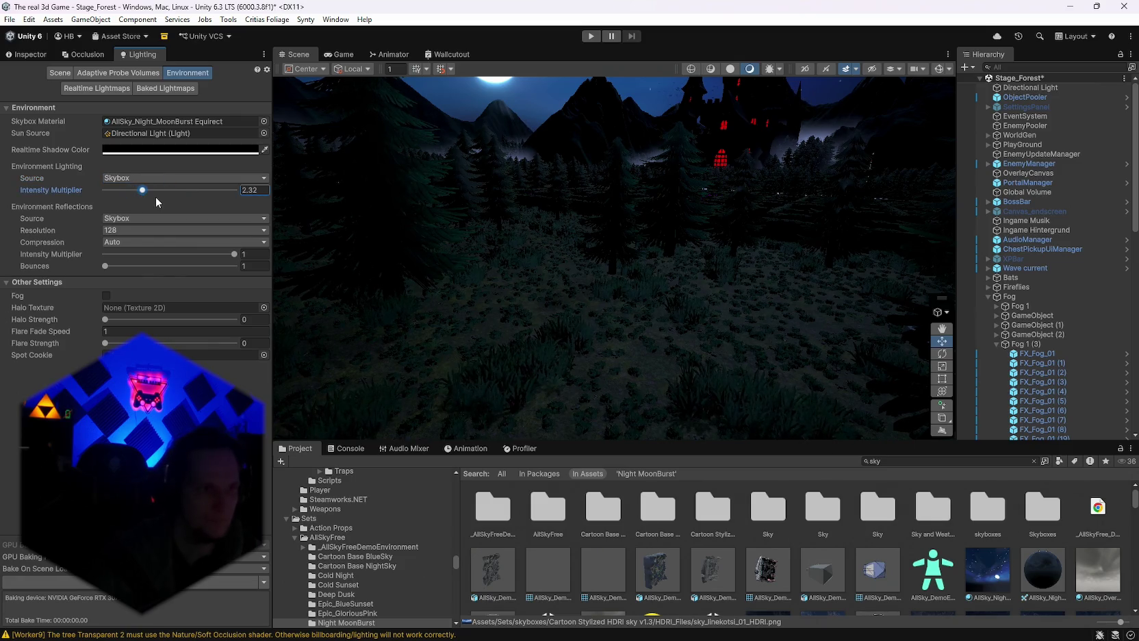
Switch environment reflections to Custom and back to Skybox, then view the moon and castle.
left_click(135, 219)
left_click(132, 246)
left_click(118, 221)
left_click(118, 232)
mouse_move(654, 322)
left_mouse_down()
mouse_move(656, 234)
mouse_move(674, 239)
mouse_move(649, 262)
left_mouse_up()
left_click_drag(730, 288, 636, 296)
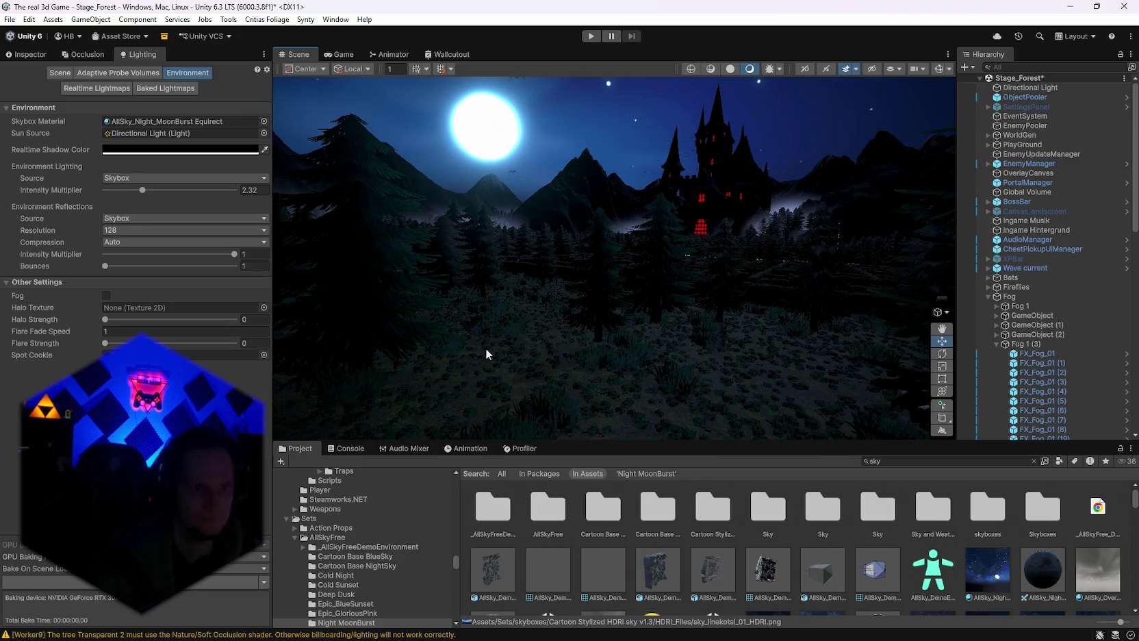
mouse_move(518, 335)
left_mouse_down()
mouse_move(499, 341)
mouse_move(547, 326)
mouse_move(552, 334)
mouse_move(559, 312)
mouse_move(583, 333)
mouse_move(584, 291)
left_mouse_up()
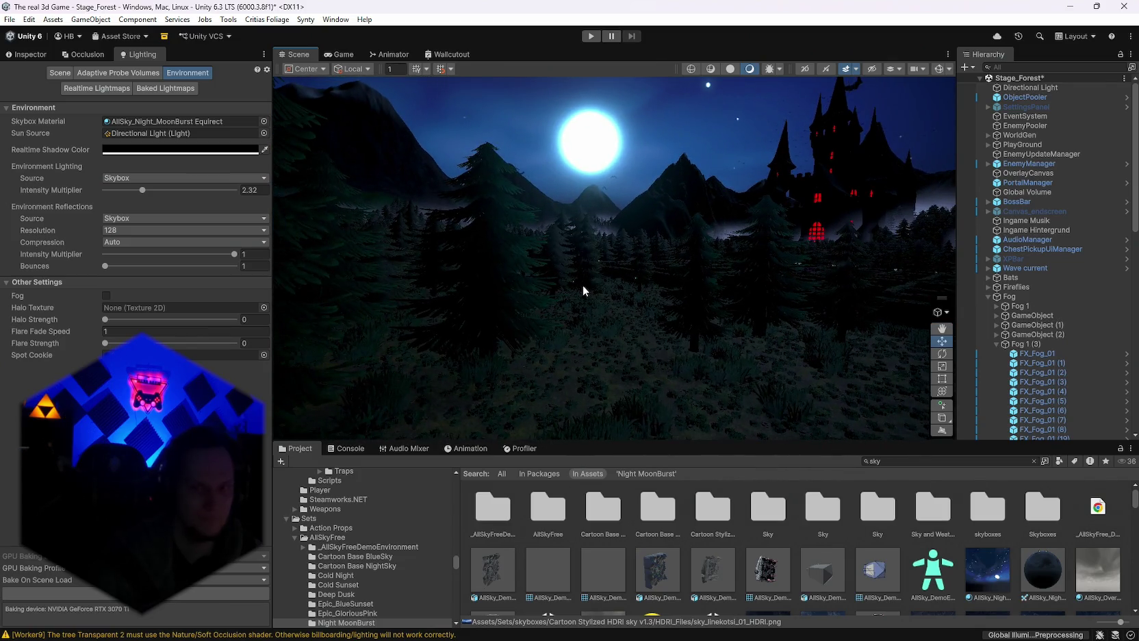
Cancel the global illumination preprocessing task and show the Night MoonBurst folder contents.
left_click(1012, 634)
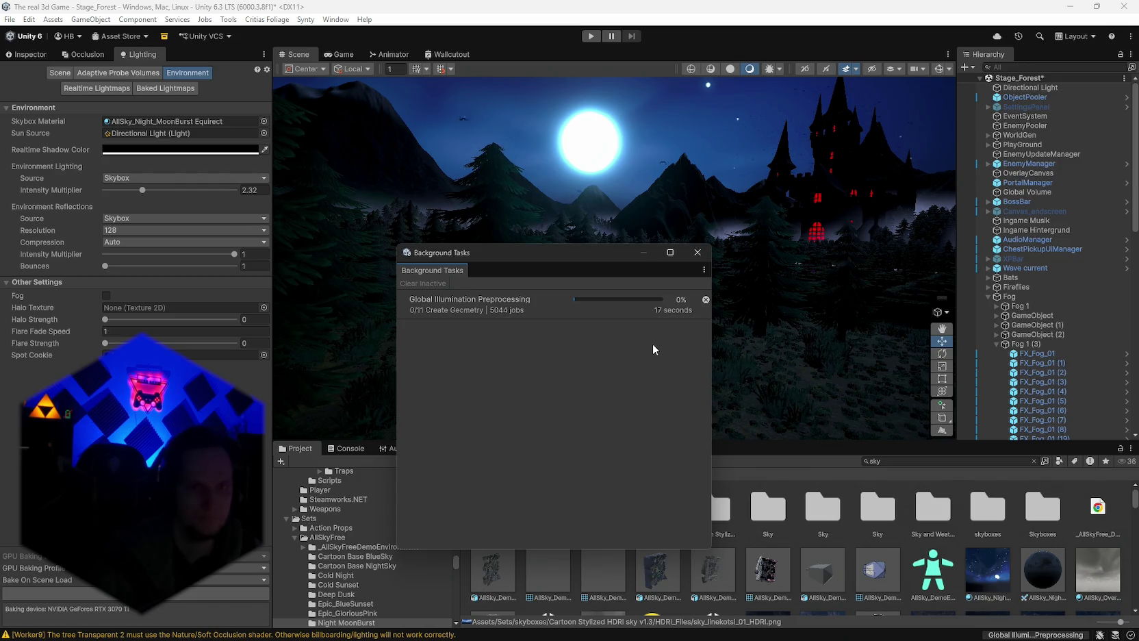
left_click(706, 299)
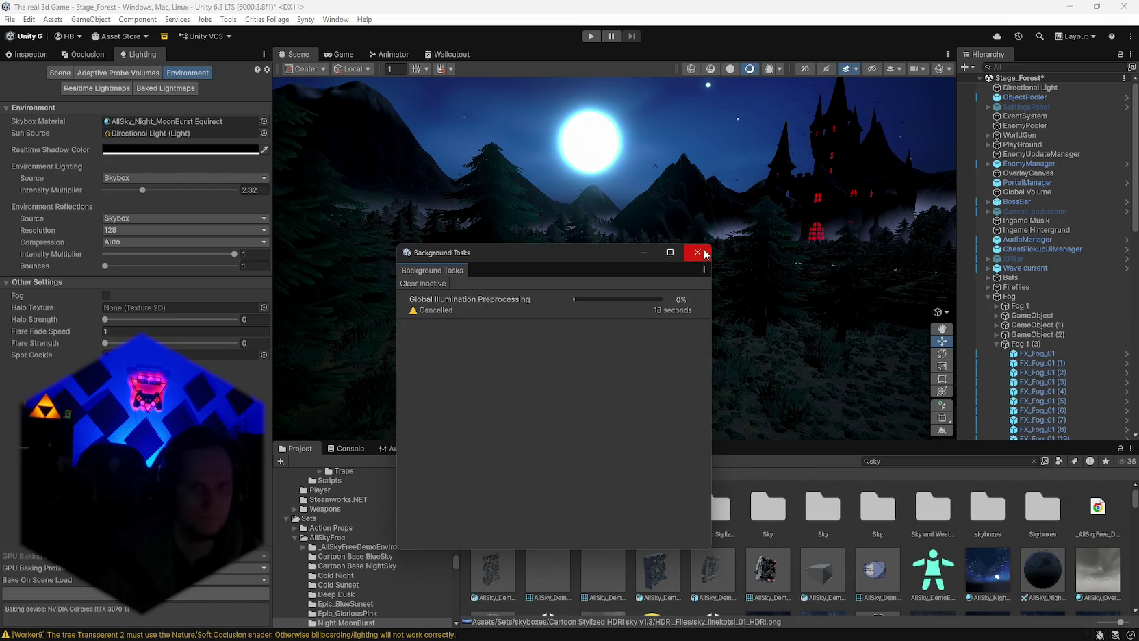
left_click(706, 253)
mouse_move(399, 305)
left_mouse_down()
mouse_move(539, 293)
mouse_move(575, 321)
mouse_move(586, 296)
left_mouse_up()
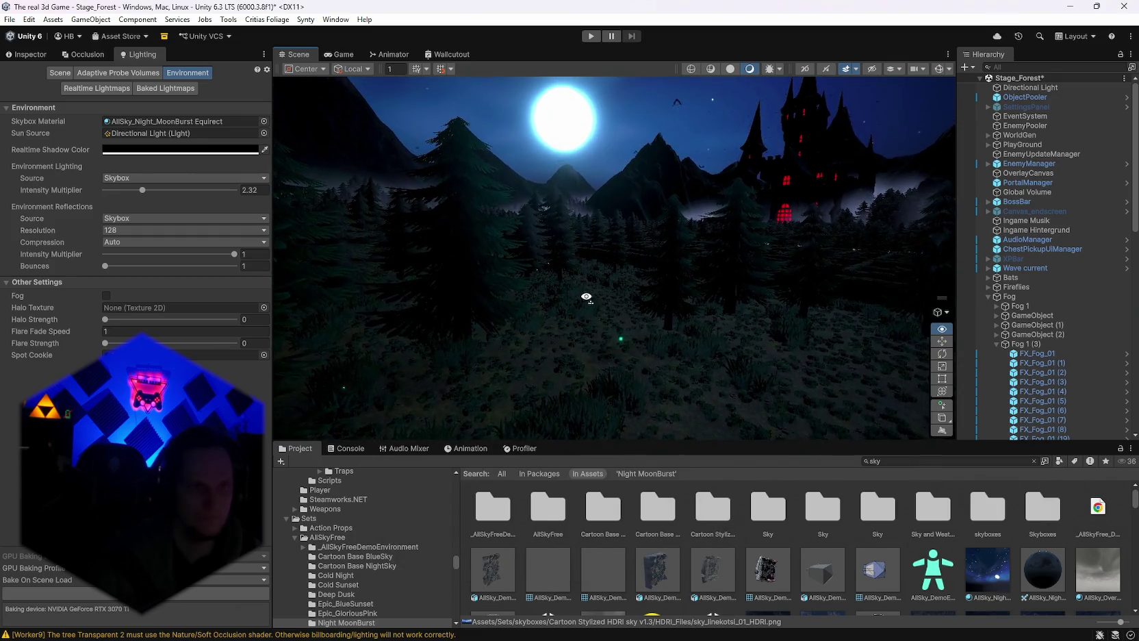
left_click(347, 622)
left_click(480, 522)
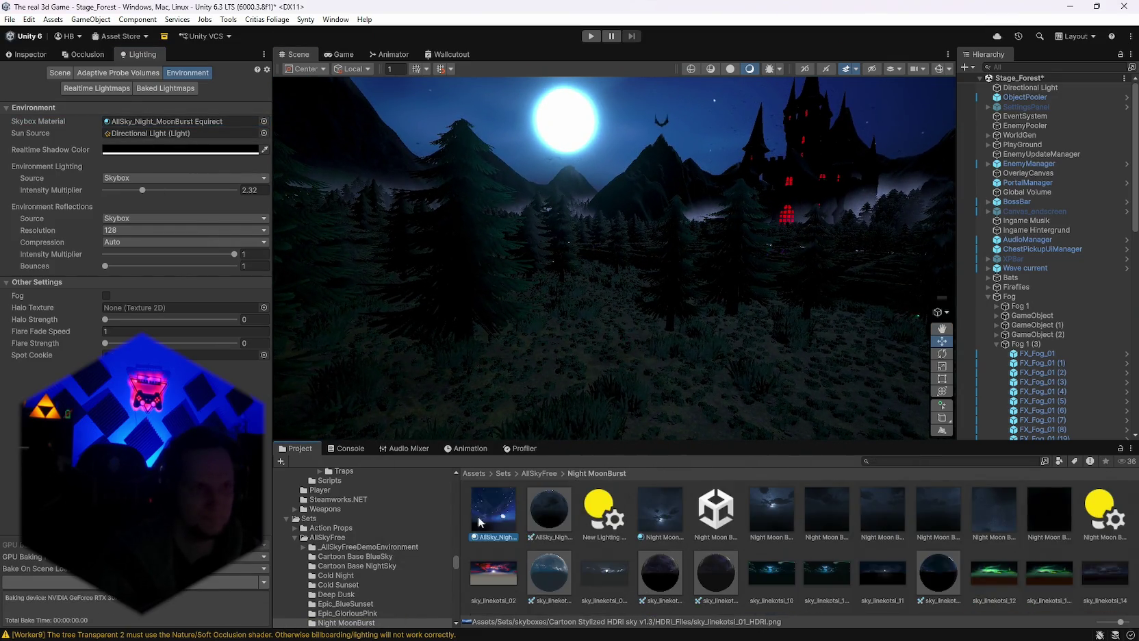
Drop the AllSky_Night_MoonBurst Equirect exposure to 0.67 and check the darker sky.
double_click(164, 121)
left_click(28, 55)
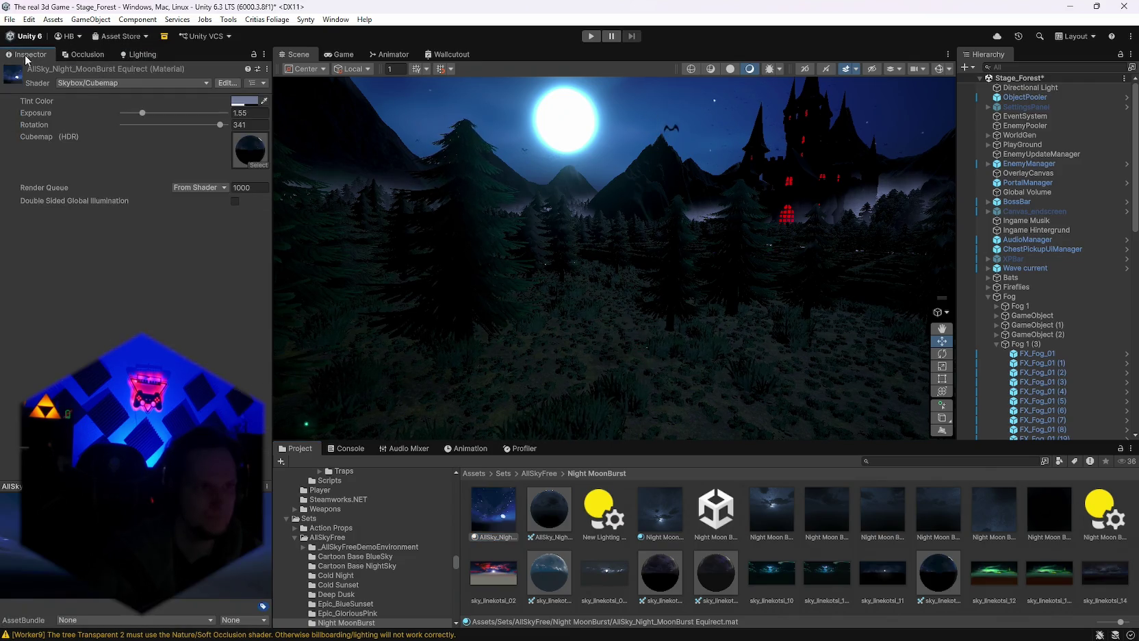
left_click_drag(143, 113, 131, 113)
mouse_move(514, 341)
left_mouse_down()
mouse_move(568, 224)
mouse_move(651, 190)
mouse_move(692, 190)
mouse_move(684, 207)
mouse_move(848, 180)
mouse_move(671, 219)
mouse_move(521, 286)
left_mouse_up()
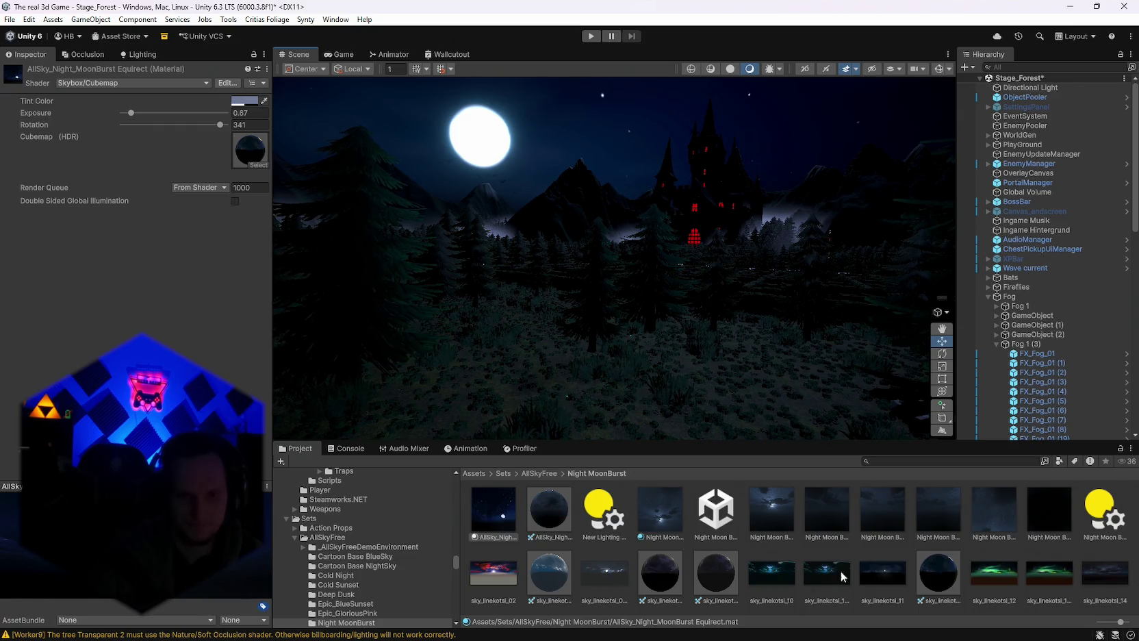
Inspect sky_linekotsi_02, the night moon skybox material and the Night Moon Burst texture.
left_click(485, 583)
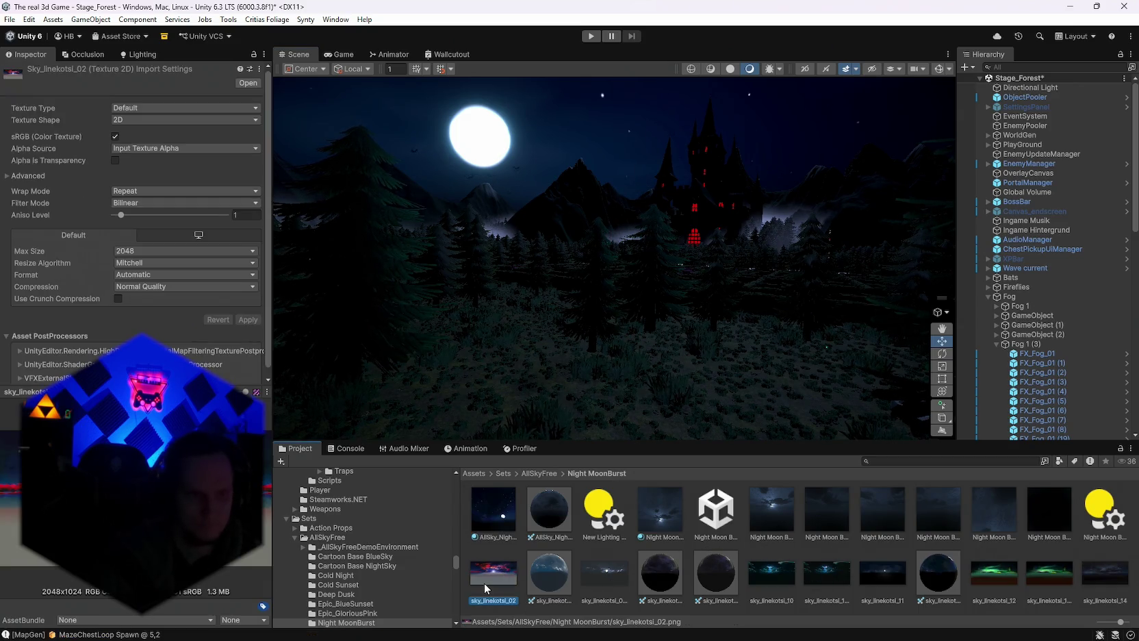
left_click(477, 520)
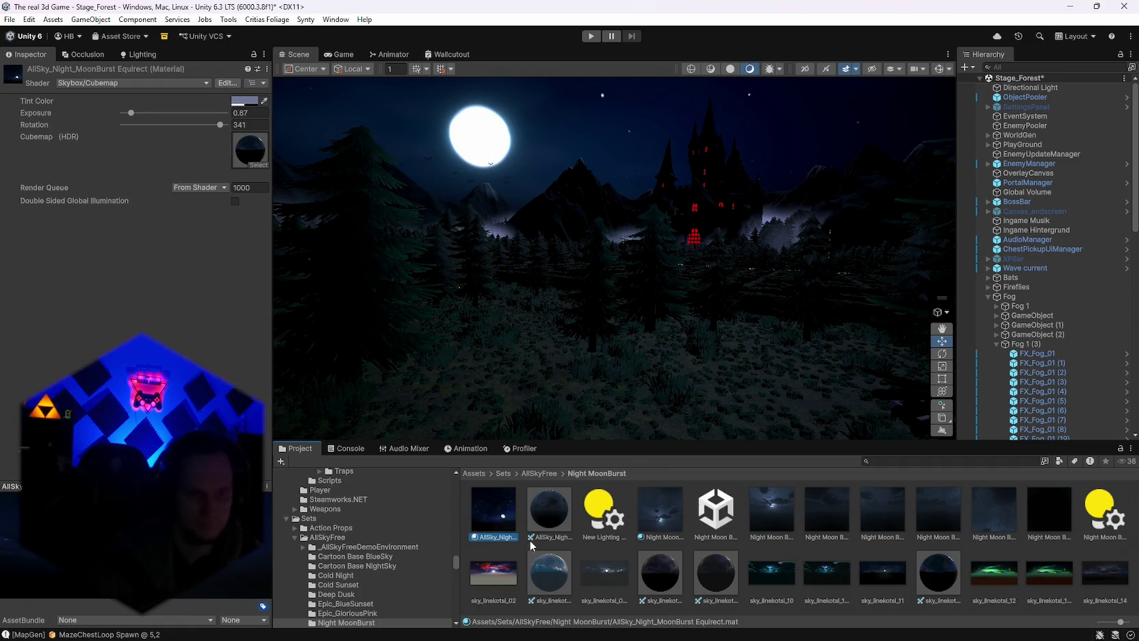
left_click(658, 527)
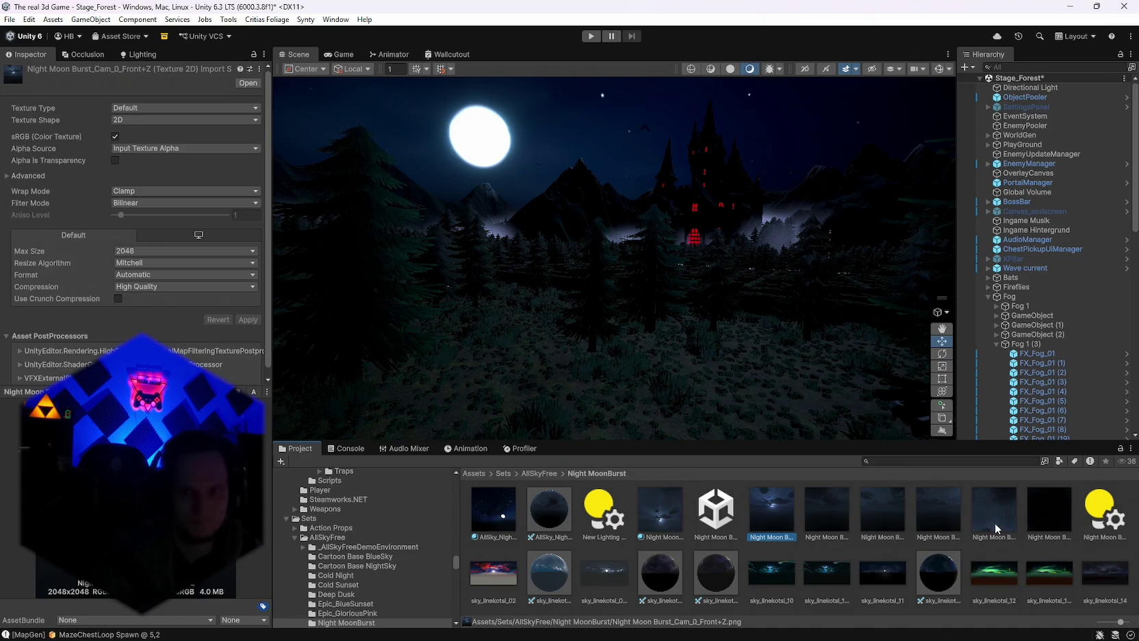
left_click(937, 461)
type("sky")
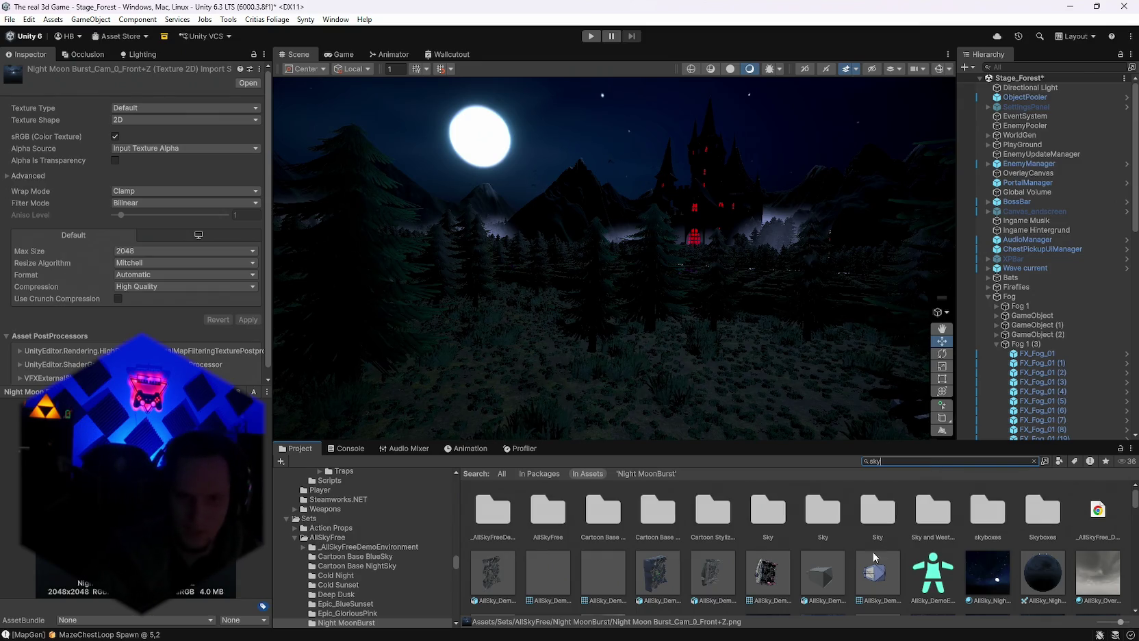
Scroll the sky search results and inspect the AllSky_Space_AnotherPlanet cubemap.
scroll(873, 557, "down", 3)
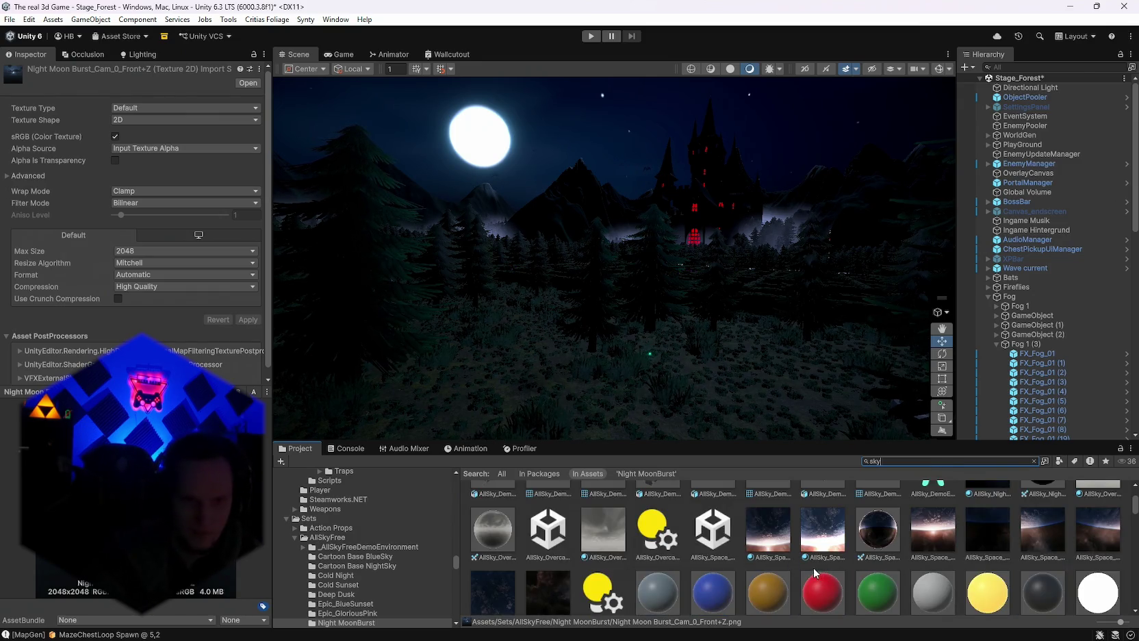
scroll(736, 547, "down", 5)
scroll(735, 548, "up", 3)
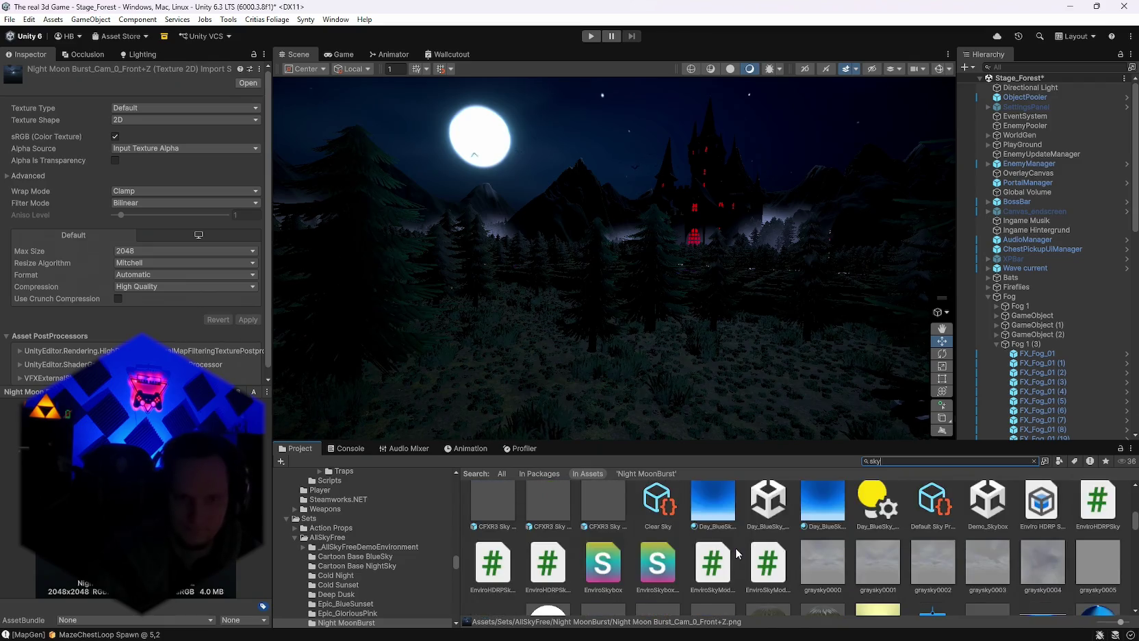
scroll(826, 566, "up", 2)
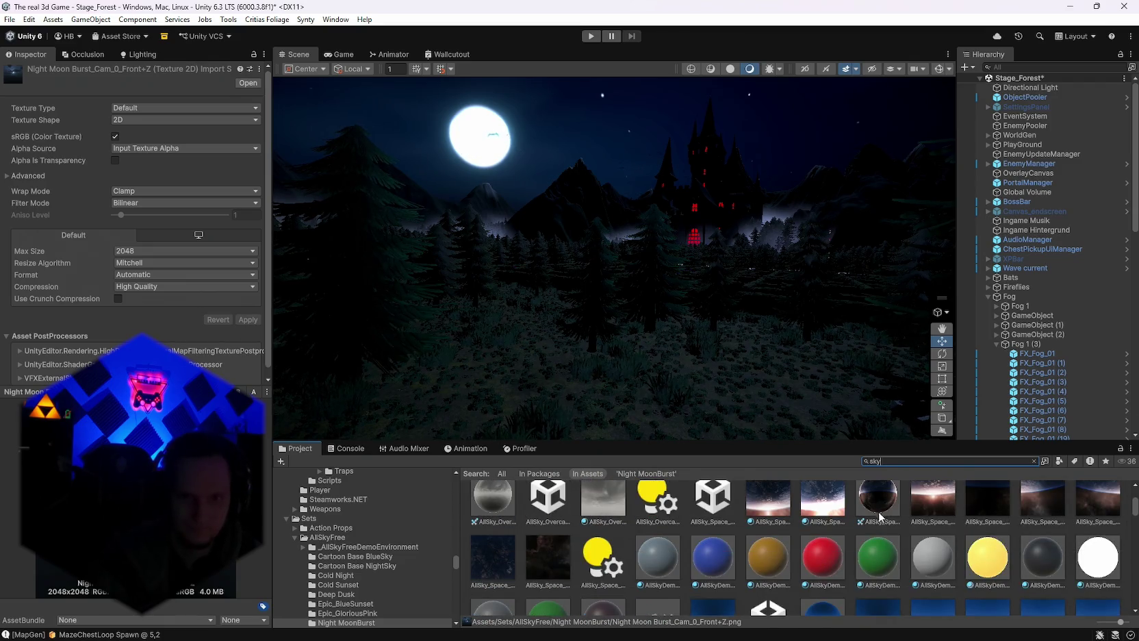
left_click(881, 526)
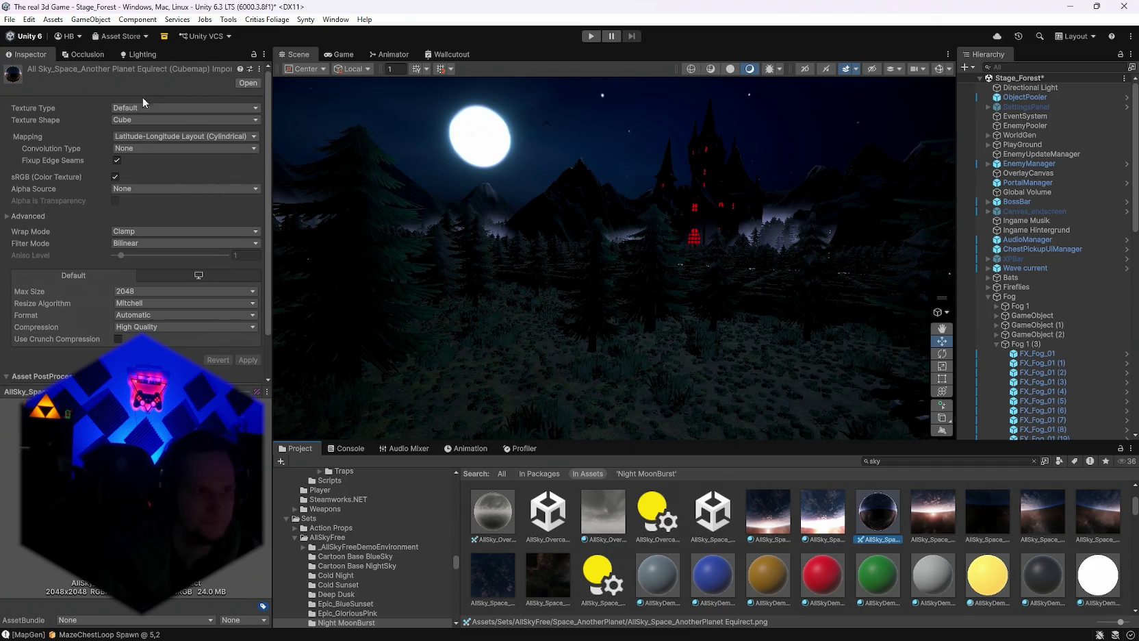
scroll(159, 302, "down", 3)
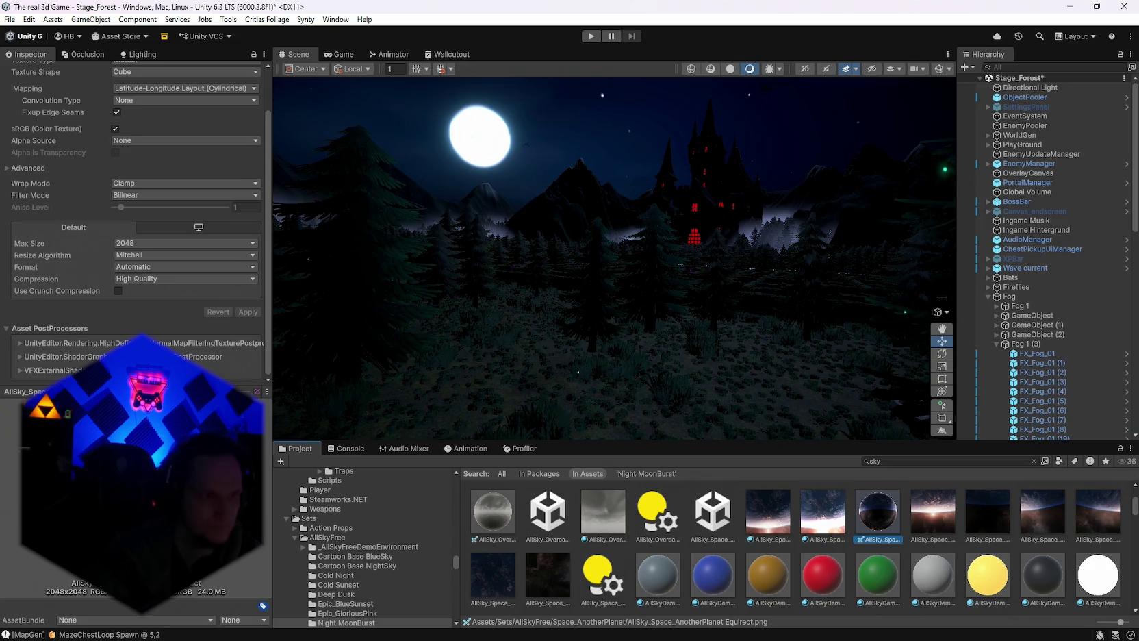
left_click(25, 344)
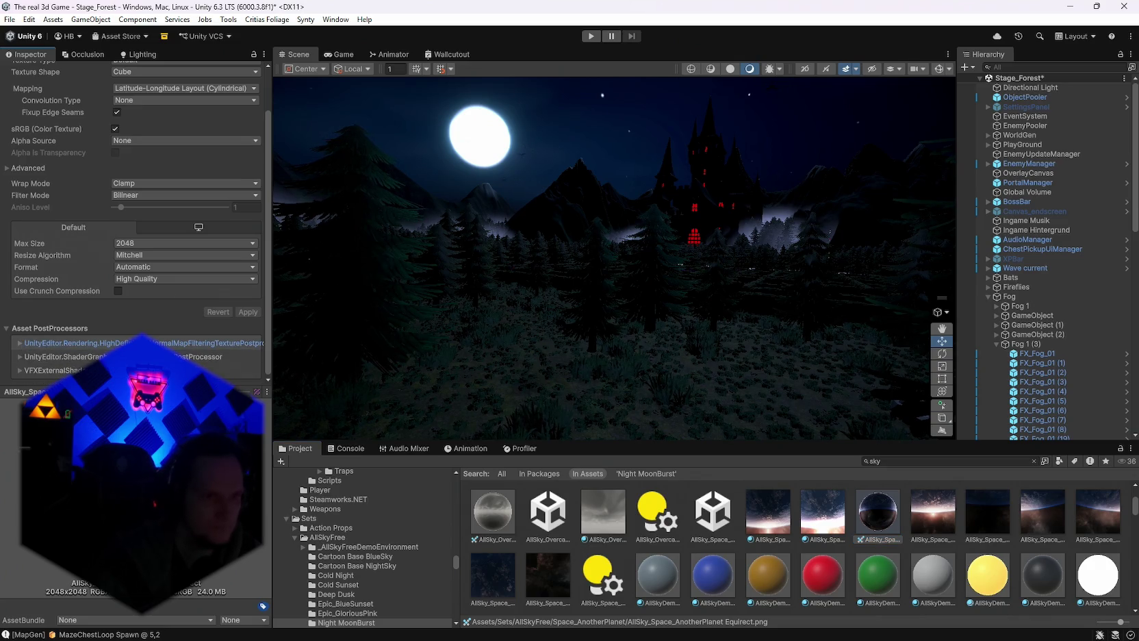
Browse further and inspect the sky_linekotsi_09, sky_linekotsi_19 and sky_linekotsi_11 textures.
scroll(803, 551, "down", 10)
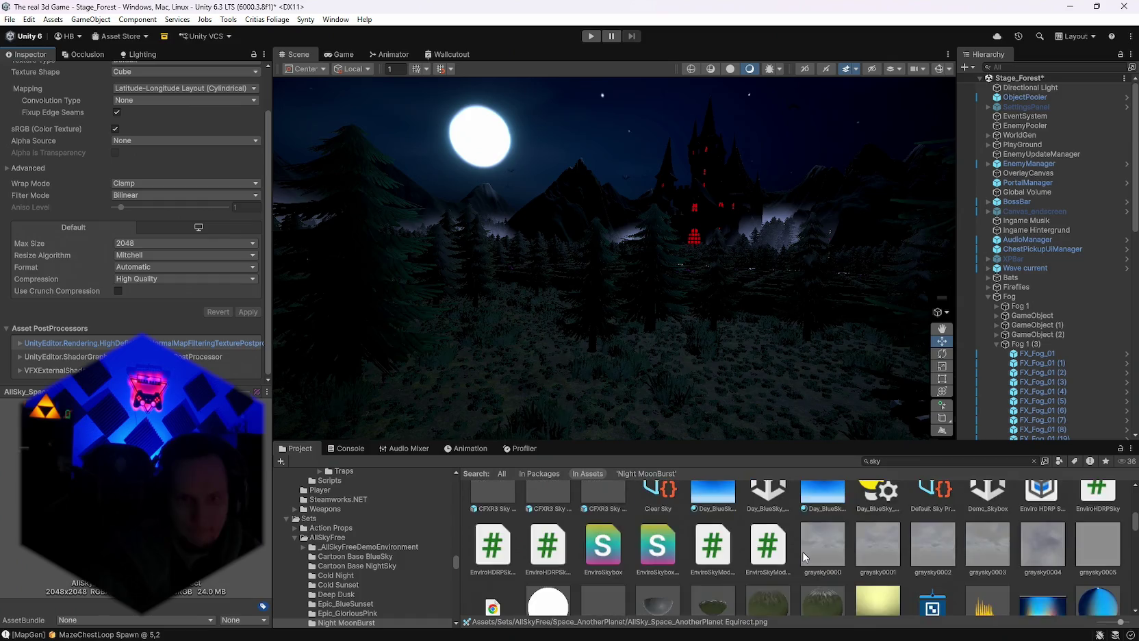
scroll(790, 549, "up", 2)
scroll(788, 550, "down", 4)
scroll(786, 550, "down", 1)
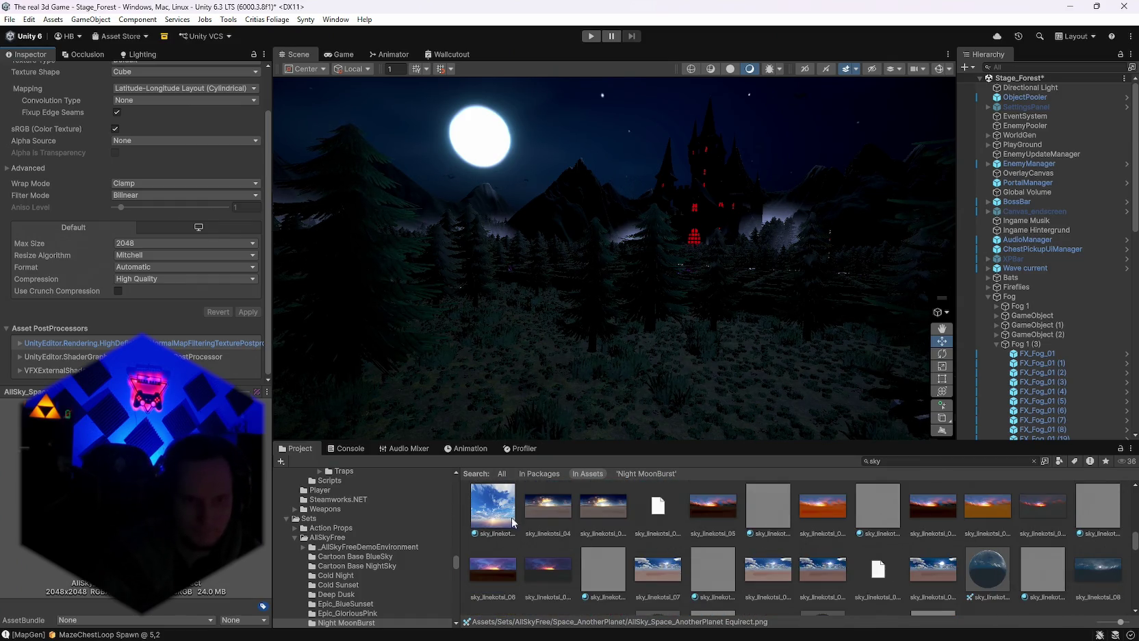
scroll(649, 546, "down", 2)
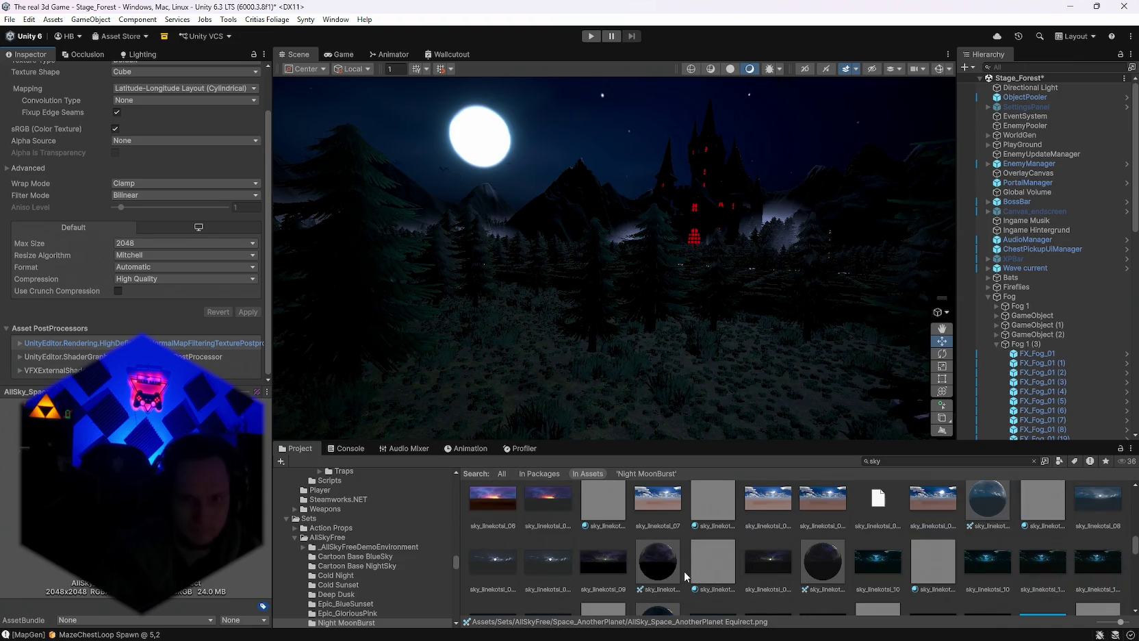
left_click(611, 570)
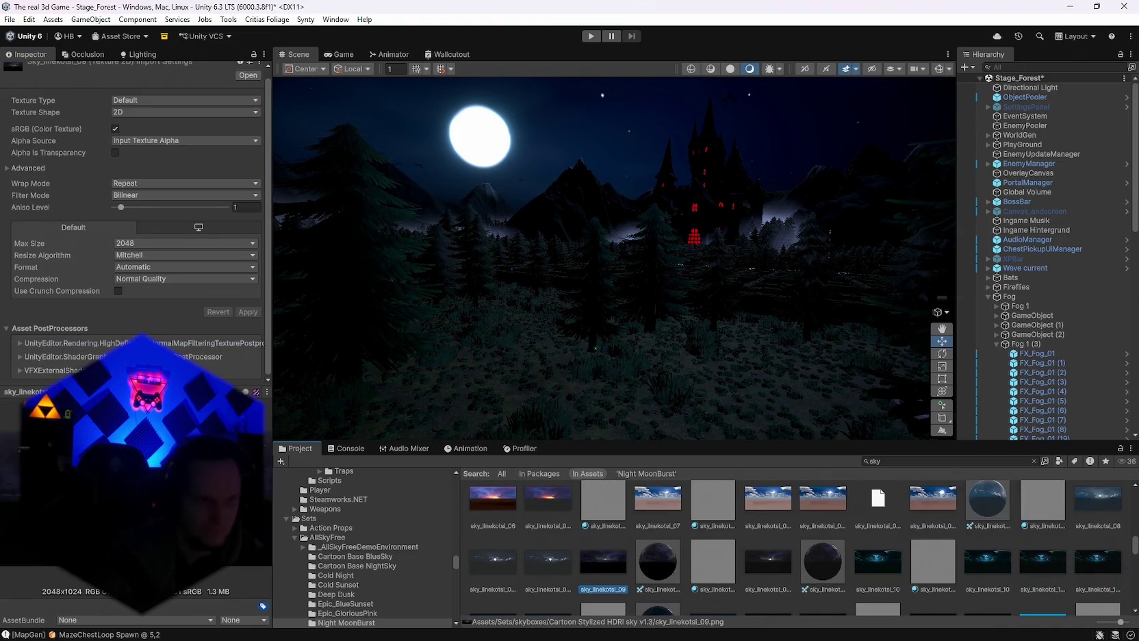
scroll(666, 579, "down", 6)
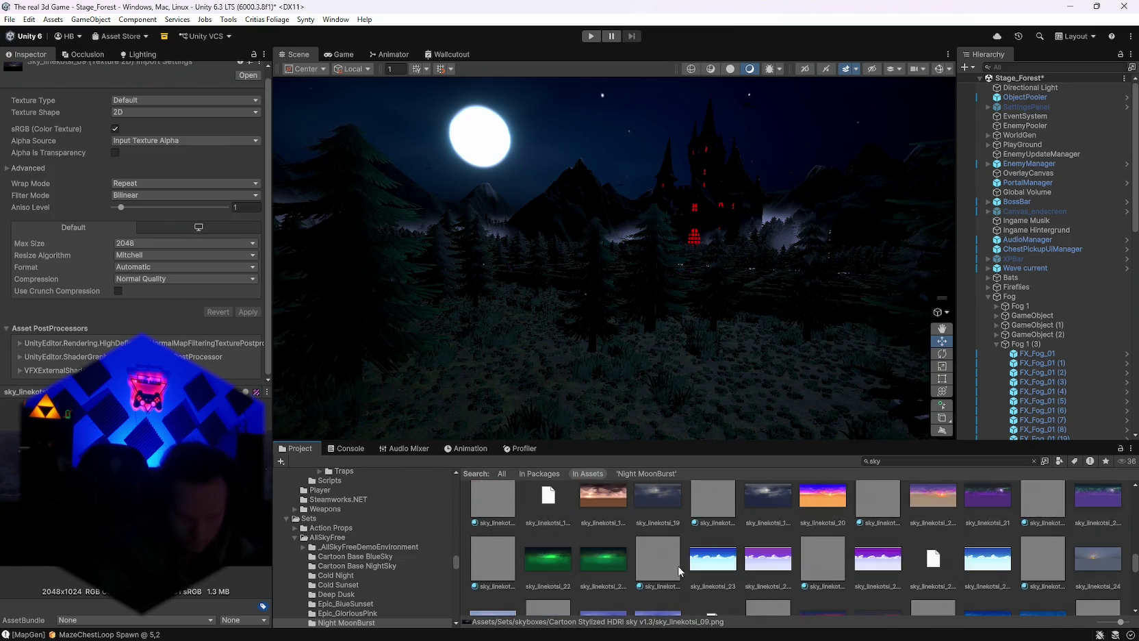
left_click(657, 566)
scroll(662, 562, "down", 10)
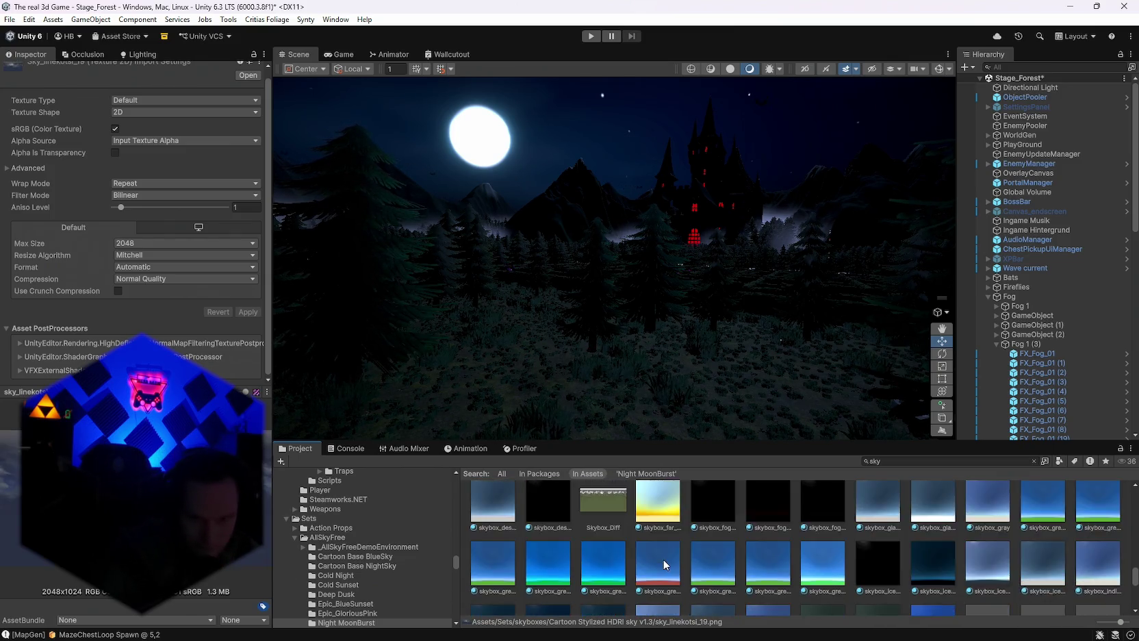
scroll(662, 559, "down", 5)
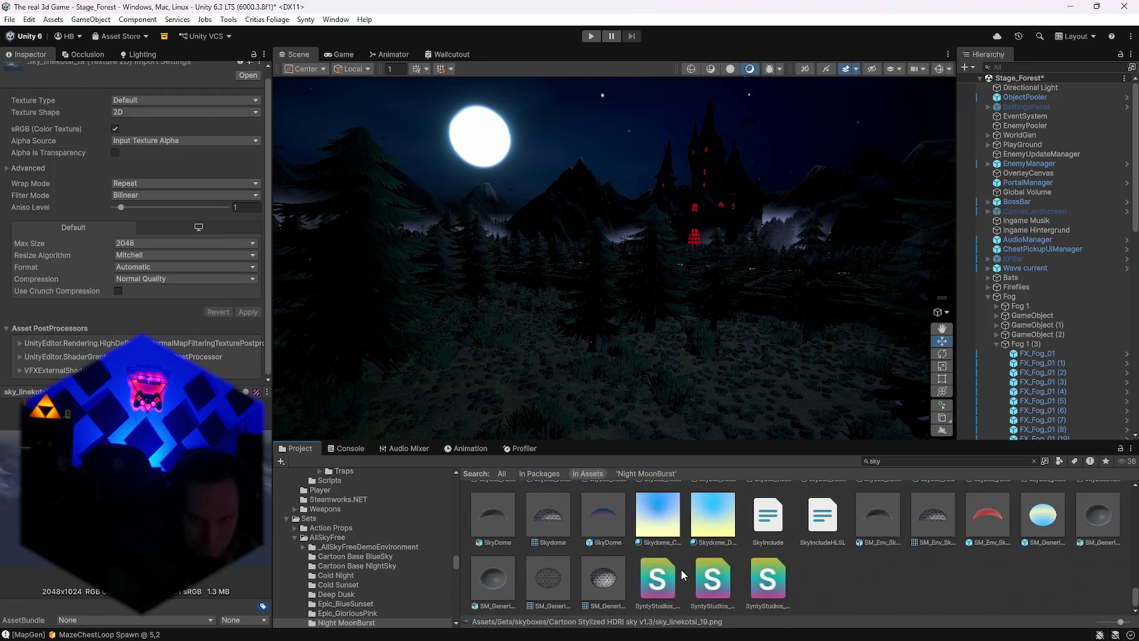
scroll(681, 569, "up", 12)
scroll(689, 591, "up", 4)
left_click(552, 568)
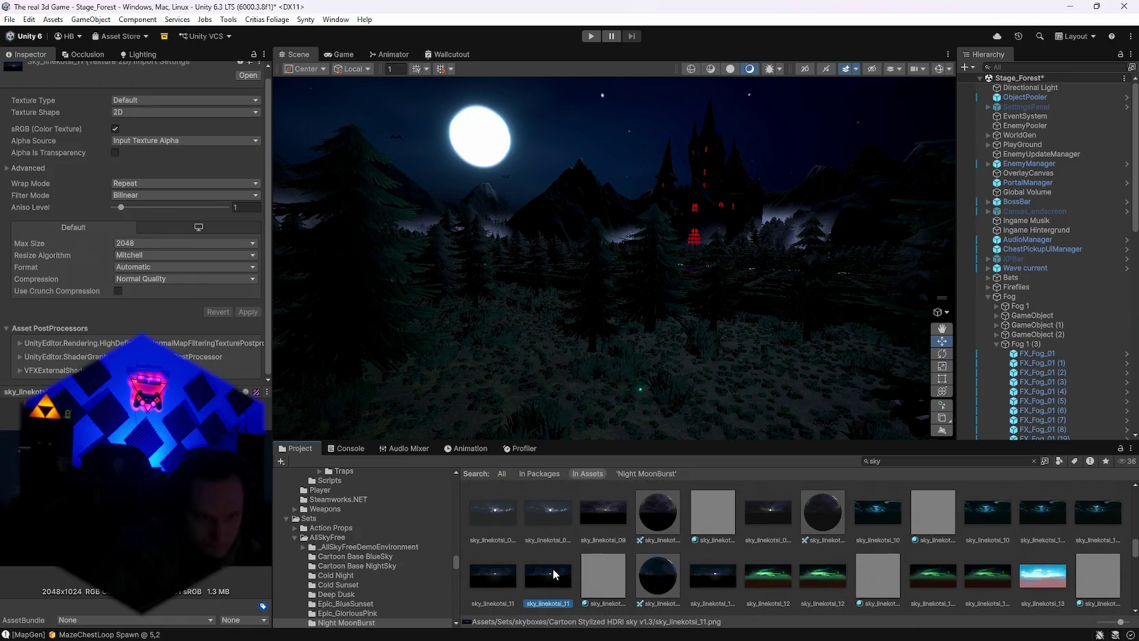
scroll(632, 572, "up", 8)
scroll(663, 599, "up", 6)
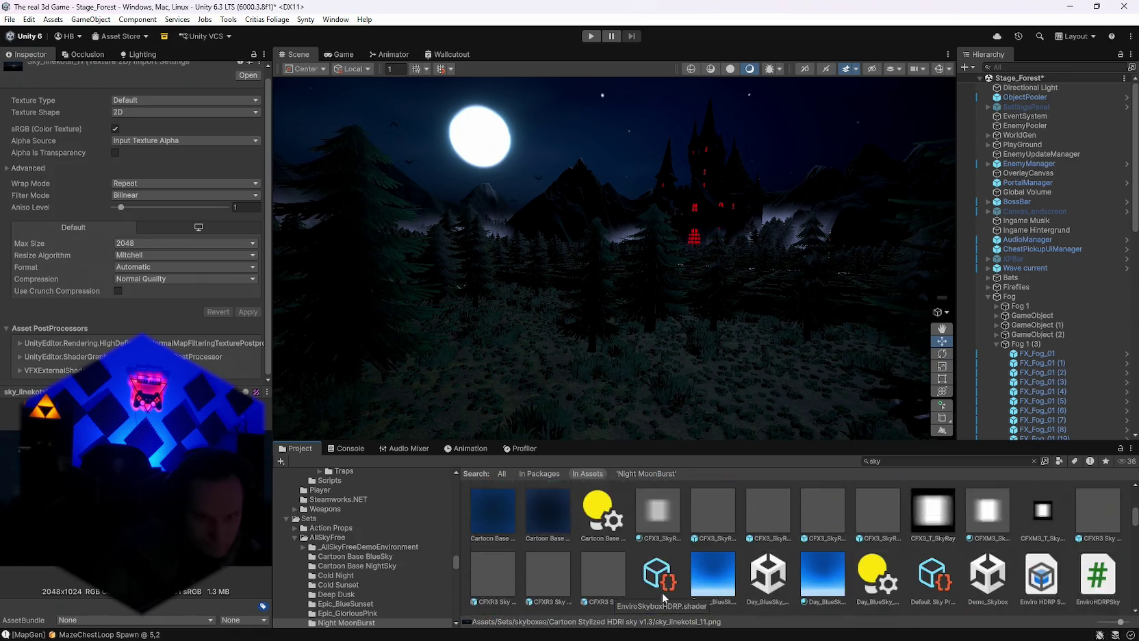
scroll(662, 592, "up", 3)
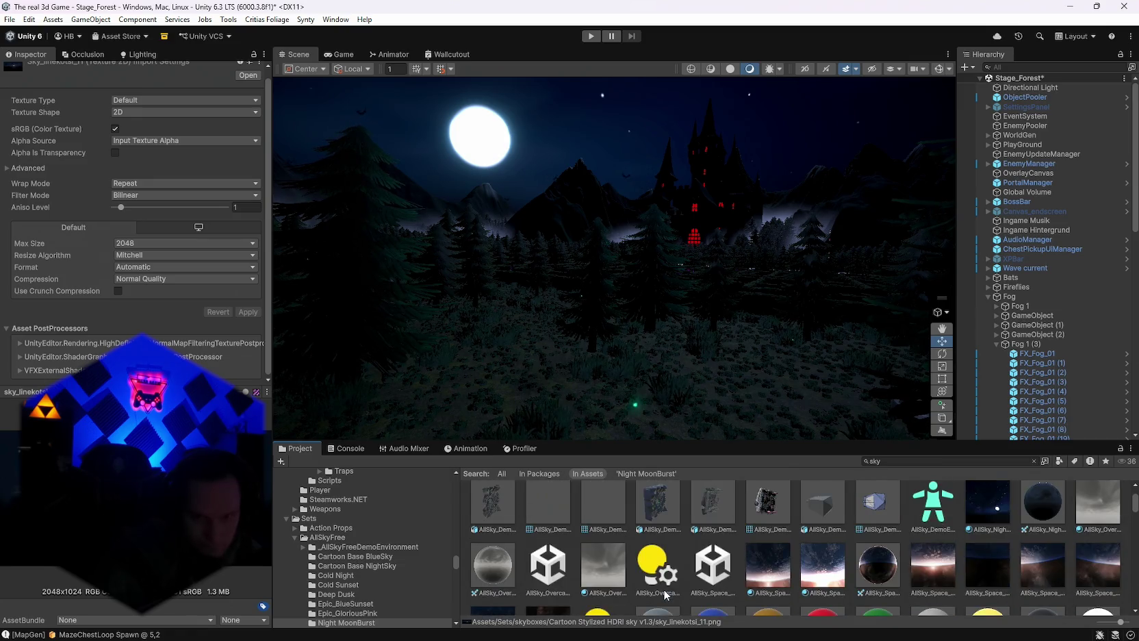
From Lighting > Environment, locate the night moon skybox material and show its properties in the Inspector.
left_click(124, 54)
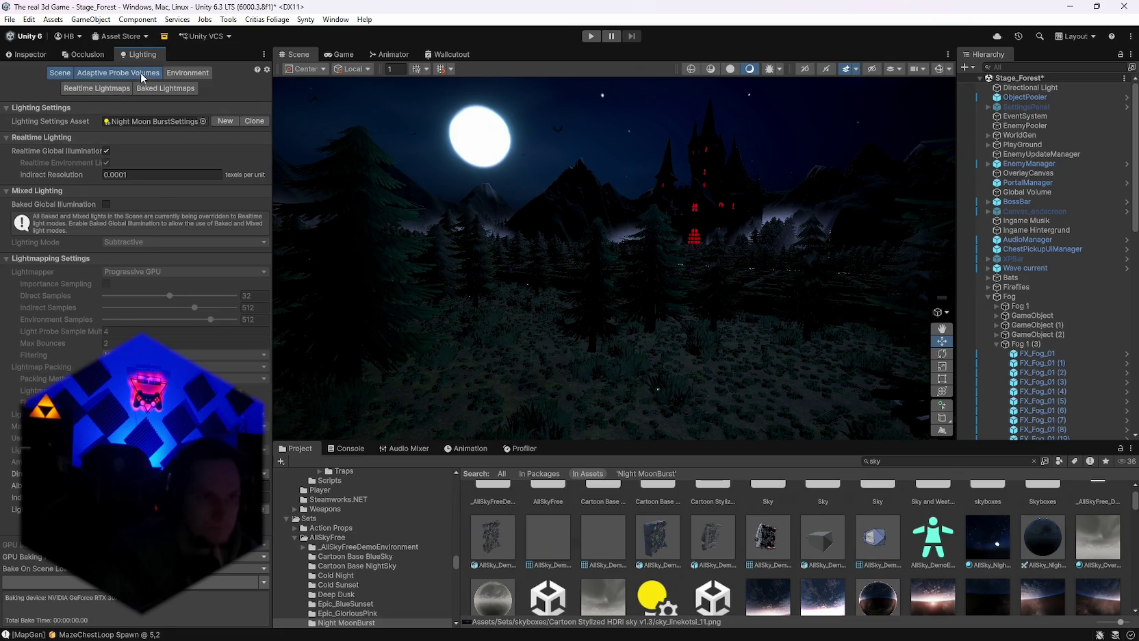
left_click(186, 73)
left_click(161, 121)
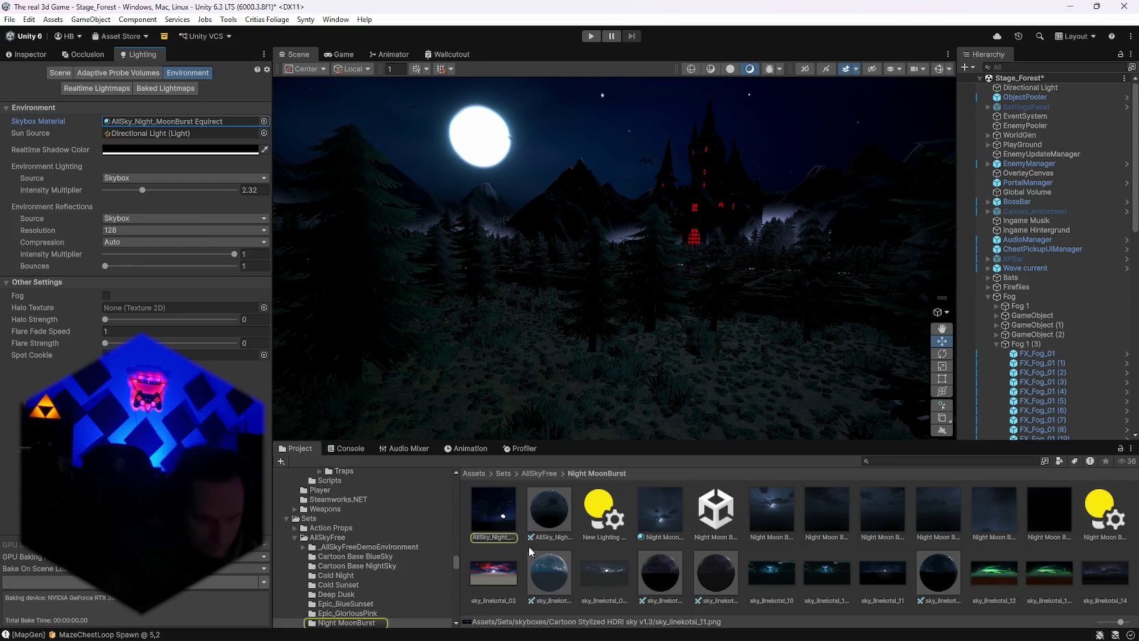
left_click(498, 517)
left_click(43, 58)
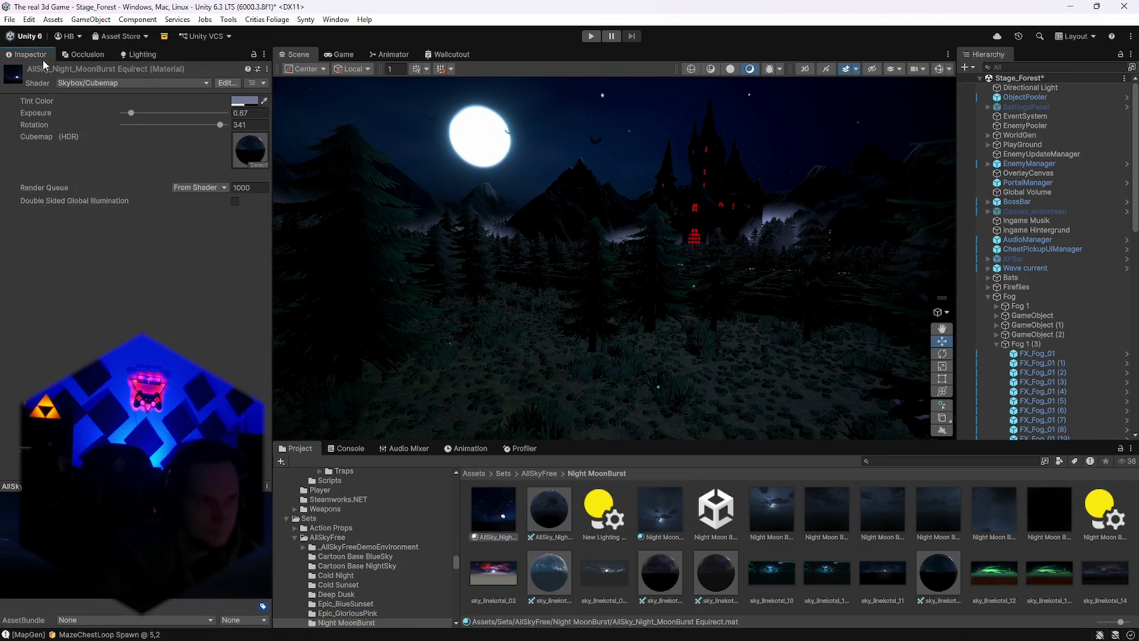
Brighten the skybox exposure and rotate the sky to about 285 to reposition the moon.
mouse_move(469, 338)
left_mouse_down()
mouse_move(432, 285)
mouse_move(383, 254)
left_mouse_up()
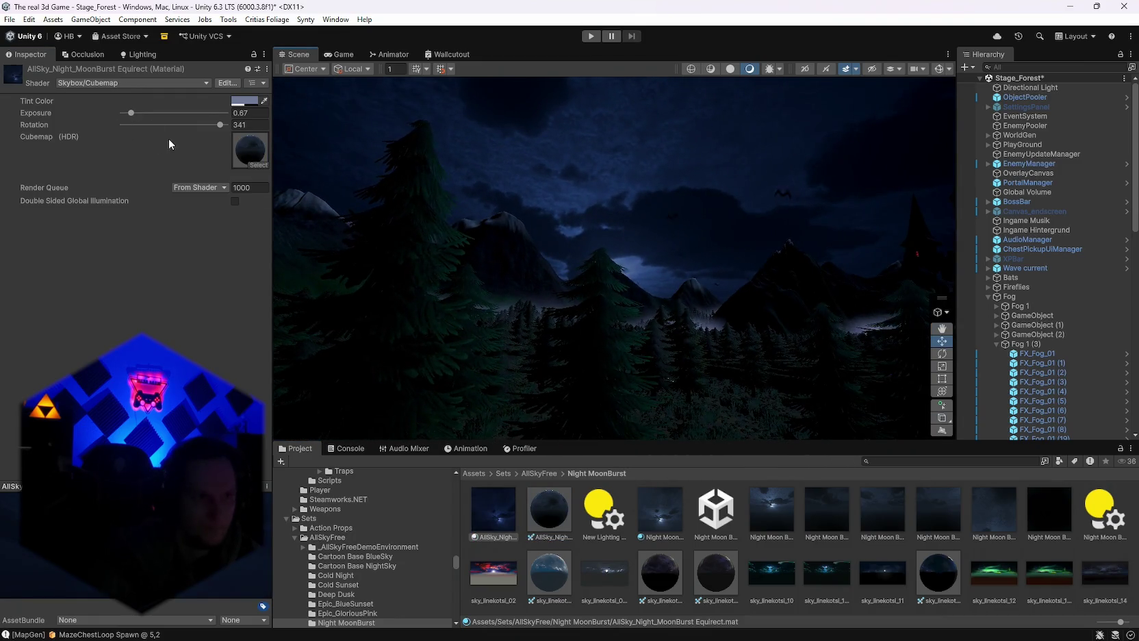
mouse_move(131, 113)
left_mouse_down()
mouse_move(148, 113)
mouse_move(135, 113)
left_mouse_up()
mouse_move(220, 125)
left_mouse_down()
mouse_move(95, 134)
mouse_move(226, 137)
mouse_move(234, 156)
mouse_move(194, 158)
left_mouse_up()
mouse_move(586, 330)
left_mouse_down()
mouse_move(805, 345)
mouse_move(654, 328)
mouse_move(386, 194)
mouse_move(493, 267)
mouse_move(596, 308)
left_mouse_up()
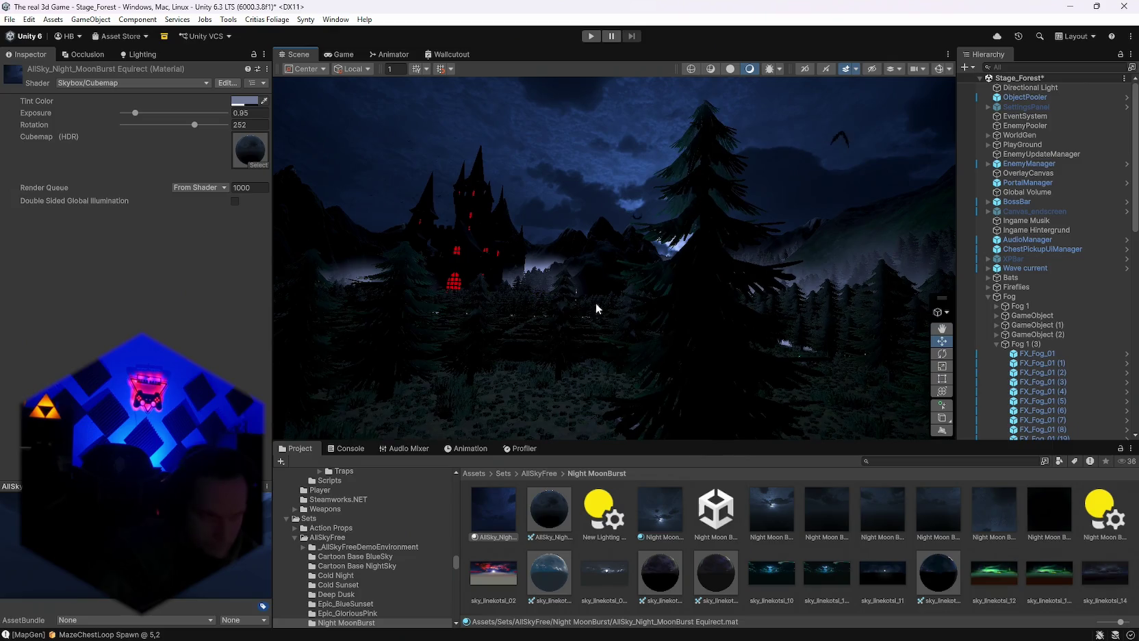
left_click_drag(189, 127, 205, 125)
mouse_move(685, 301)
left_mouse_down()
mouse_move(437, 298)
mouse_move(374, 251)
mouse_move(103, 256)
mouse_move(427, 299)
mouse_move(406, 322)
mouse_move(272, 300)
mouse_move(274, 185)
mouse_move(307, 178)
mouse_move(483, 254)
mouse_move(478, 306)
mouse_move(522, 310)
left_mouse_up()
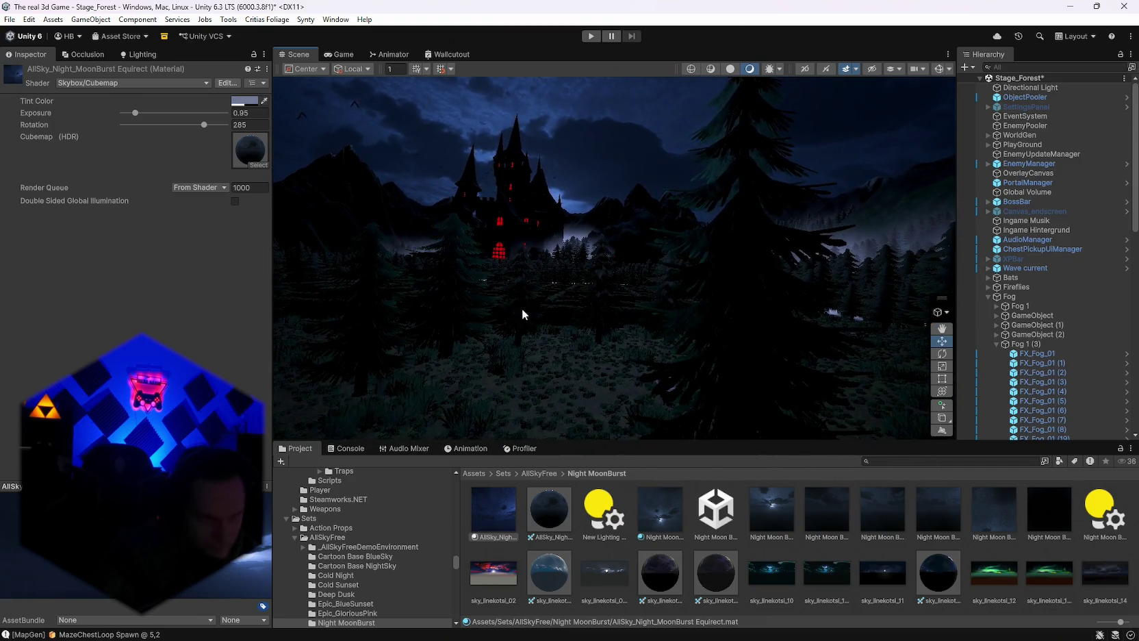
Apply the sky to the scene background, rotate it to 339 and dim exposure to 0.44.
mouse_move(440, 275)
left_mouse_down()
mouse_move(473, 363)
mouse_move(399, 382)
mouse_move(425, 299)
mouse_move(511, 289)
left_mouse_up()
mouse_move(719, 588)
left_mouse_down()
mouse_move(480, 342)
mouse_move(332, 218)
left_mouse_up()
mouse_move(693, 360)
left_mouse_down()
mouse_move(548, 311)
mouse_move(411, 239)
left_mouse_up()
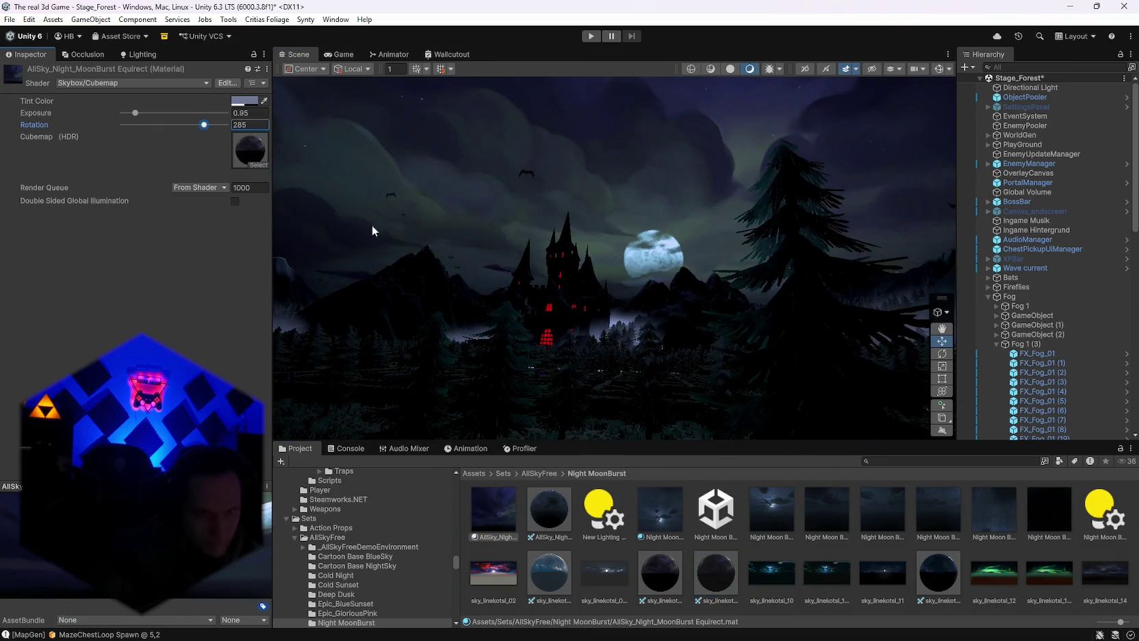
mouse_move(655, 322)
left_mouse_down()
mouse_move(474, 323)
mouse_move(624, 339)
left_mouse_up()
left_click_drag(207, 125, 221, 129)
mouse_move(136, 113)
left_mouse_down()
mouse_move(152, 112)
mouse_move(128, 114)
left_mouse_up()
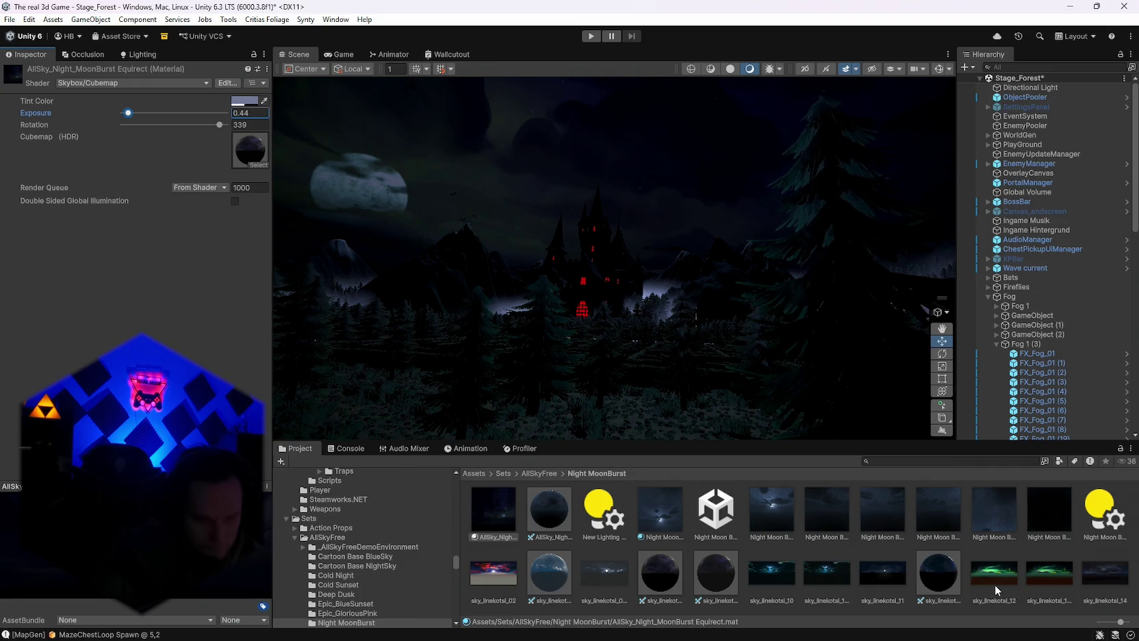
mouse_move(675, 352)
left_mouse_down()
mouse_move(521, 305)
mouse_move(609, 329)
left_mouse_up()
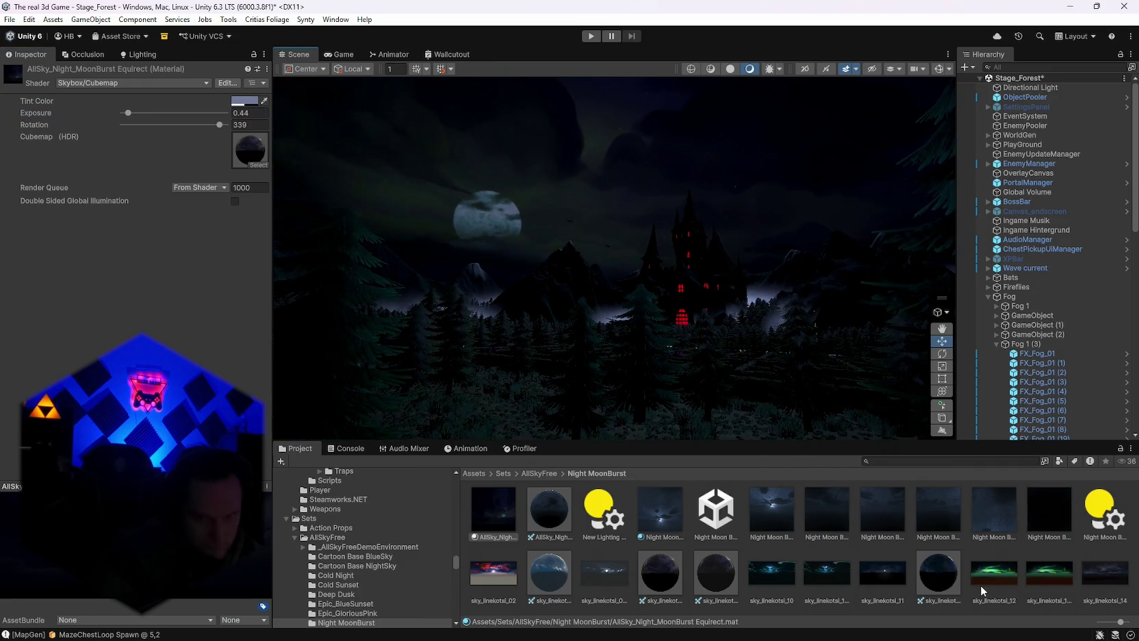
Set sky_linekotsi_12_HDRI's Texture Shape to Cube, then reselect the night moon sky material.
left_click(980, 589)
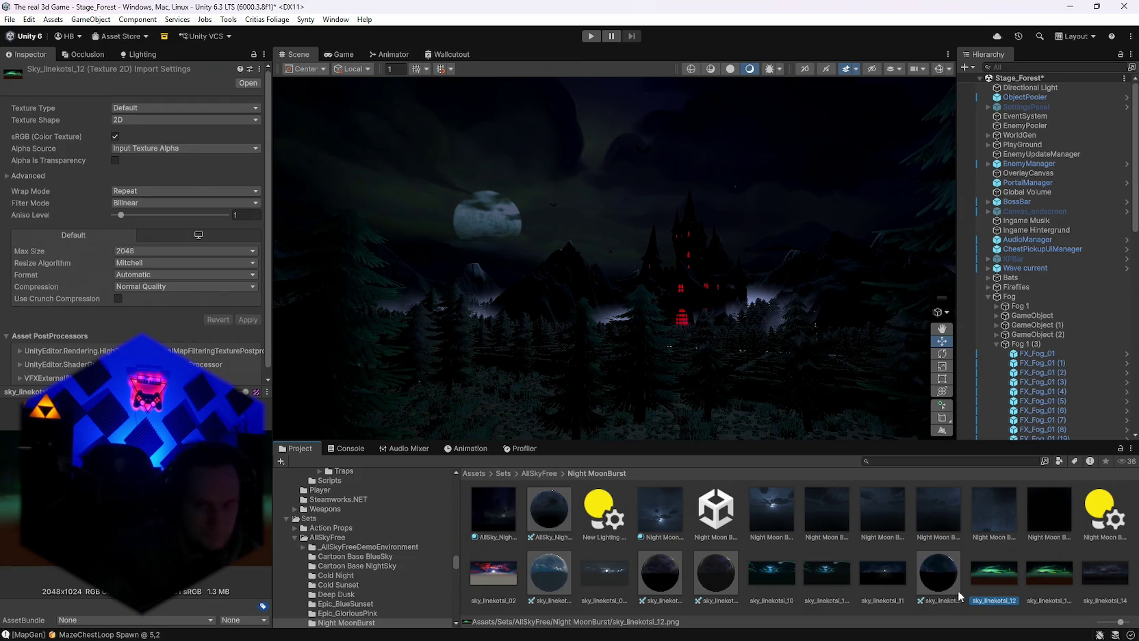
left_click(1008, 583, "ctrl")
left_click(986, 579)
left_click(1037, 579)
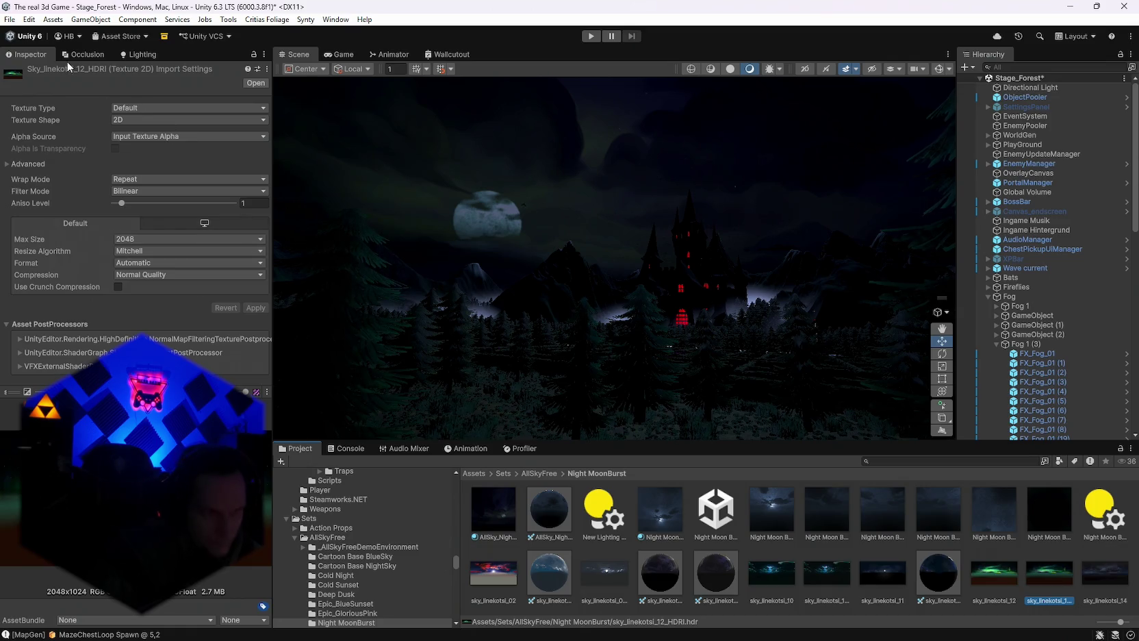
left_click(131, 121)
left_click(143, 147)
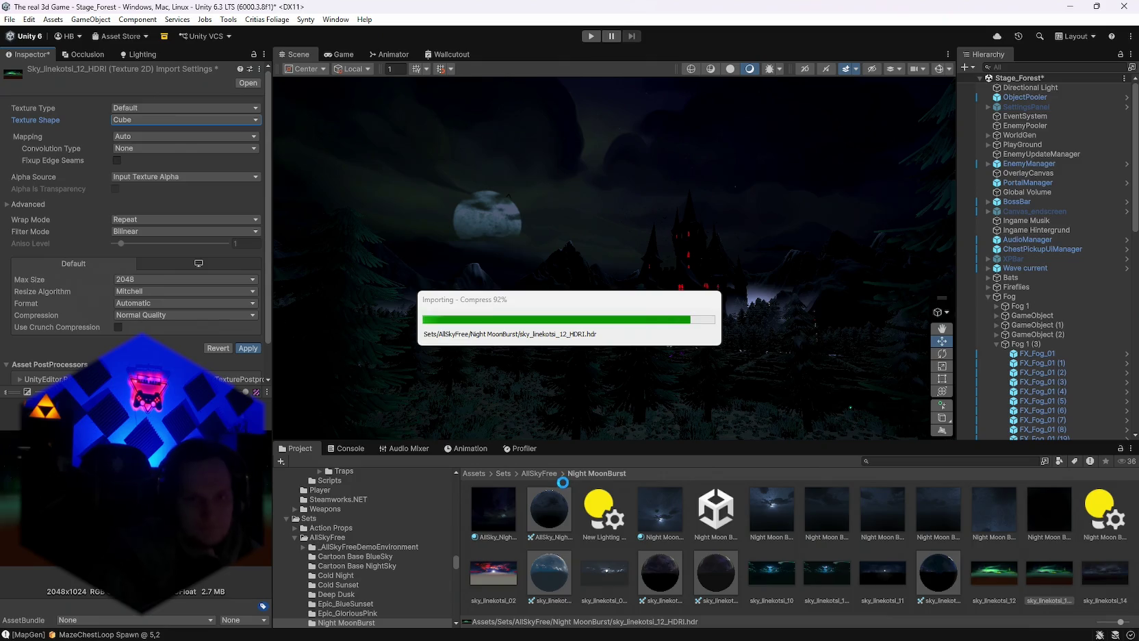
left_click(481, 505)
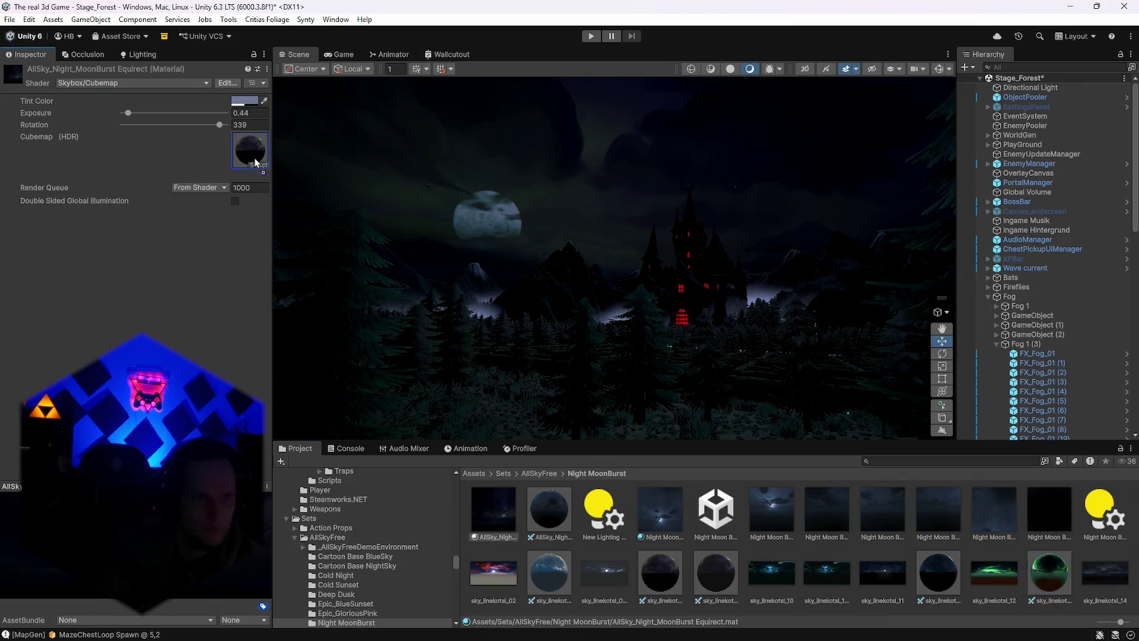
Put the green aurora cubemap on the sky material and raise exposure to 0.92.
left_click_drag(256, 163, 255, 161)
left_click_drag(135, 115, 135, 115)
mouse_move(318, 183)
left_mouse_down()
mouse_move(377, 254)
mouse_move(424, 274)
mouse_move(710, 157)
mouse_move(858, 307)
mouse_move(788, 337)
left_mouse_up()
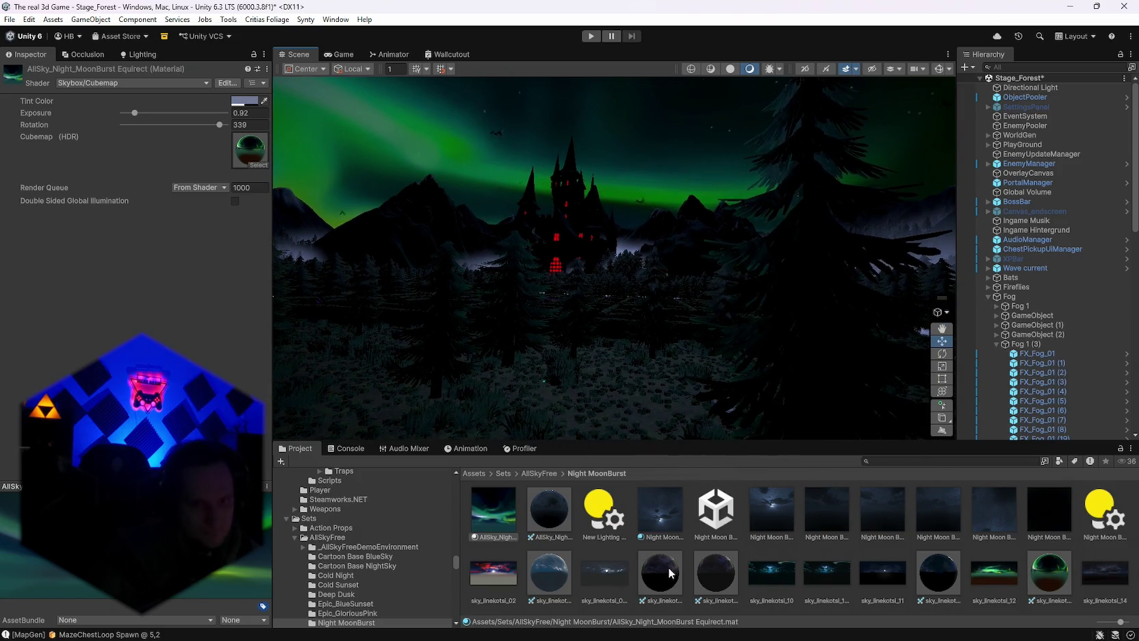
Swap the material's cubemap back to the moon sky and brighten its exposure.
left_click_drag(241, 160, 244, 156)
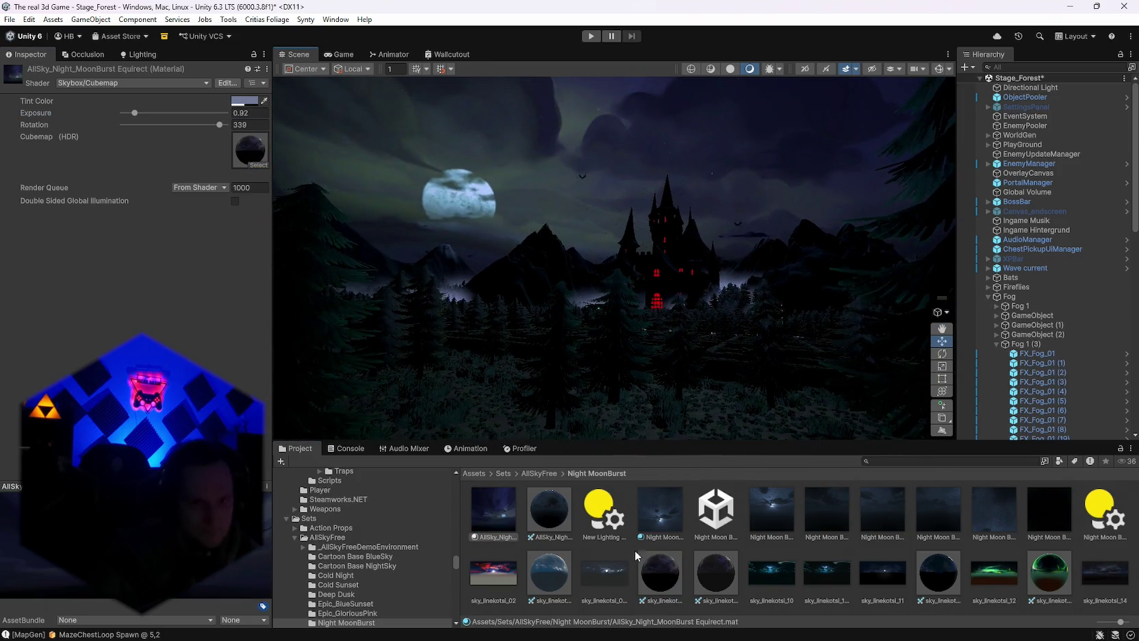
mouse_move(430, 347)
left_mouse_down()
mouse_move(257, 155)
mouse_move(238, 155)
left_mouse_up()
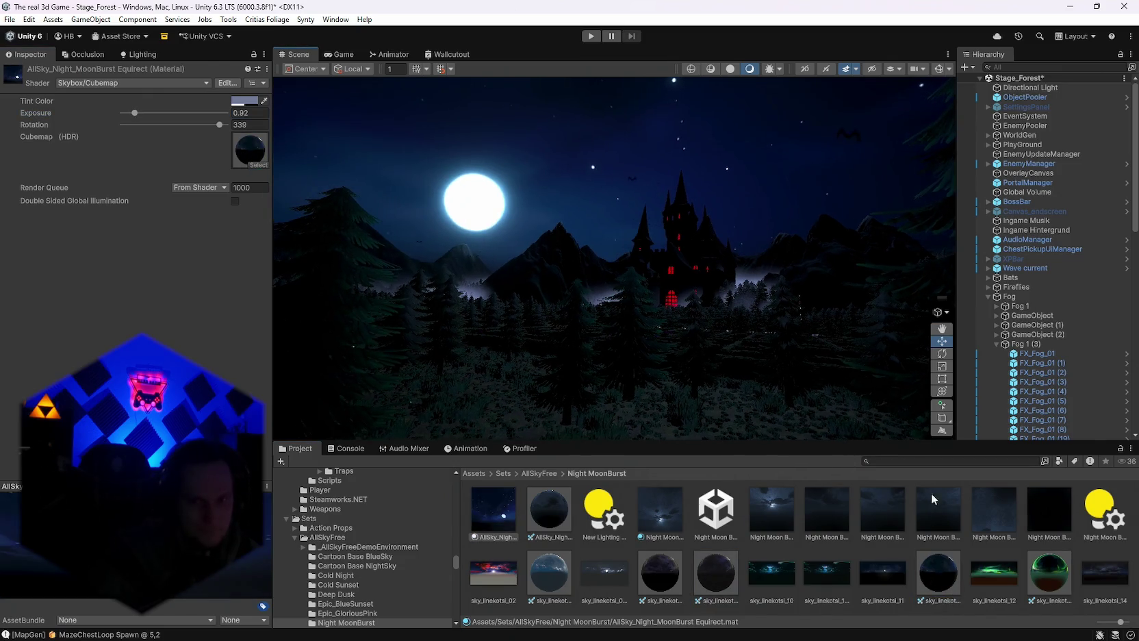
mouse_move(521, 288)
left_mouse_down()
mouse_move(529, 285)
mouse_move(522, 301)
mouse_move(560, 302)
mouse_move(592, 356)
mouse_move(560, 407)
mouse_move(499, 280)
mouse_move(371, 256)
mouse_move(470, 288)
mouse_move(595, 295)
mouse_move(600, 321)
mouse_move(741, 325)
mouse_move(813, 351)
mouse_move(826, 242)
mouse_move(361, 325)
mouse_move(415, 338)
mouse_move(453, 323)
mouse_move(479, 362)
mouse_move(539, 216)
mouse_move(395, 336)
mouse_move(448, 331)
mouse_move(427, 323)
left_mouse_up()
left_click_drag(135, 113, 138, 117)
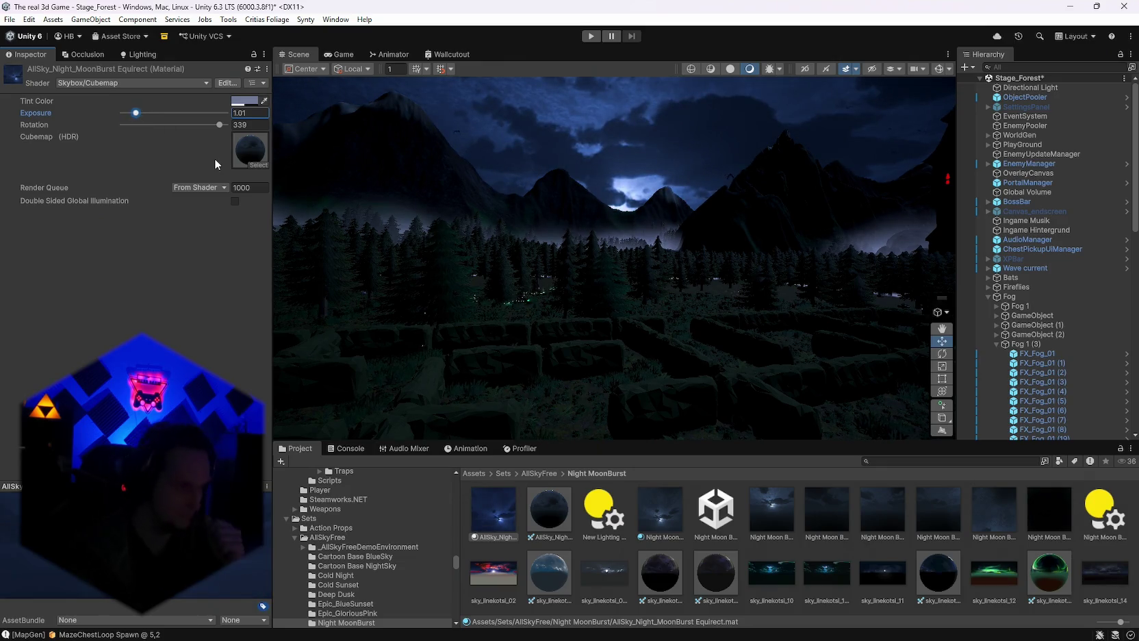
Orbit the Scene view across the red-windowed castle, hedge maze, dark forest and mountains.
mouse_move(560, 281)
left_mouse_down()
mouse_move(542, 288)
mouse_move(1031, 303)
mouse_move(1018, 321)
mouse_move(1035, 313)
mouse_move(530, 302)
mouse_move(407, 356)
mouse_move(369, 245)
mouse_move(491, 320)
mouse_move(555, 293)
mouse_move(879, 288)
mouse_move(592, 287)
mouse_move(590, 300)
mouse_move(400, 331)
mouse_move(172, 306)
mouse_move(11, 306)
mouse_move(616, 329)
mouse_move(642, 342)
left_mouse_up()
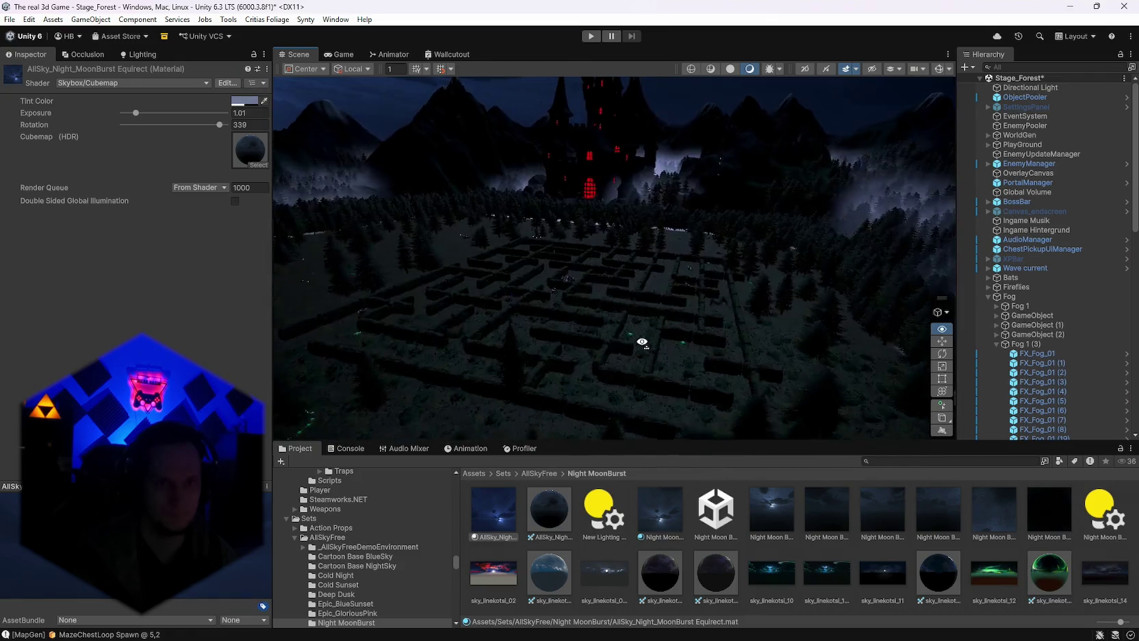
mouse_move(578, 321)
left_mouse_down()
mouse_move(736, 336)
mouse_move(798, 307)
mouse_move(810, 256)
left_mouse_up()
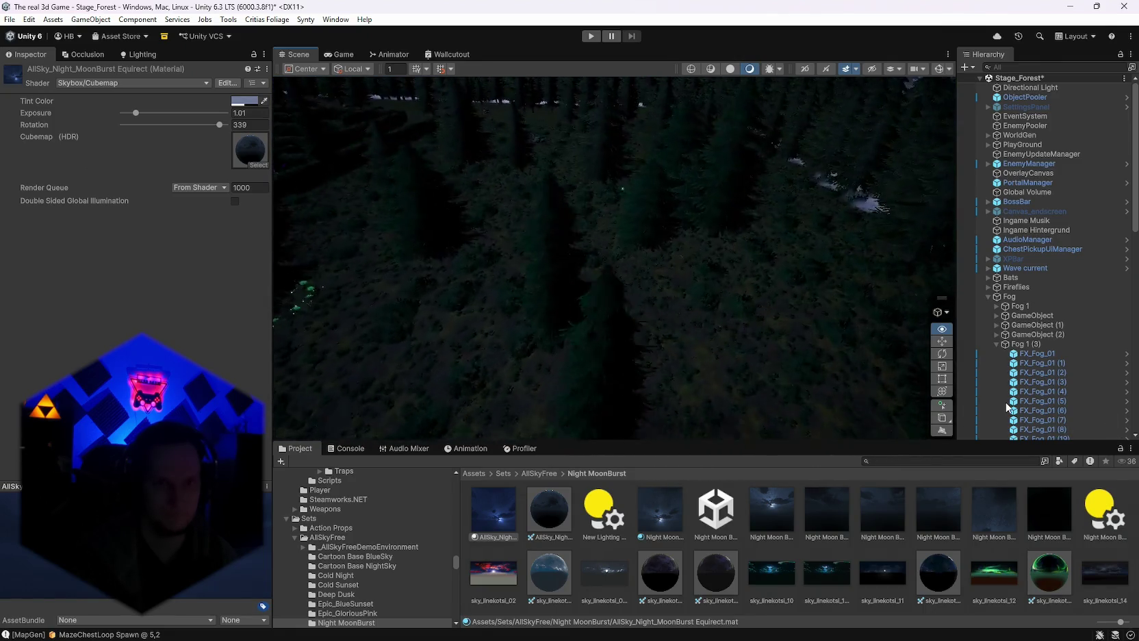
mouse_move(857, 387)
left_mouse_down()
mouse_move(572, 343)
mouse_move(509, 306)
mouse_move(504, 283)
mouse_move(476, 262)
mouse_move(445, 267)
mouse_move(440, 311)
mouse_move(517, 323)
left_mouse_up()
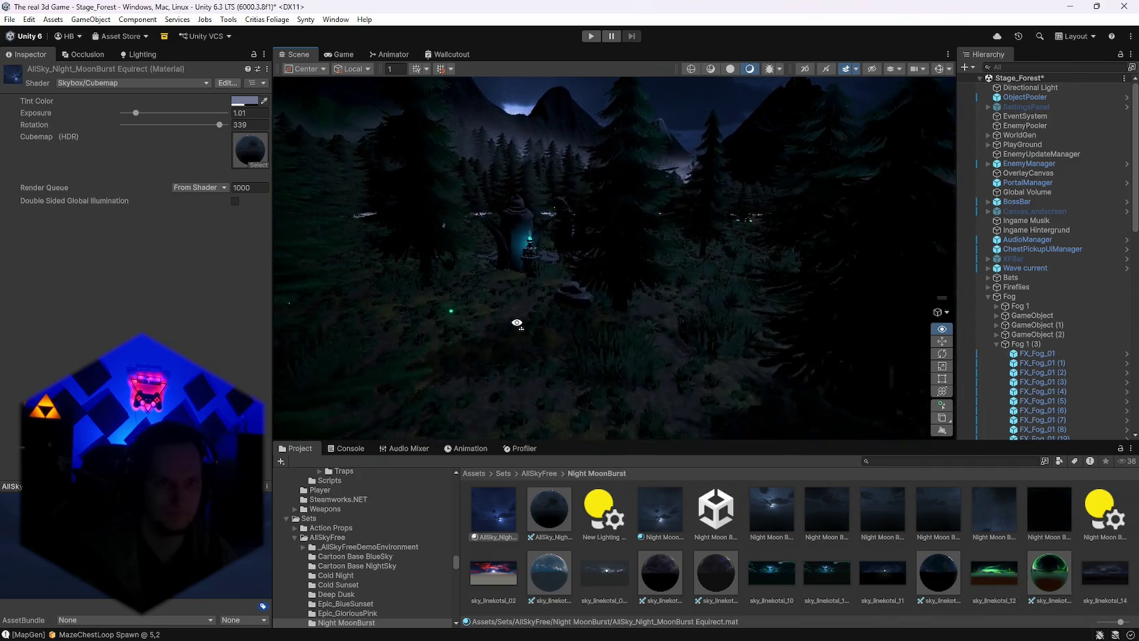
mouse_move(595, 323)
left_mouse_down()
mouse_move(865, 335)
mouse_move(740, 325)
mouse_move(761, 325)
mouse_move(797, 386)
mouse_move(758, 338)
mouse_move(654, 413)
mouse_move(618, 377)
mouse_move(690, 348)
mouse_move(877, 353)
mouse_move(927, 333)
mouse_move(1081, 341)
mouse_move(137, 376)
mouse_move(256, 379)
mouse_move(236, 370)
mouse_move(246, 329)
mouse_move(1108, 399)
mouse_move(1072, 397)
mouse_move(1062, 370)
mouse_move(1004, 385)
mouse_move(580, 361)
mouse_move(412, 376)
mouse_move(278, 370)
mouse_move(472, 354)
mouse_move(570, 377)
mouse_move(524, 392)
mouse_move(554, 409)
mouse_move(753, 438)
left_mouse_up()
mouse_move(766, 215)
left_mouse_down()
mouse_move(849, 211)
mouse_move(580, 209)
mouse_move(661, 216)
mouse_move(753, 211)
mouse_move(521, 199)
mouse_move(811, 206)
mouse_move(969, 195)
mouse_move(969, 234)
mouse_move(681, 214)
mouse_move(694, 196)
mouse_move(872, 182)
left_mouse_up()
left_click_drag(687, 281, 725, 277)
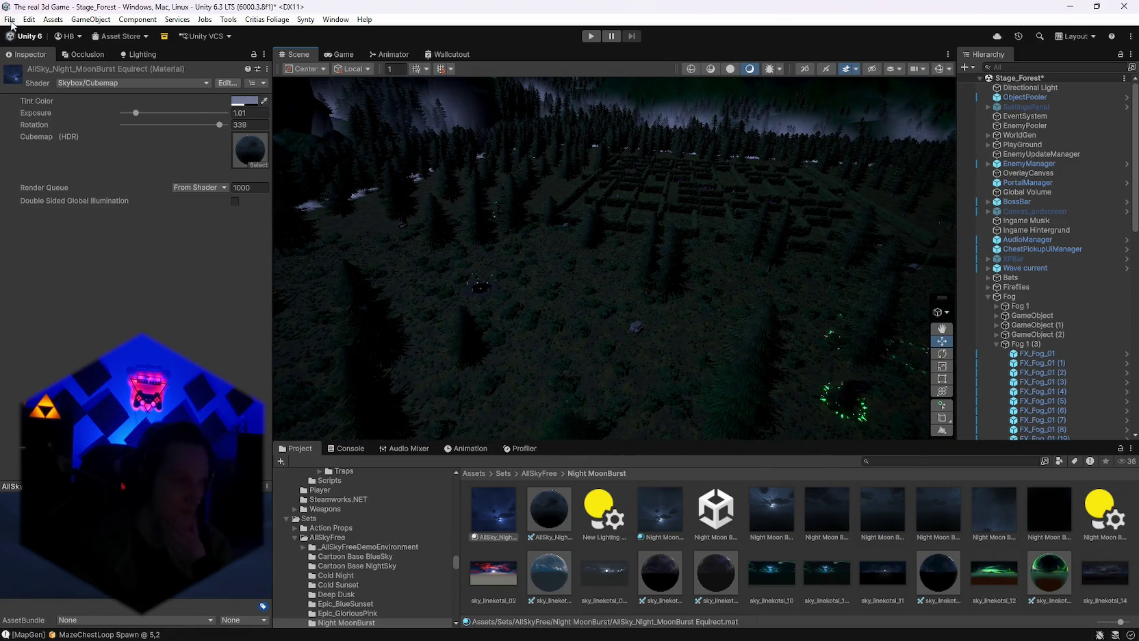
mouse_move(9, 23)
left_mouse_down()
mouse_move(509, 247)
mouse_move(552, 253)
left_mouse_up()
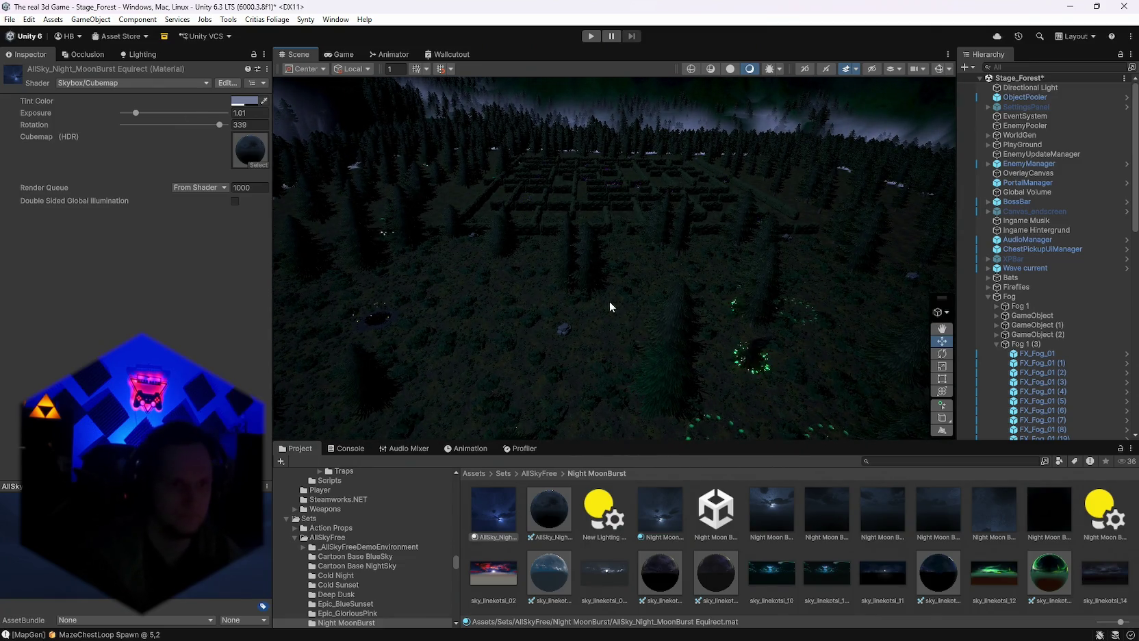
left_click(9, 19)
Save the Stage_Forest scene and the whole project.
left_click(20, 79)
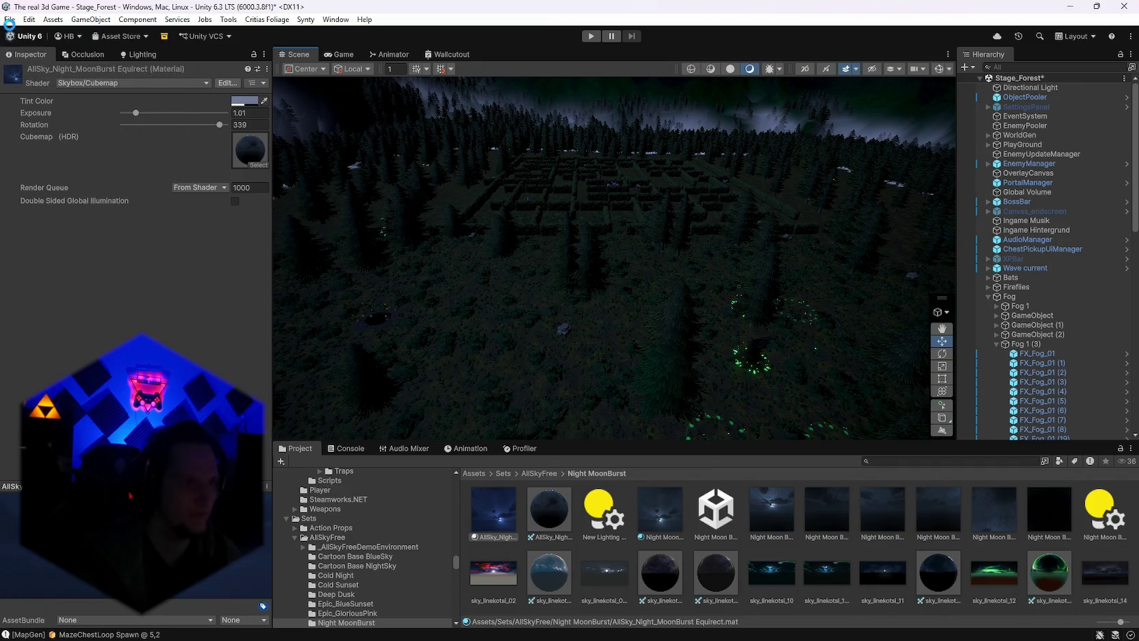
left_click(9, 20)
left_click(27, 148)
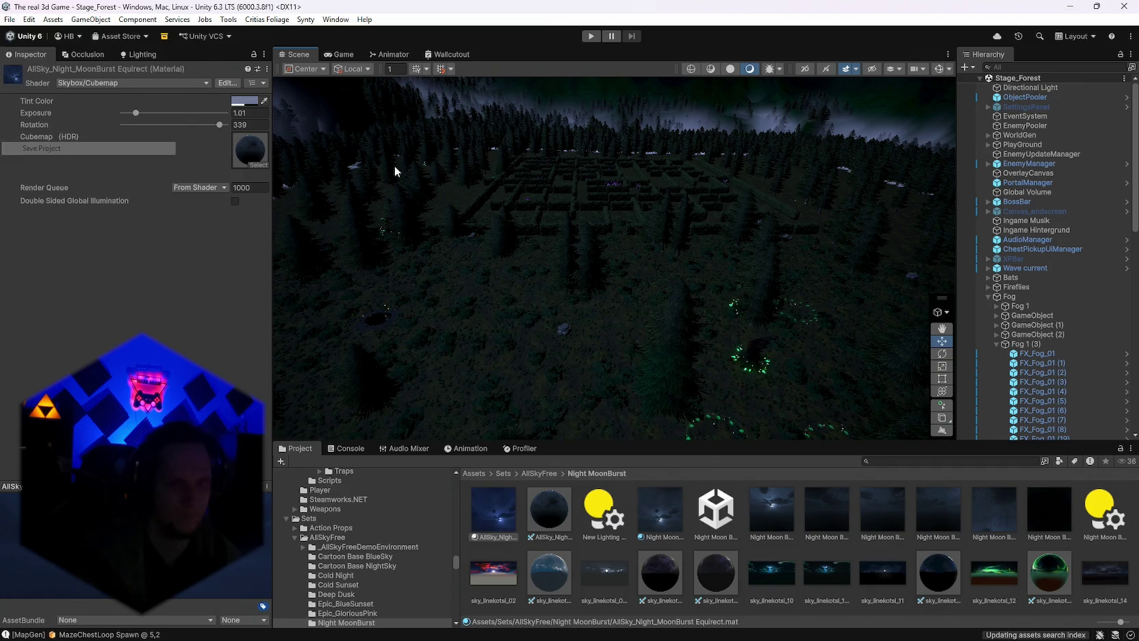
Open Build Profiles with Windows active and start a build.
mouse_move(532, 216)
left_mouse_down()
mouse_move(581, 210)
mouse_move(495, 200)
left_mouse_up()
left_click_drag(570, 208, 479, 171)
left_click(10, 20)
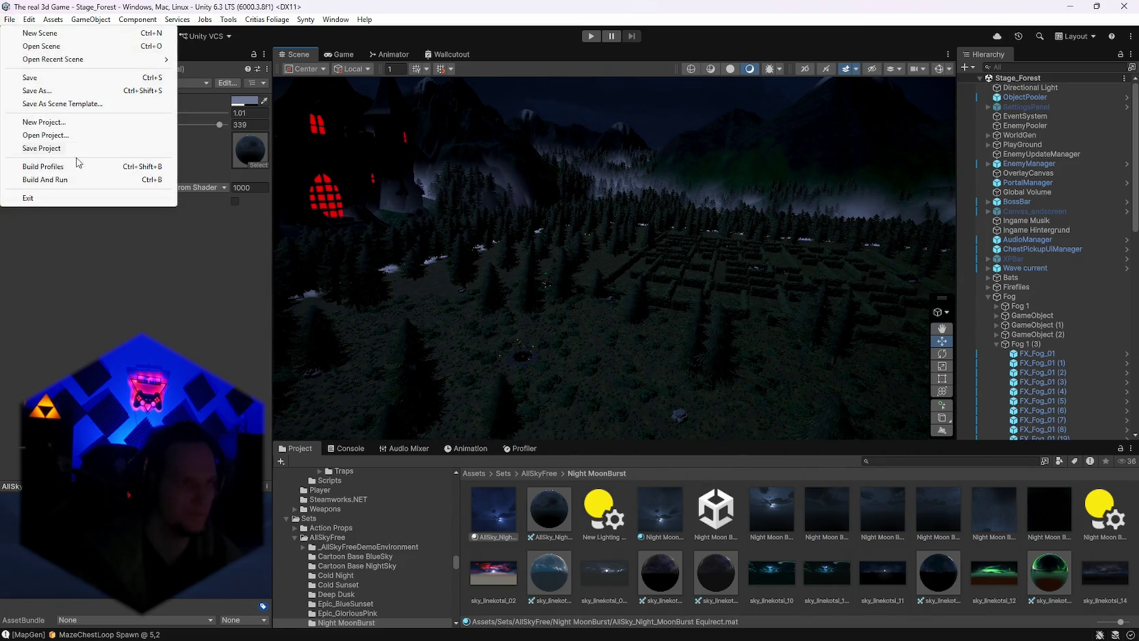
left_click(79, 165)
left_click(843, 410)
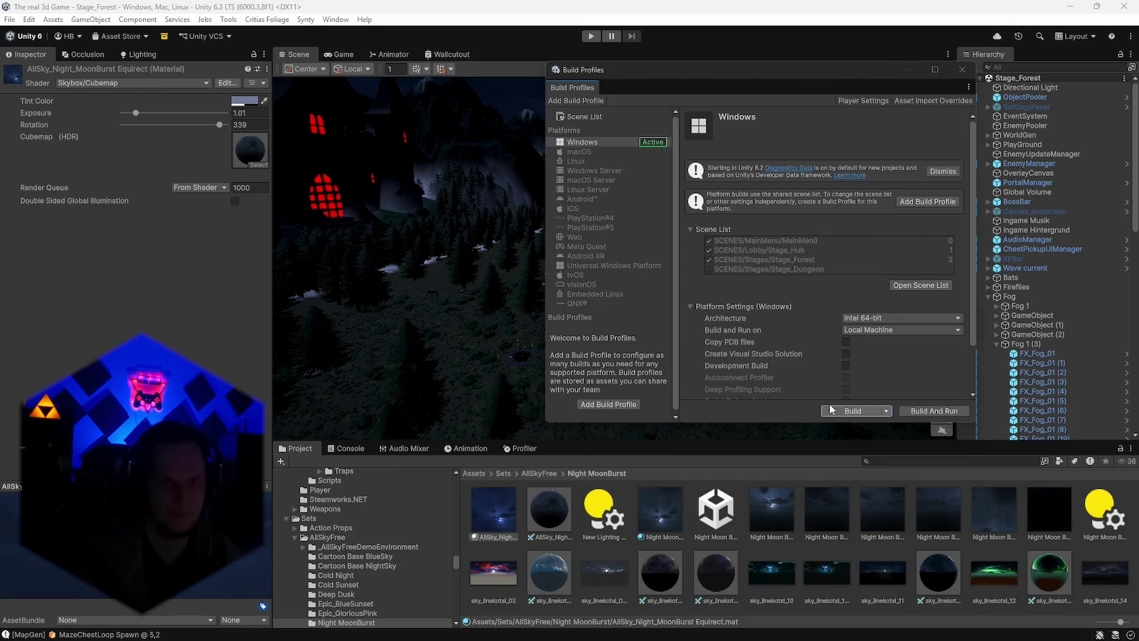
Confirm the output folder to launch the IL2CPP Windows player build.
left_click(440, 325)
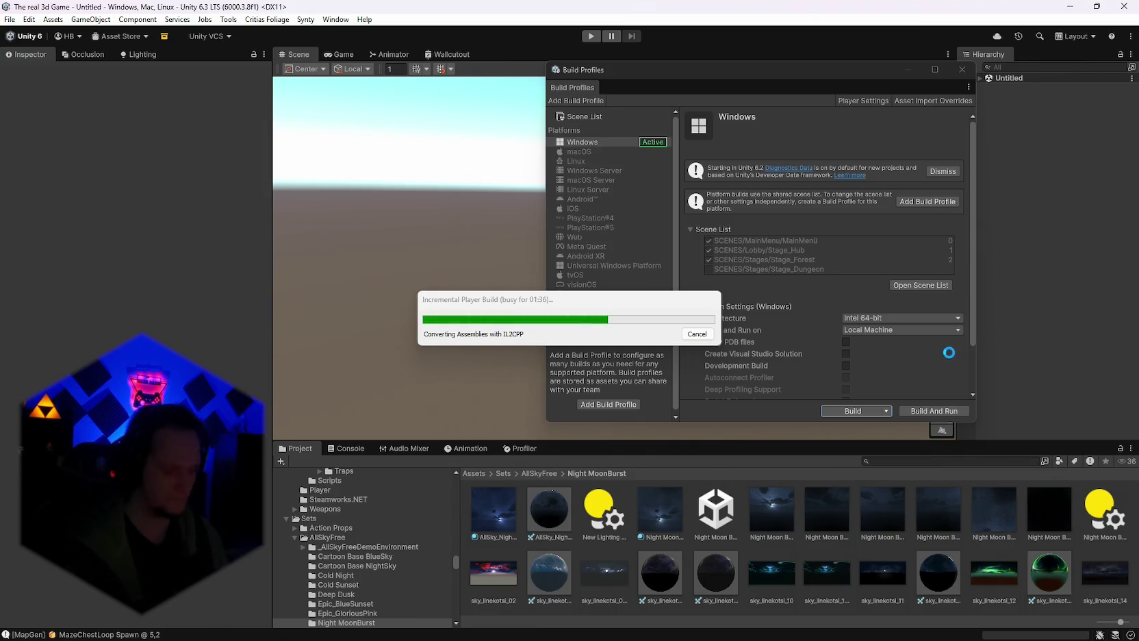
key("super")
key("super")
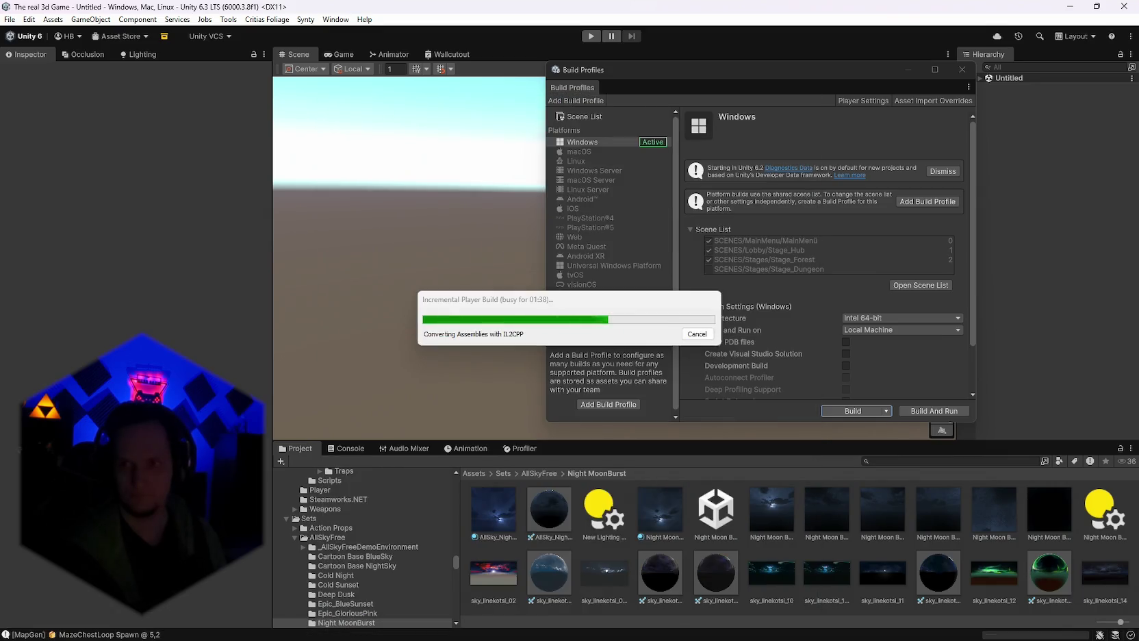